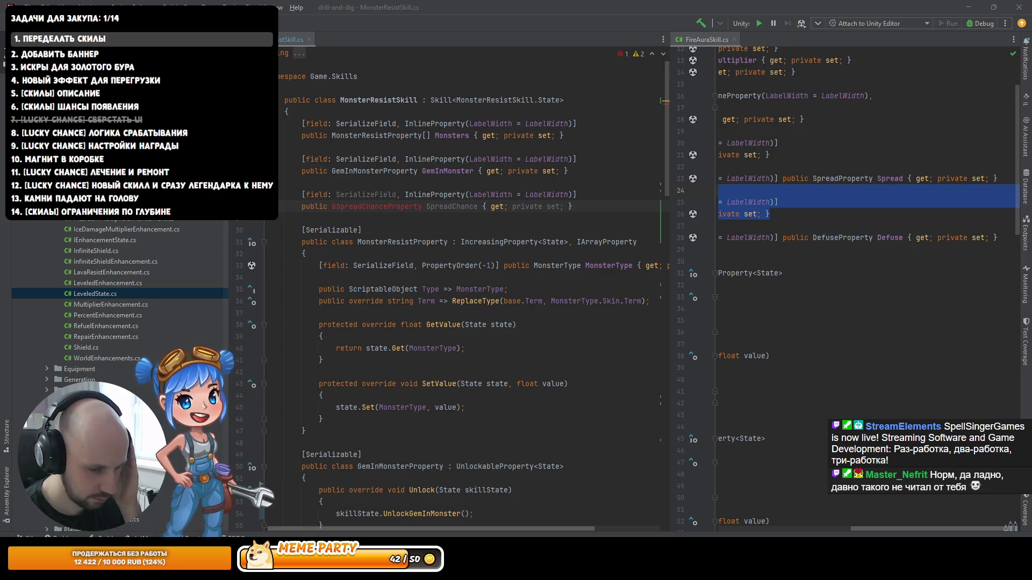
# Step: Change the SpreadChance field to type GemChanceProperty and rename it GemChance
pyautogui.press('XF86AudioRaiseVolume')
pyautogui.write('Gem')
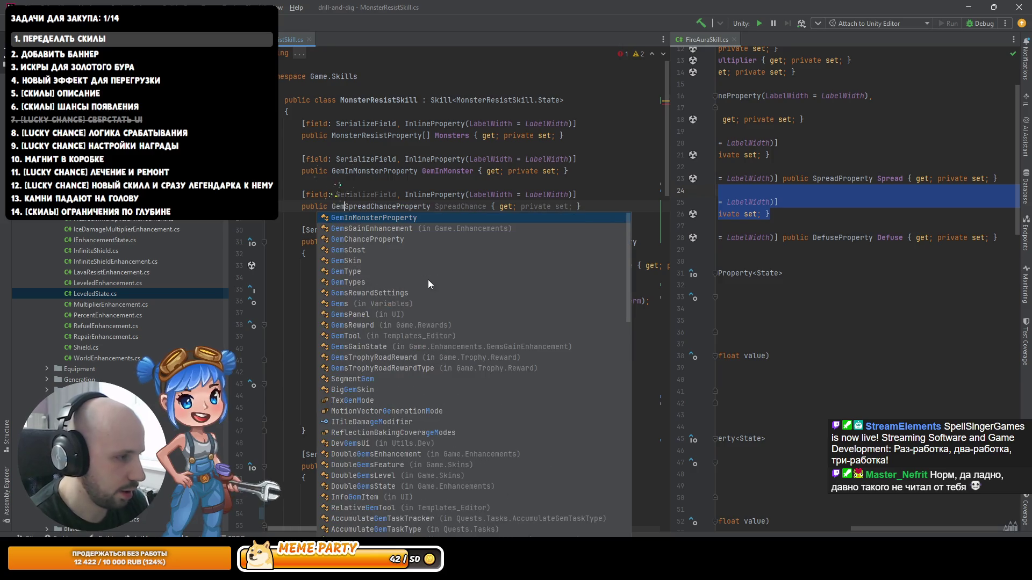
pyautogui.press('Tab')
pyautogui.press('Right')
pyautogui.hotkey('ctrl', 'shift', 'Right')
pyautogui.write('Gem')
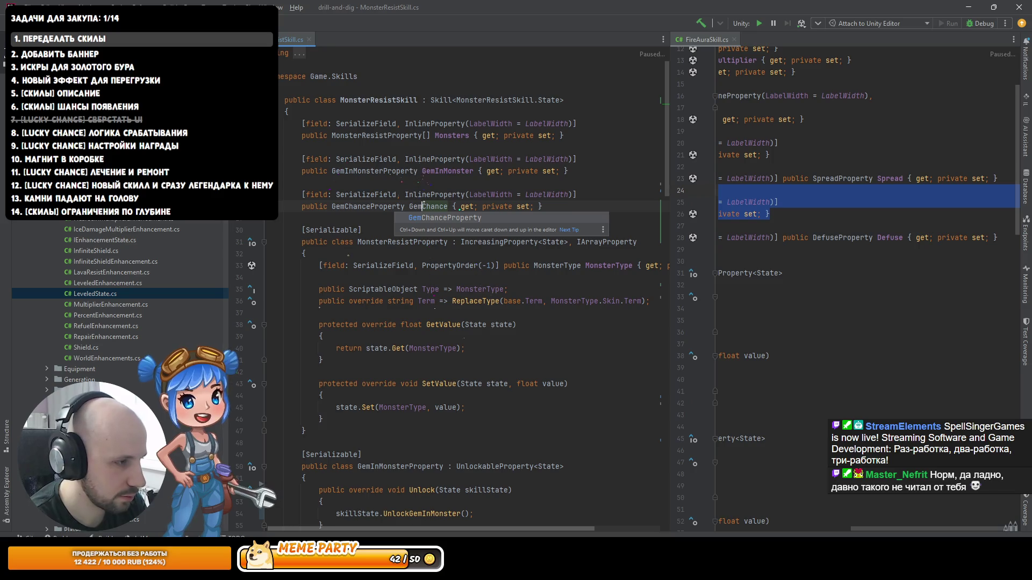
pyautogui.press('Escape')
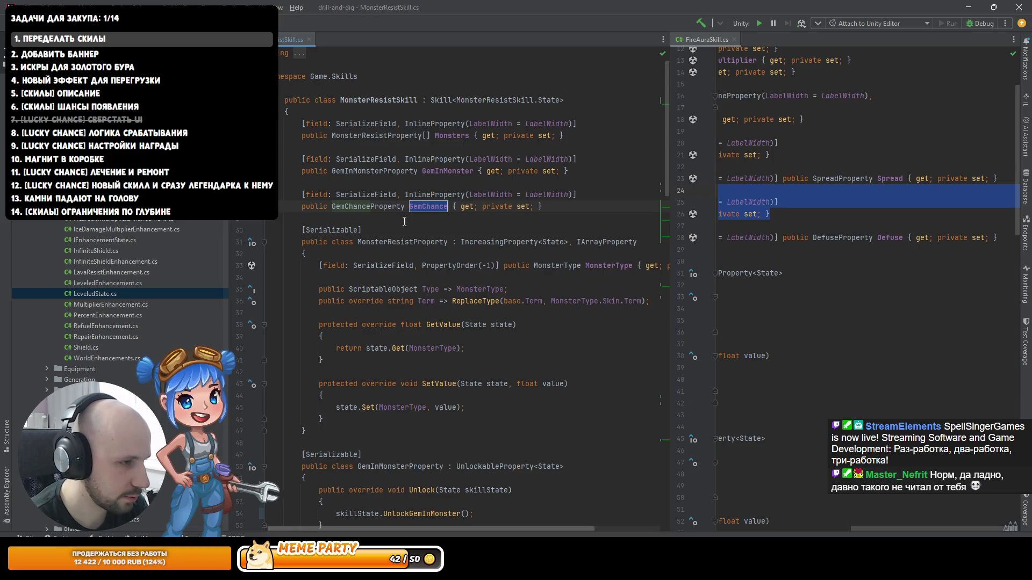
# Step: Scroll through the rest of the MonsterResistSkill class, then bring Unity to the front
pyautogui.scroll(-9, 400, 219)
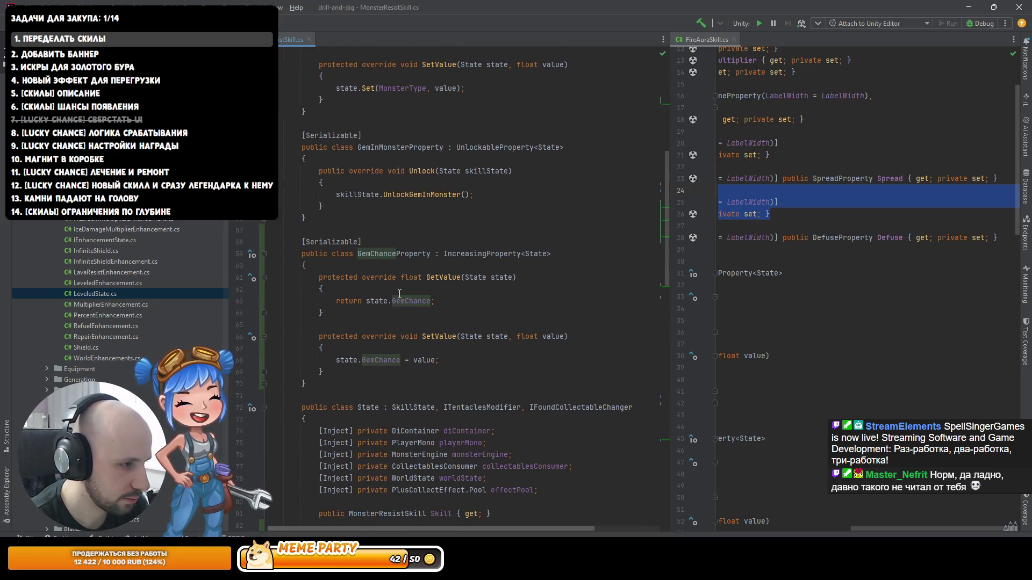
pyautogui.scroll(-11, 391, 275)
pyautogui.scroll(-12, 391, 276)
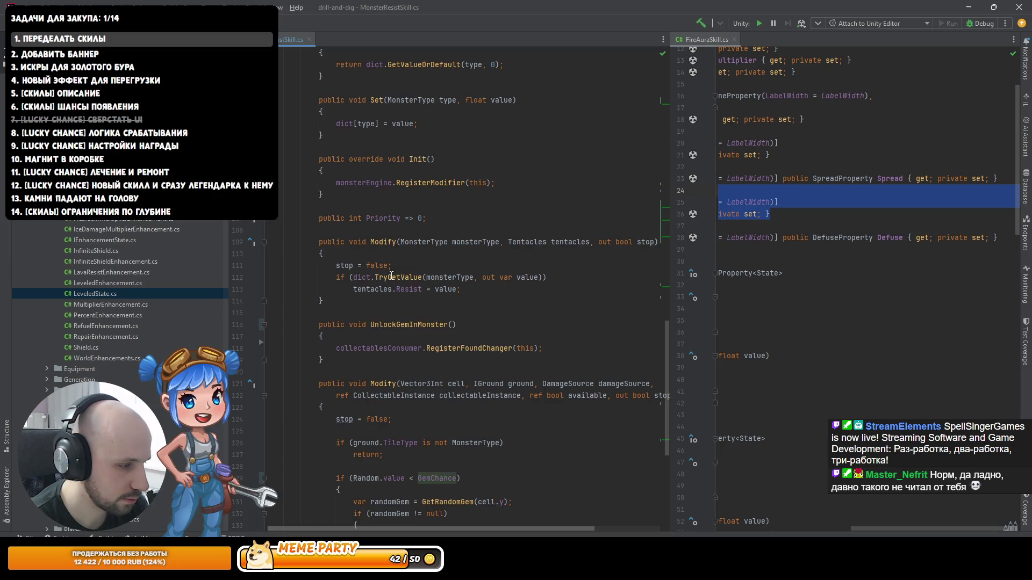
pyautogui.scroll(11, 400, 267)
pyautogui.scroll(5, 399, 267)
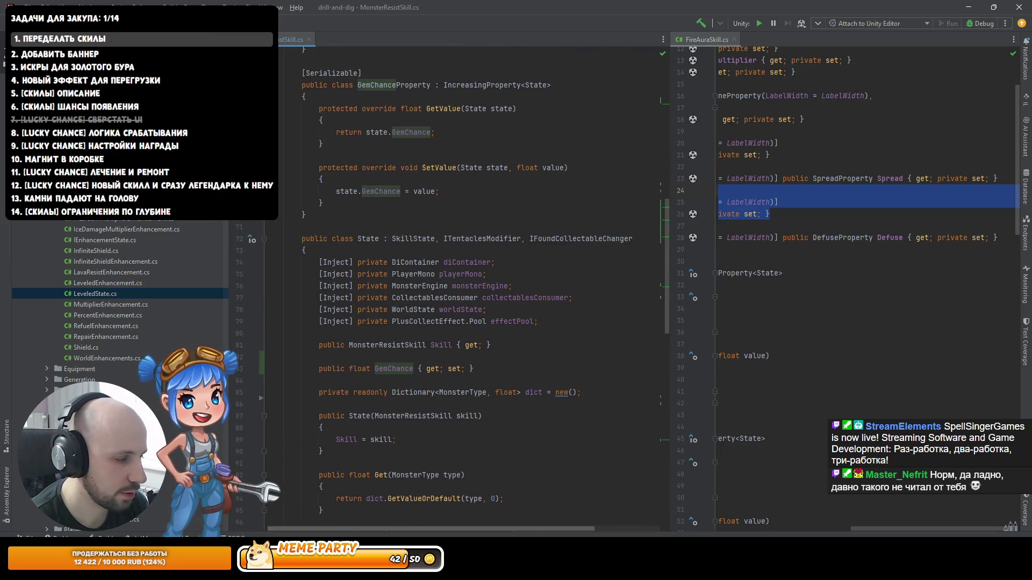
pyautogui.hotkey('alt', 'Tab')
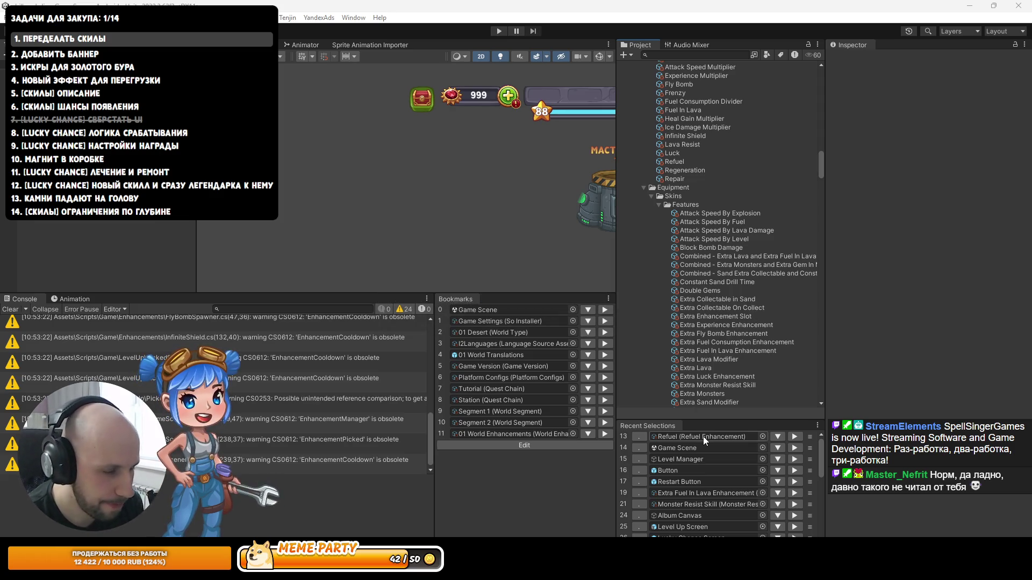
# Step: Select the Monster Resist Skill asset from Recent Selections and inspect its settings
pyautogui.click(681, 503)
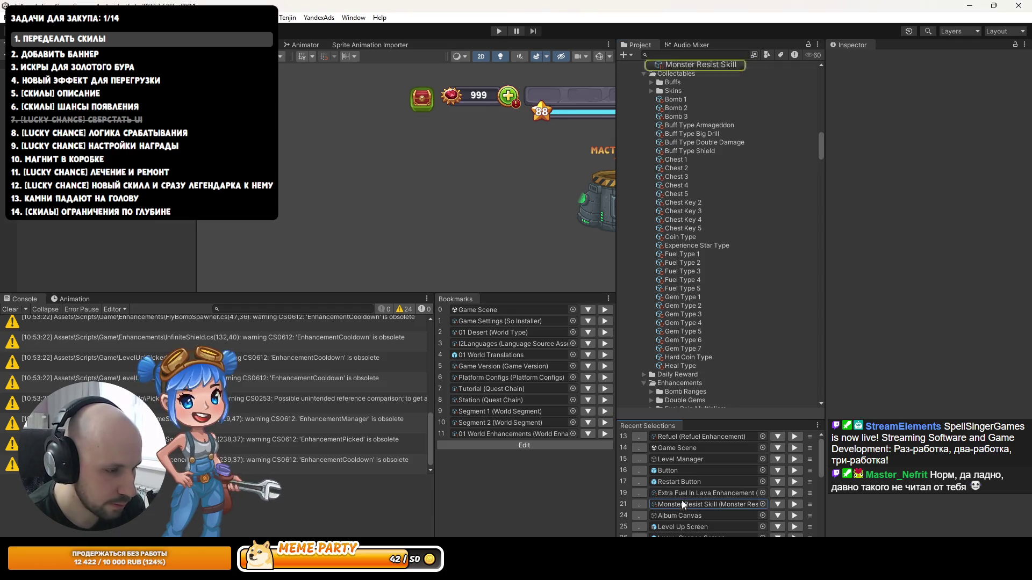
pyautogui.click(711, 131)
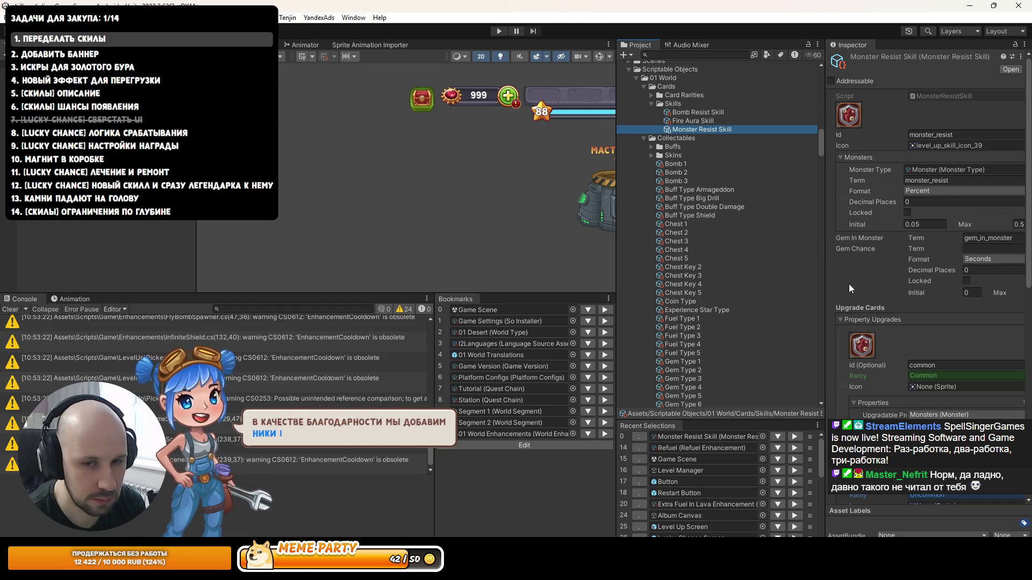
pyautogui.moveTo(825, 290); pyautogui.dragTo(793, 257)
pyautogui.scroll(-5, 826, 202)
pyautogui.scroll(5, 827, 204)
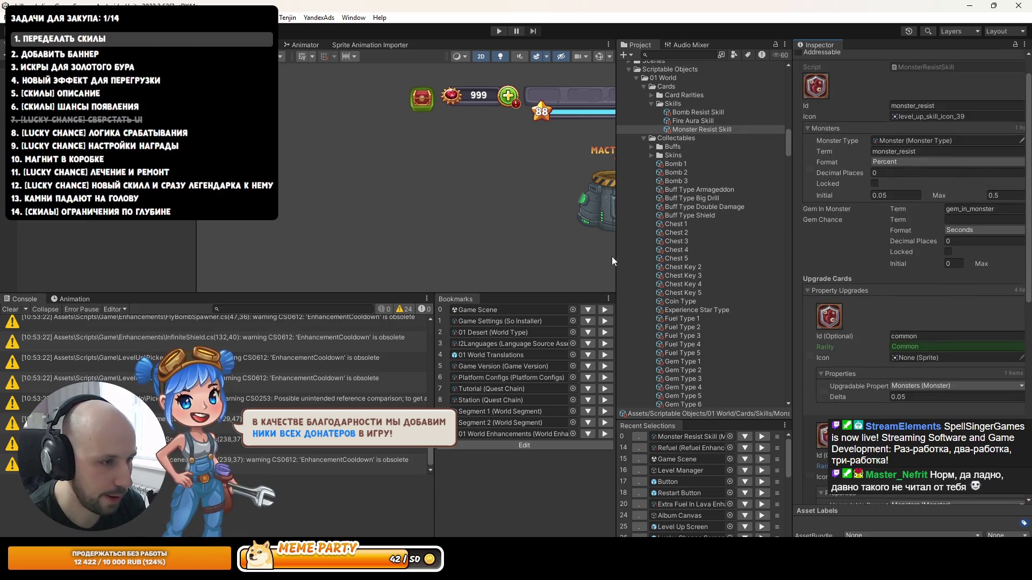
# Step: Resize the project list and Inspector panels to read the Gem Chance fields, then return to Rider
pyautogui.moveTo(613, 257); pyautogui.dragTo(561, 257)
pyautogui.moveTo(795, 244); pyautogui.dragTo(703, 258)
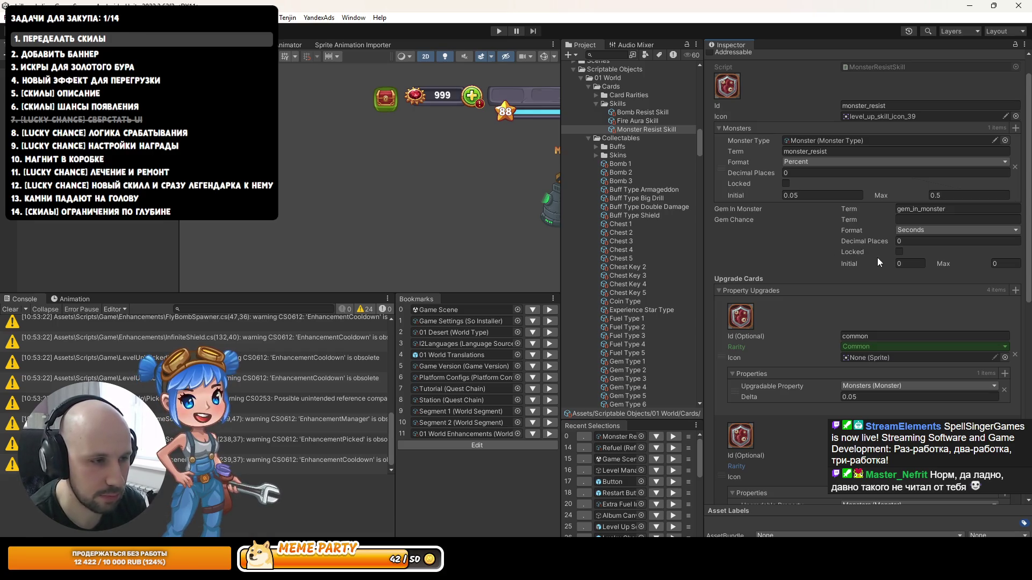
pyautogui.moveTo(707, 259)
pyautogui.mouseDown()
pyautogui.moveTo(835, 239)
pyautogui.moveTo(698, 256)
pyautogui.moveTo(719, 265)
pyautogui.mouseUp()
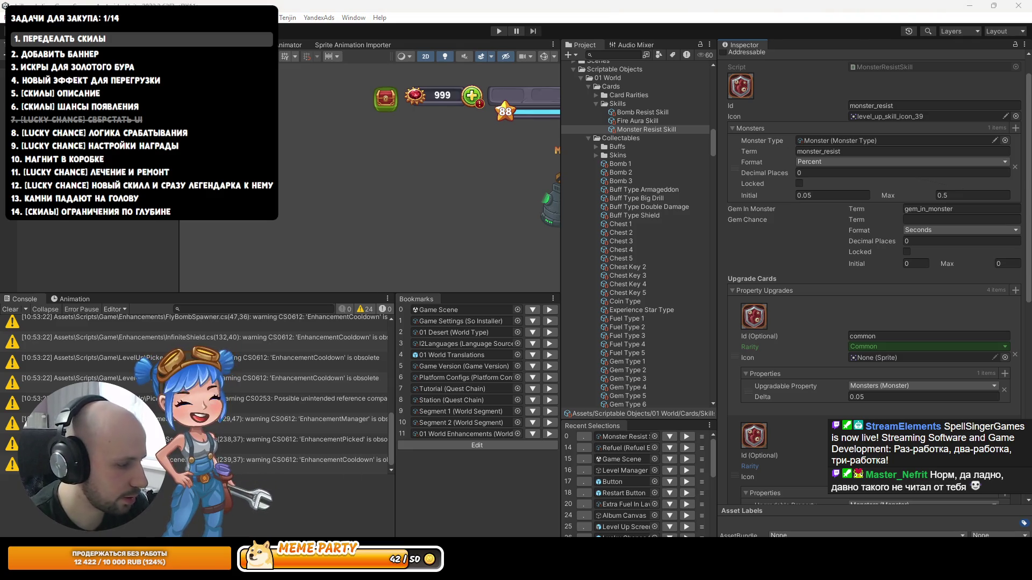
pyautogui.hotkey('alt', 'Tab')
pyautogui.scroll(10, 402, 269)
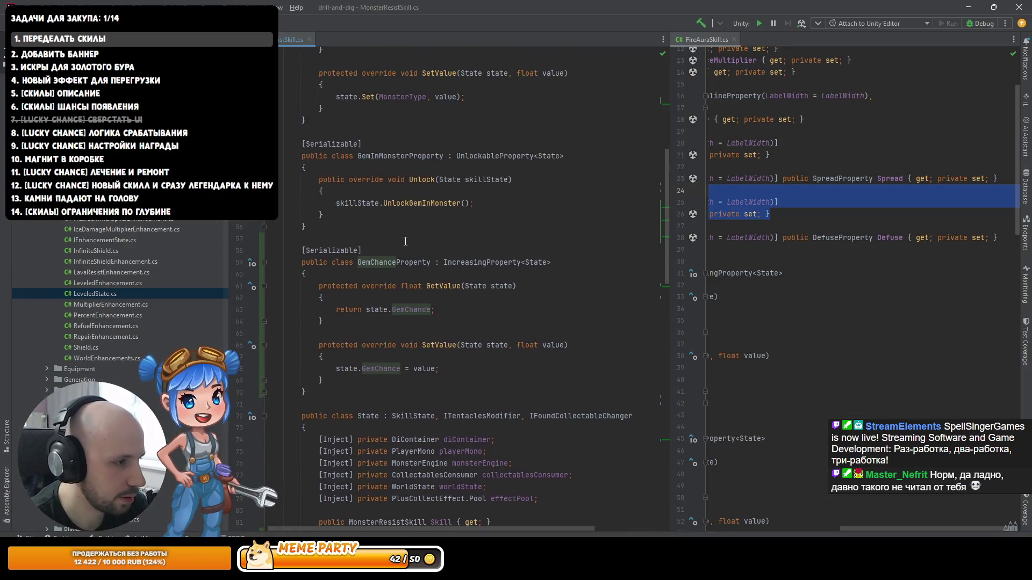
# Step: Look up LabelWidth's declaration and list the GemChance attribute's available arguments
pyautogui.keyDown('ctrl'); pyautogui.click(550, 195); pyautogui.keyUp('ctrl')
pyautogui.hotkey('ctrl', 'alt', 'Left')
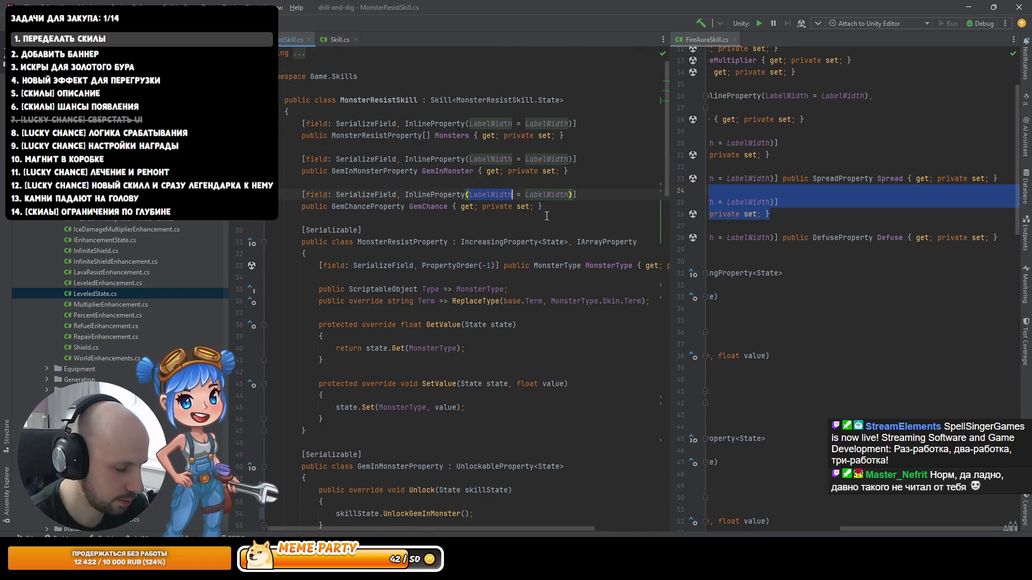
pyautogui.hotkey('ctrl', 'BackSpace')
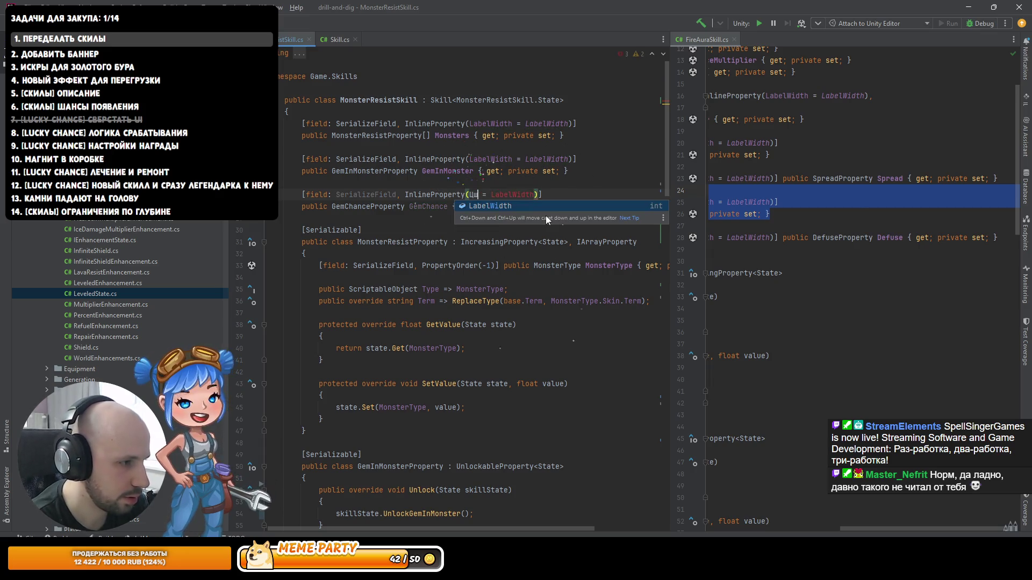
pyautogui.hotkey('ctrl', 'space')
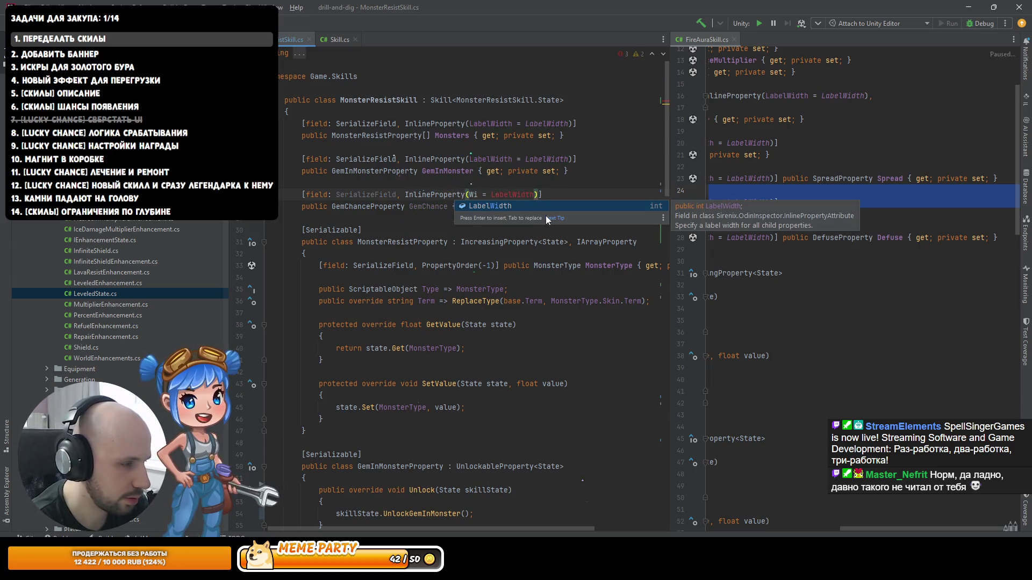
pyautogui.press('Escape')
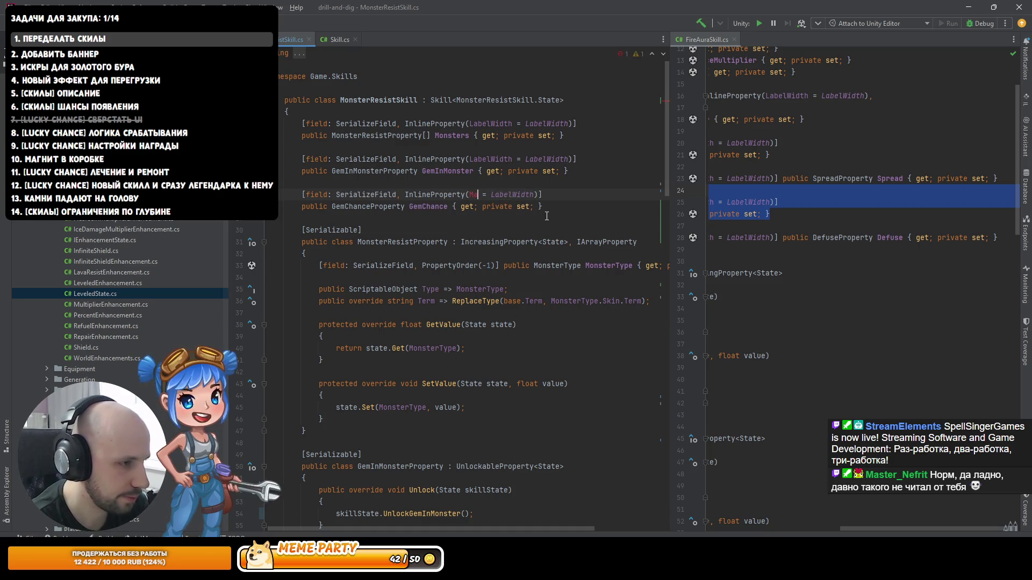
# Step: Restore InlineProperty(LabelWidth = LabelWidth) after trying a width argument, then minimize Rider
pyautogui.hotkey('ctrl', 'z')
pyautogui.hotkey('ctrl', 'Right')
pyautogui.hotkey('ctrl', 'Right')
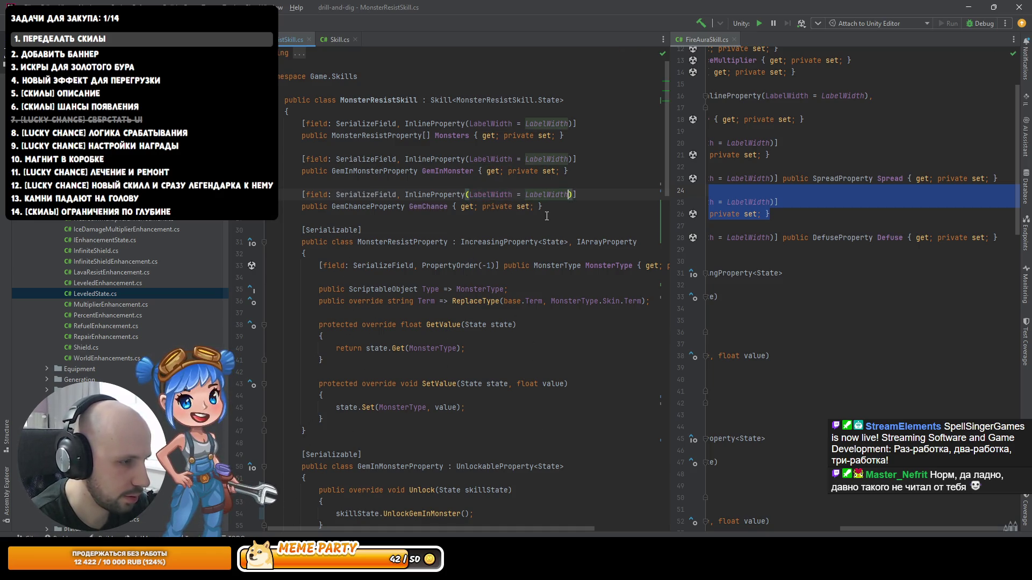
pyautogui.write(', wid')
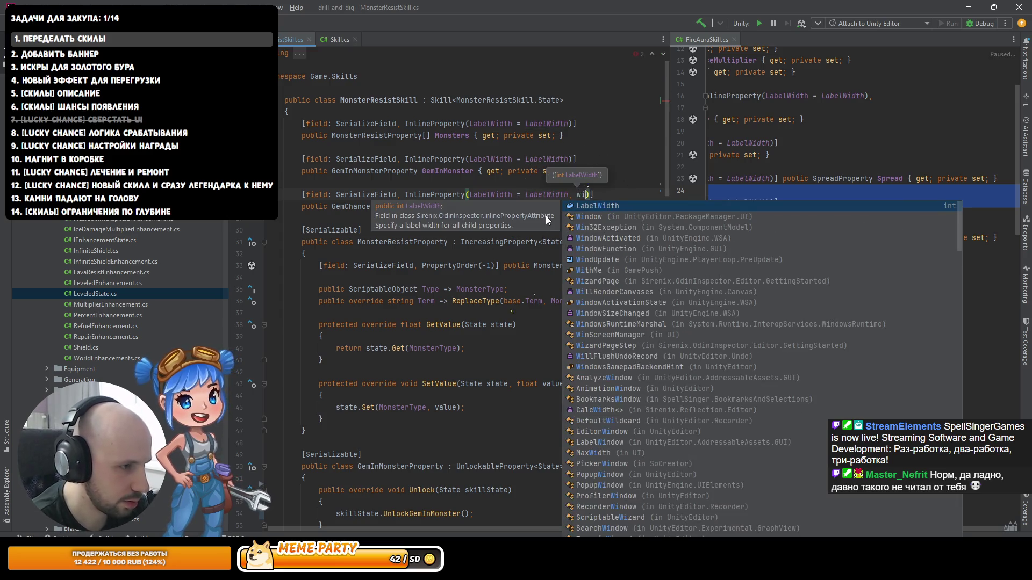
pyautogui.write('t')
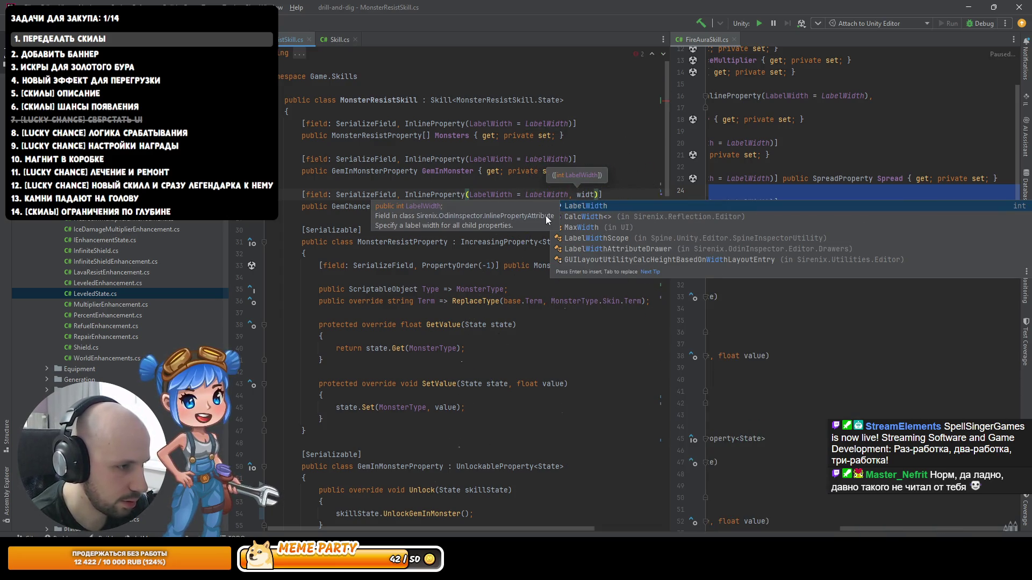
pyautogui.press('BackSpace')
pyautogui.press('BackSpace')
pyautogui.press('BackSpace')
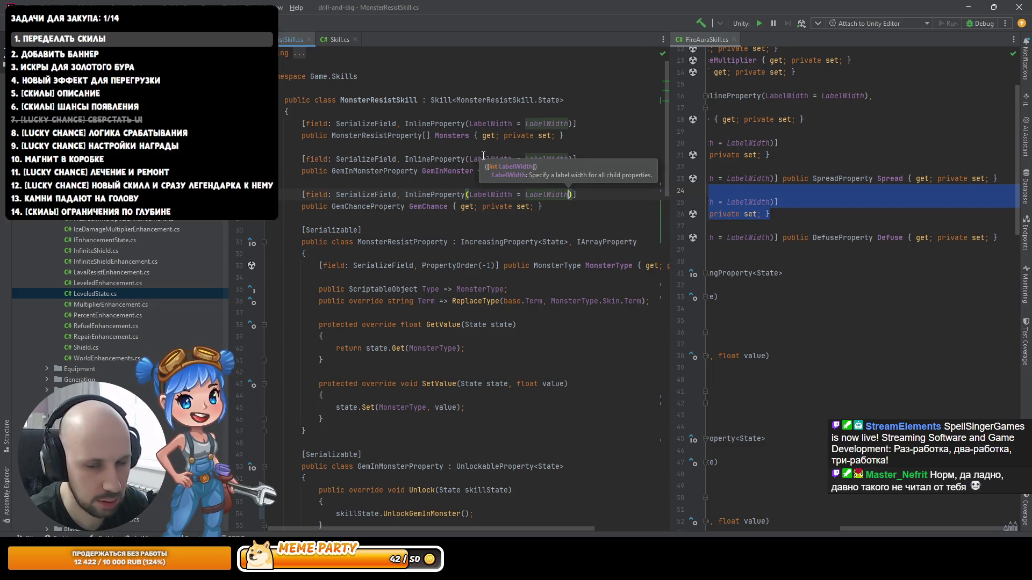
pyautogui.click(968, 7)
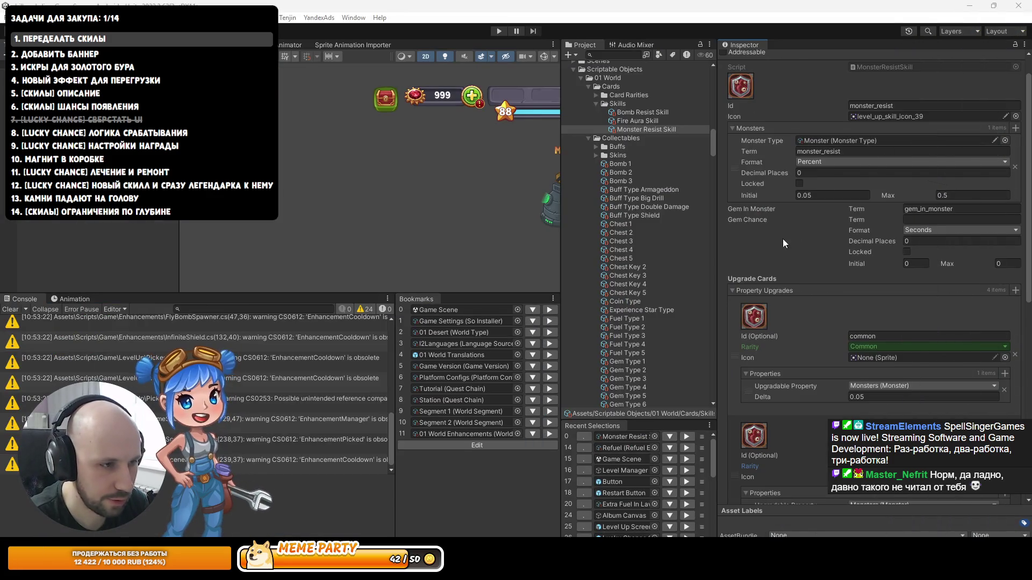
# Step: Set Gem Chance to Percent format, locked by GemInMonster, with Initial 0.5 and Max 1
pyautogui.click(914, 230)
pyautogui.hotkey('alt', 'Tab')
pyautogui.hotkey('alt', 'Tab')
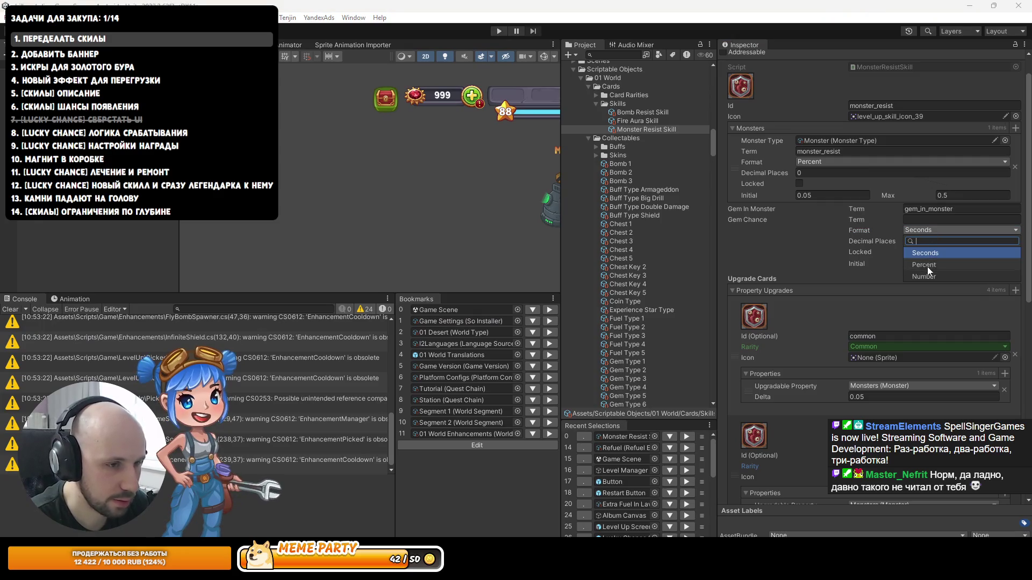
pyautogui.click(927, 266)
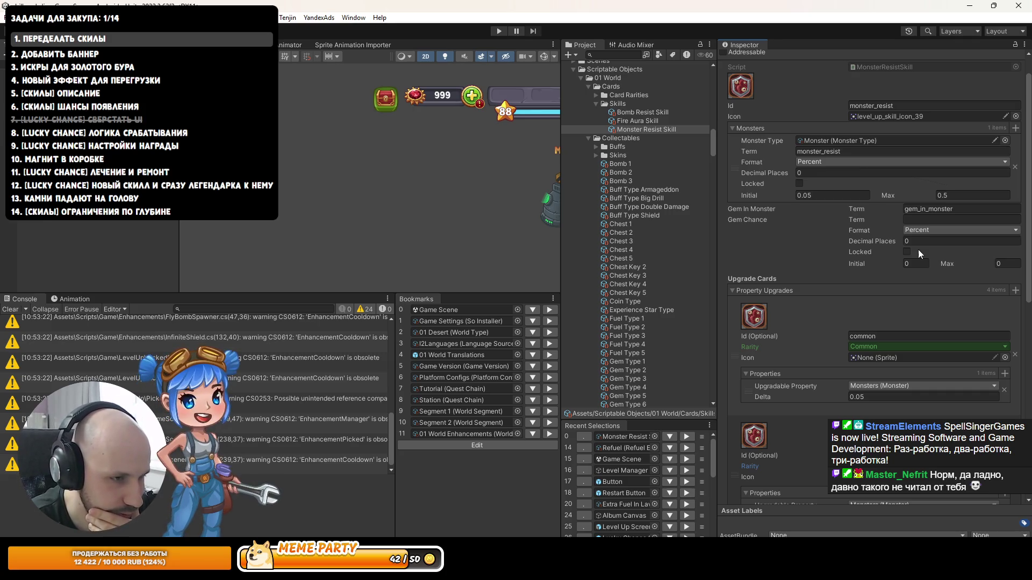
pyautogui.click(929, 261)
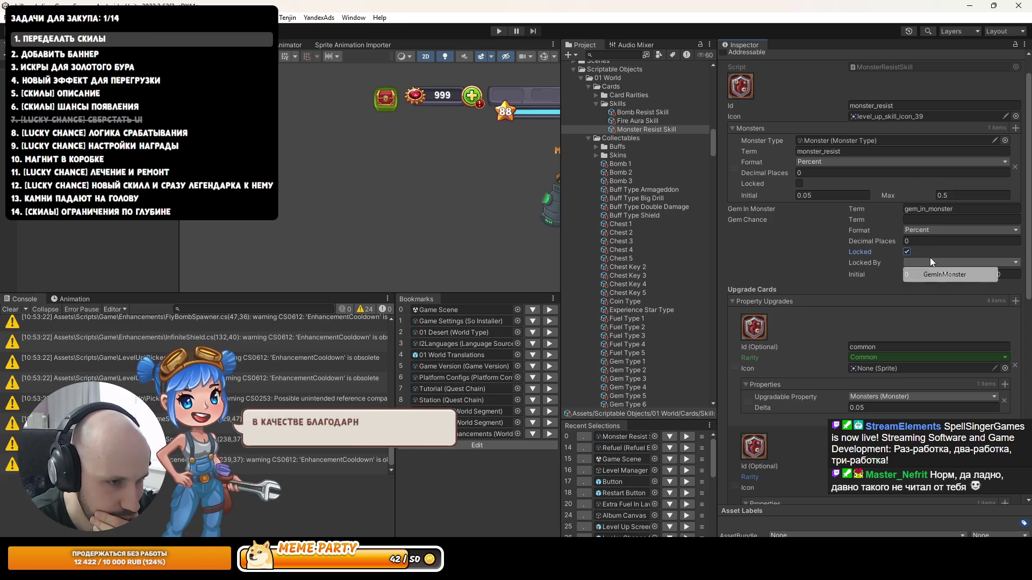
pyautogui.click(911, 268)
pyautogui.click(893, 276)
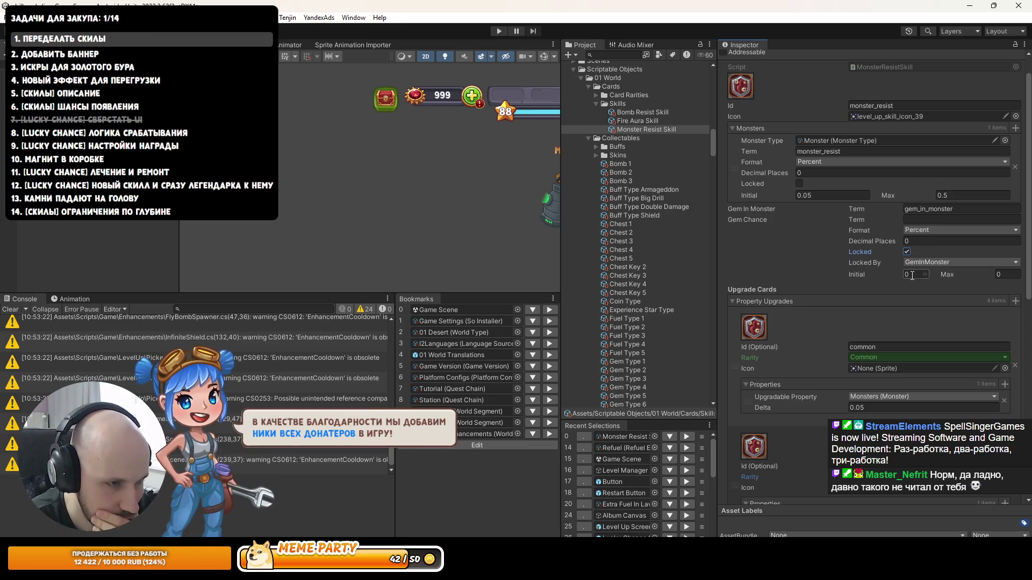
pyautogui.write('.5')
pyautogui.press('Tab')
pyautogui.write('1')
pyautogui.press('Return')
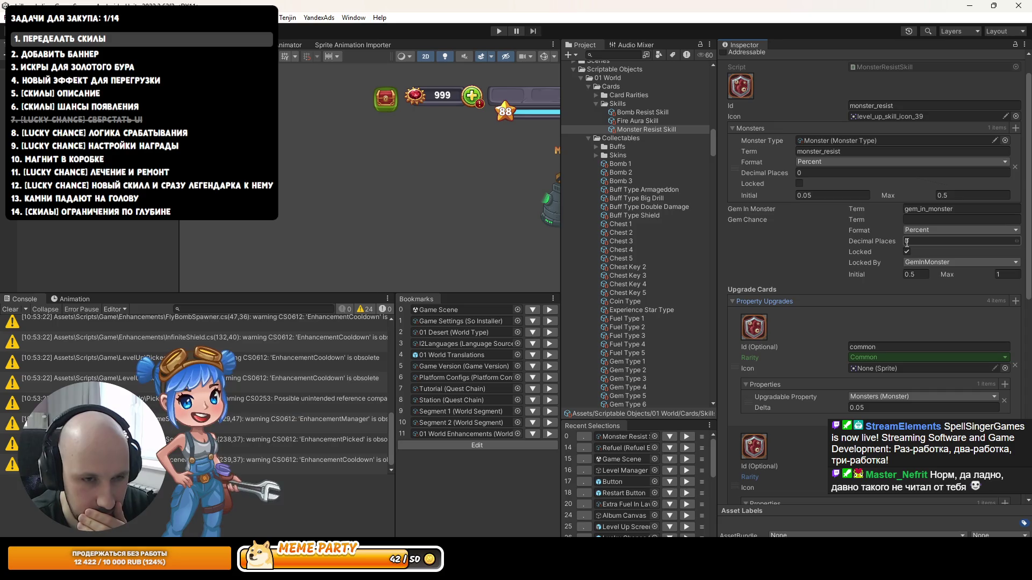
# Step: Copy the gem_in_monster term into Gem Chance's Term field and edit it to gem_chance
pyautogui.moveTo(715, 264); pyautogui.dragTo(703, 268)
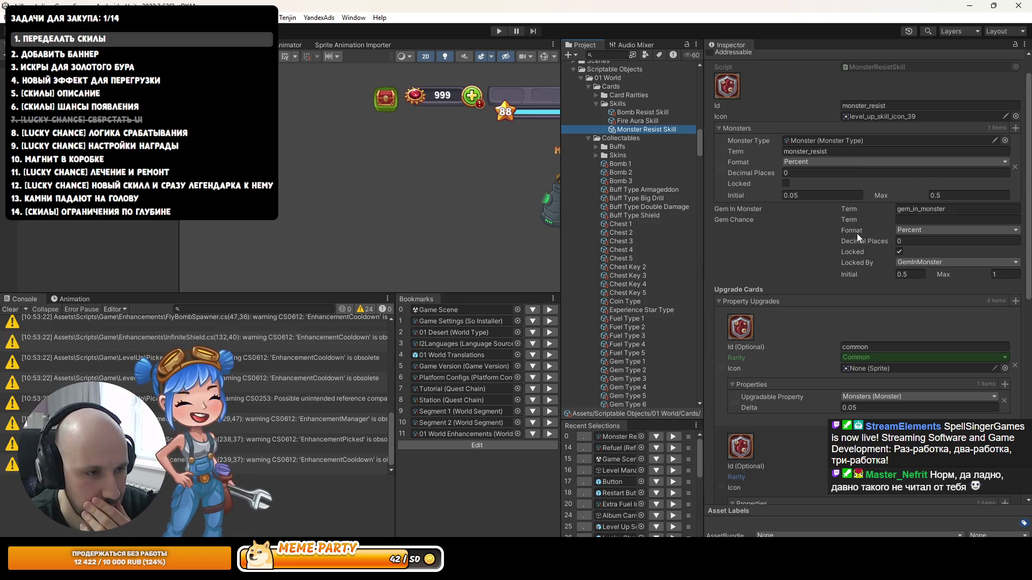
pyautogui.click(909, 211)
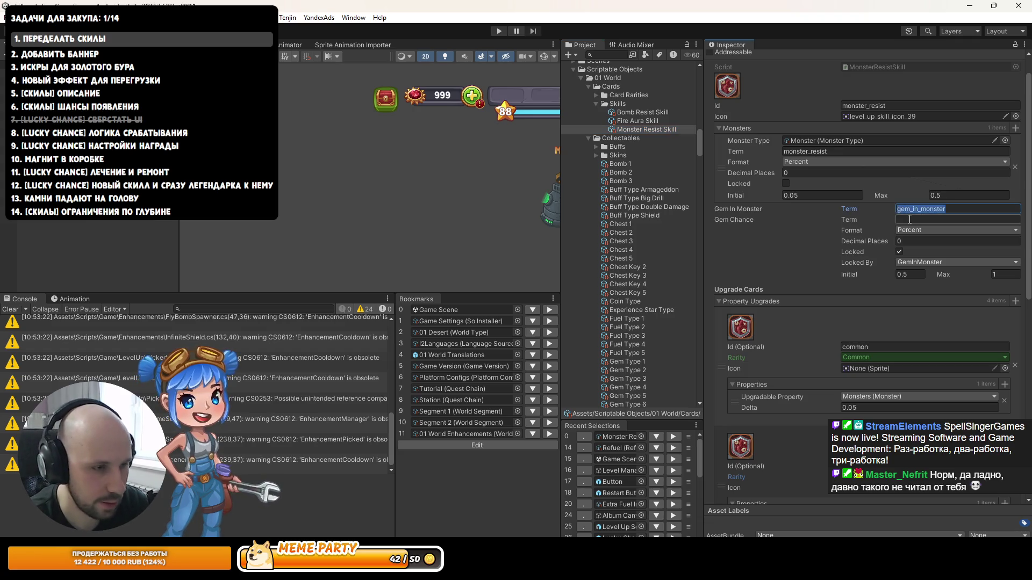
pyautogui.click(909, 219)
pyautogui.write('gem_in_monster')
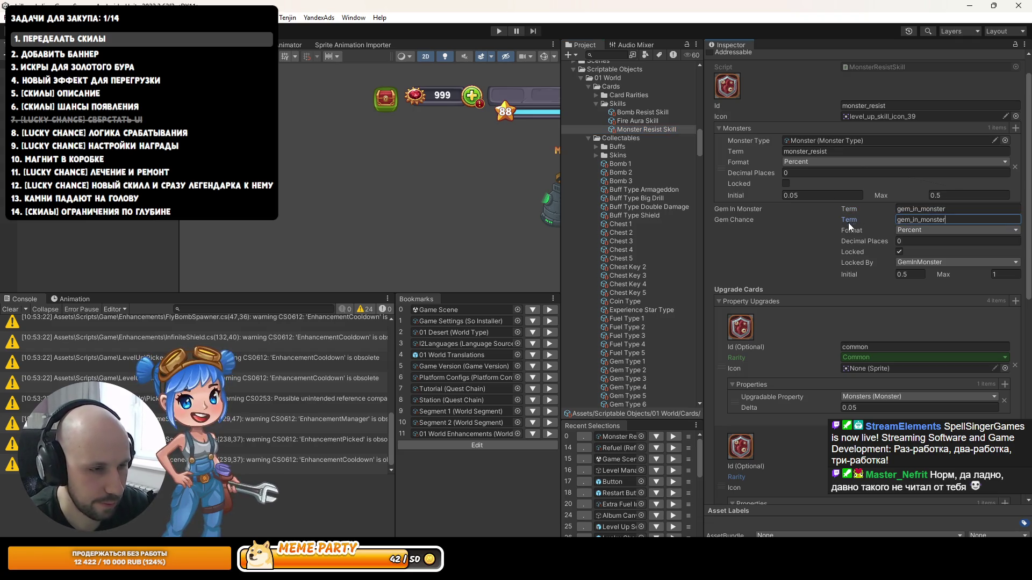
pyautogui.press('BackSpace')
pyautogui.press('BackSpace')
pyautogui.press('BackSpace')
pyautogui.write('chacne')
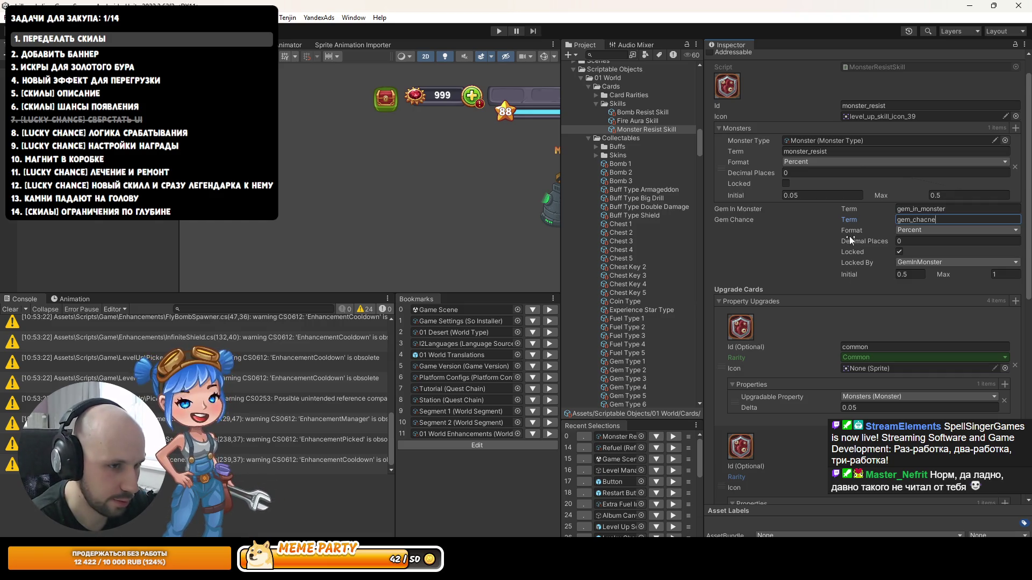
pyautogui.moveTo(897, 219); pyautogui.dragTo(1028, 230)
pyautogui.press('BackSpace')
pyautogui.write('hance')
pyautogui.press('Return')
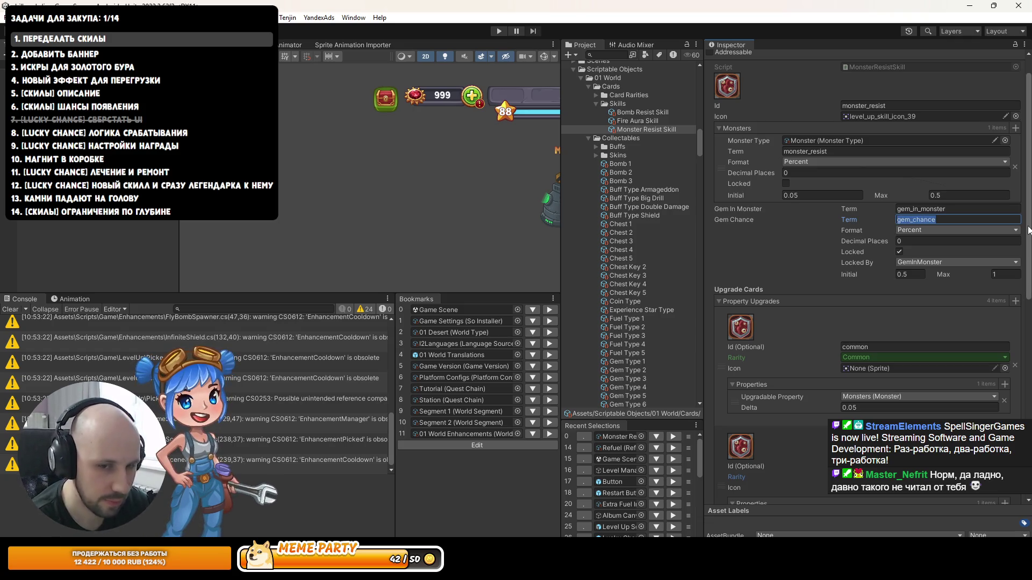
pyautogui.hotkey('alt', 'Tab')
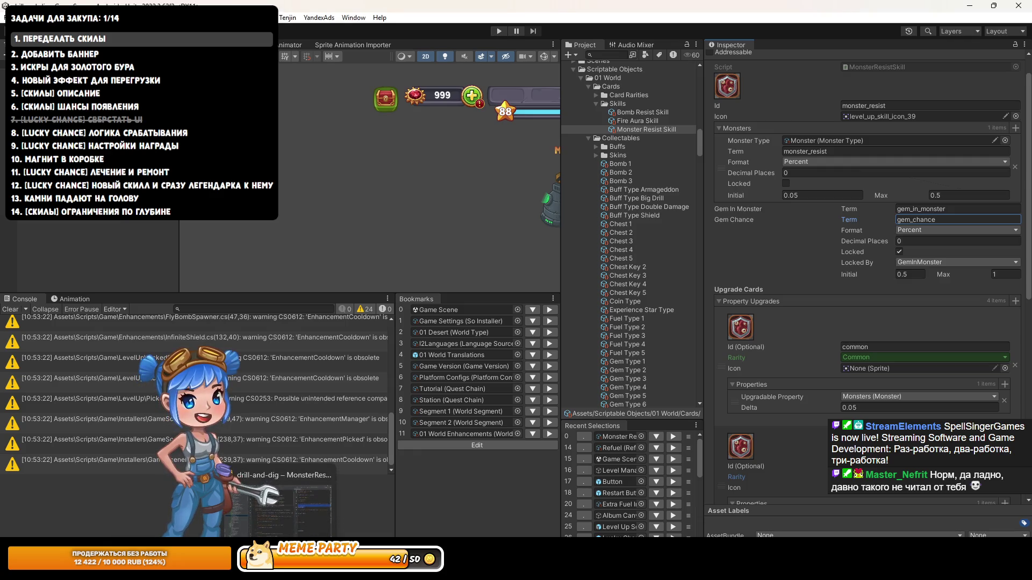
# Step: Read through the GemChance code in MonsterResistSkill.cs, check Unity, then switch to Chrome
pyautogui.hotkey('alt', 'Tab')
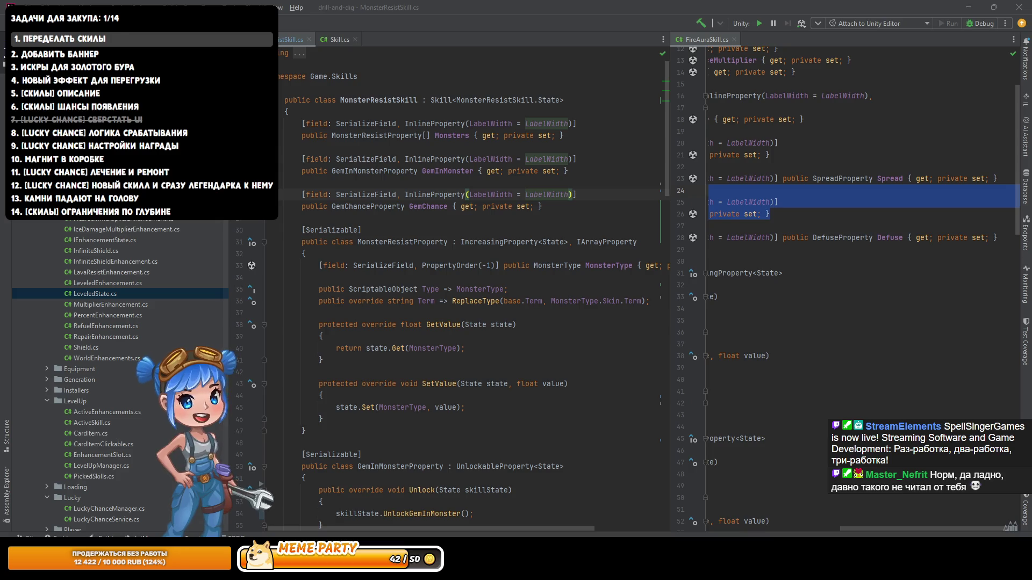
pyautogui.click(969, 8)
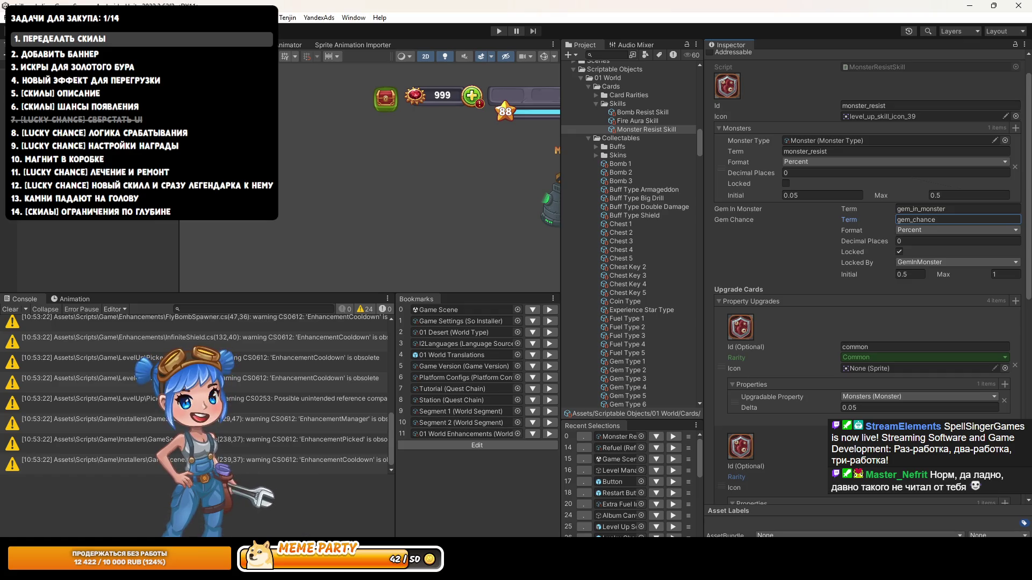
pyautogui.hotkey('alt', 'Tab')
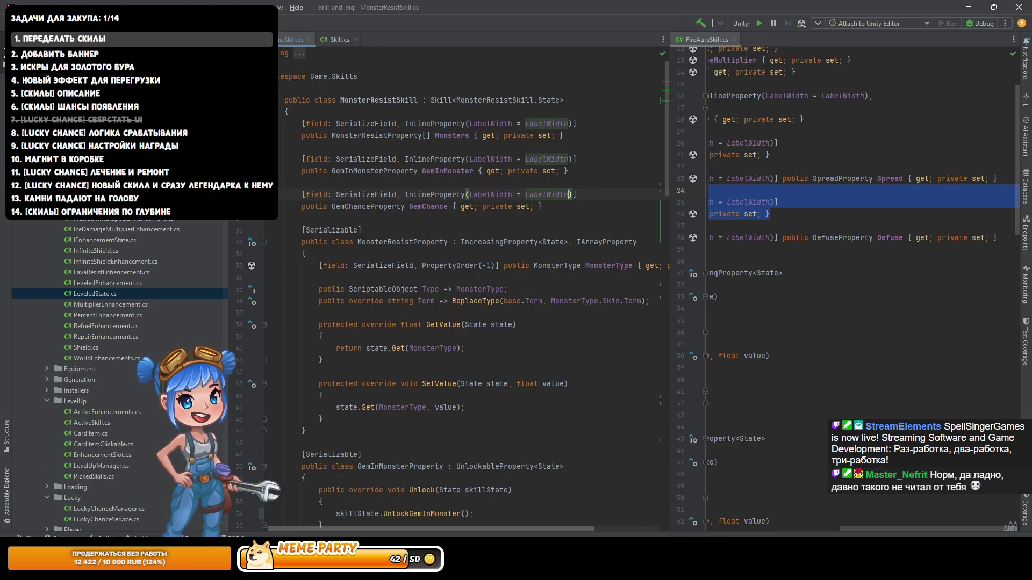
pyautogui.hscroll(-1, 528, 115)
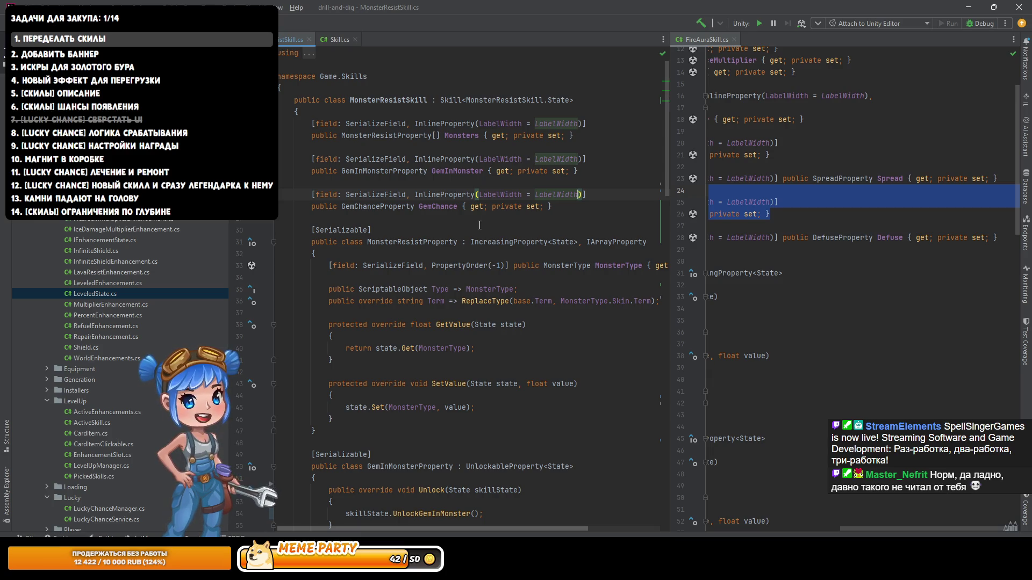
pyautogui.hscroll(-1, 804, 231)
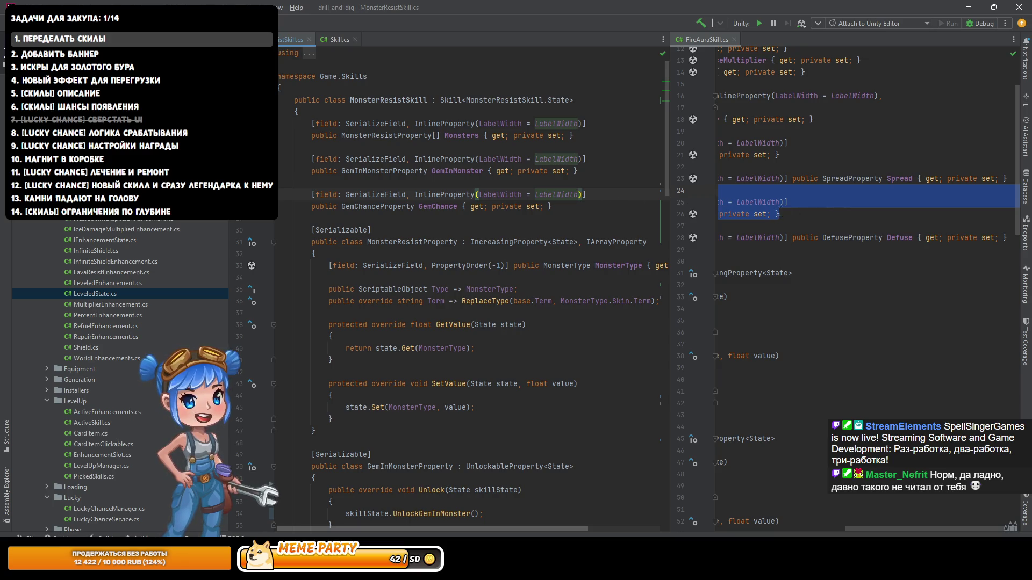
pyautogui.hotkey('alt', 'Tab')
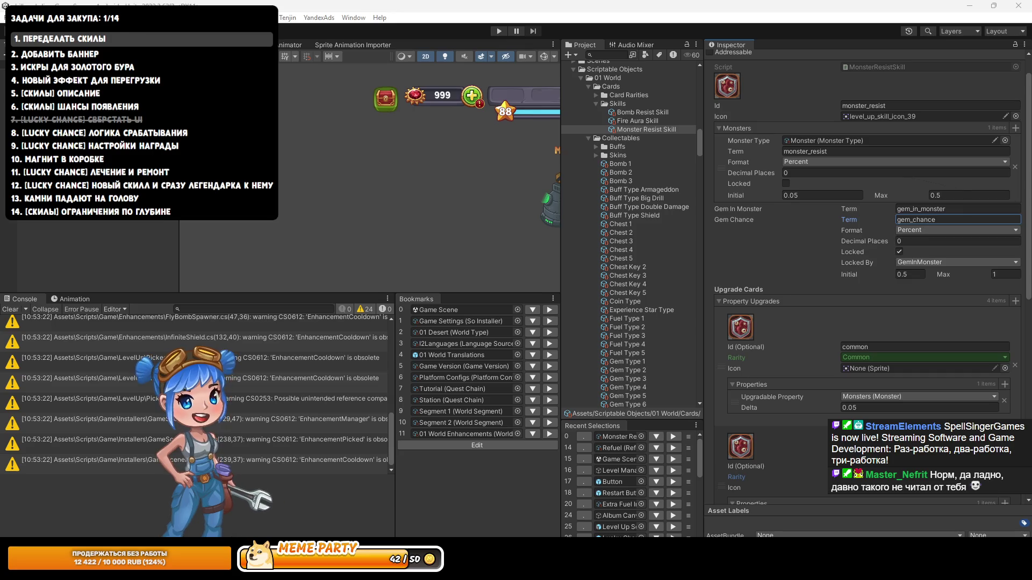
pyautogui.hotkey('alt', 'Tab')
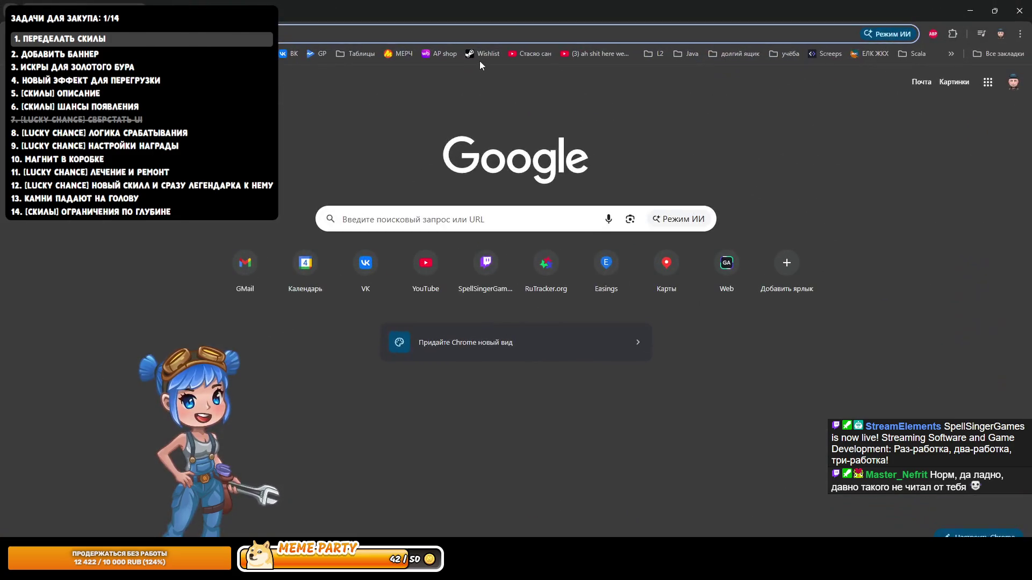
# Step: Open the Скилы для Бурить-Копать! spreadsheet from the Таблицы bookmarks folder
pyautogui.click(362, 53)
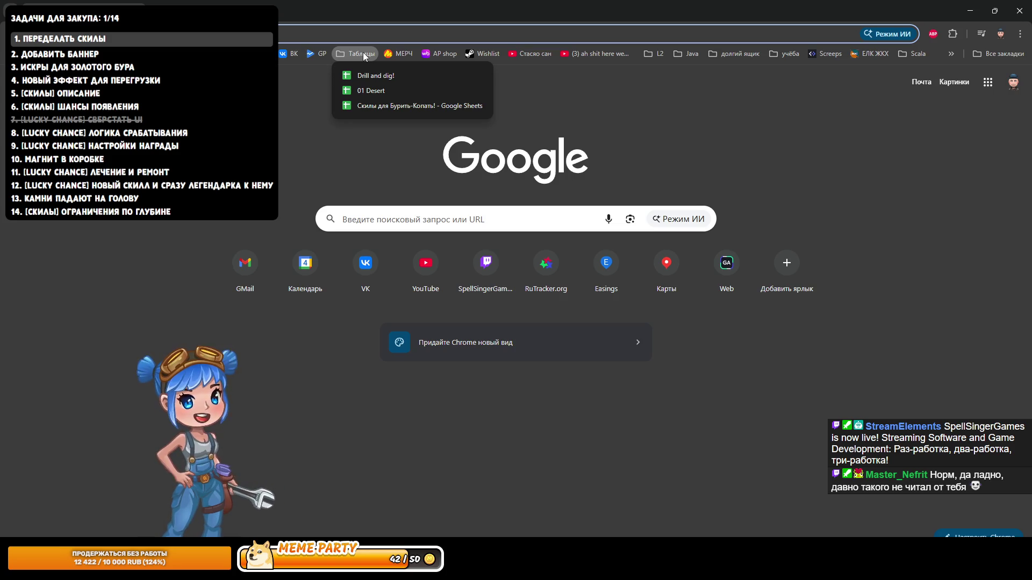
pyautogui.click(383, 103)
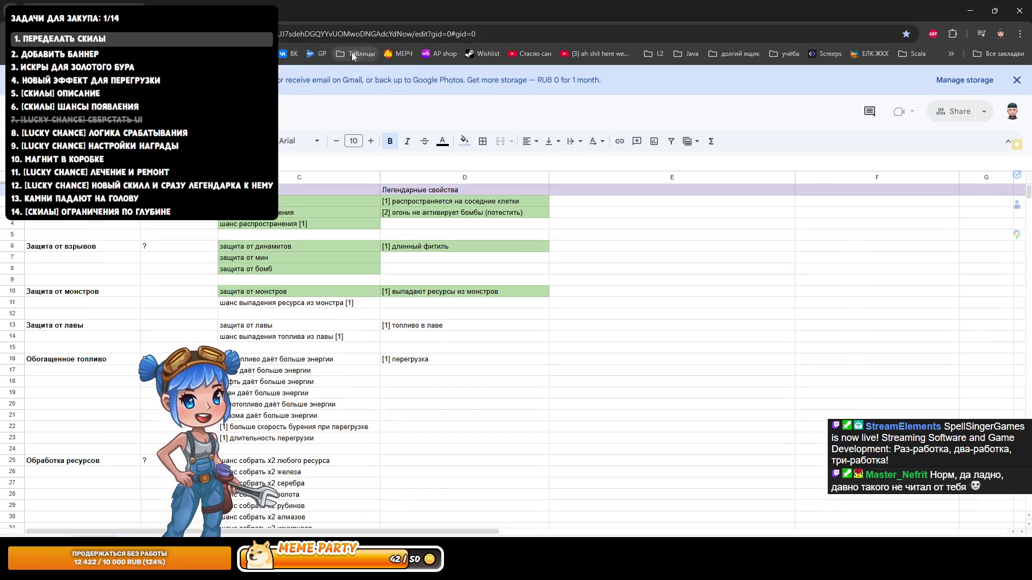
# Step: Open the localization spreadsheet, go to the skills terms sheet, and select empty cell A19
pyautogui.click(355, 53)
pyautogui.click(363, 88)
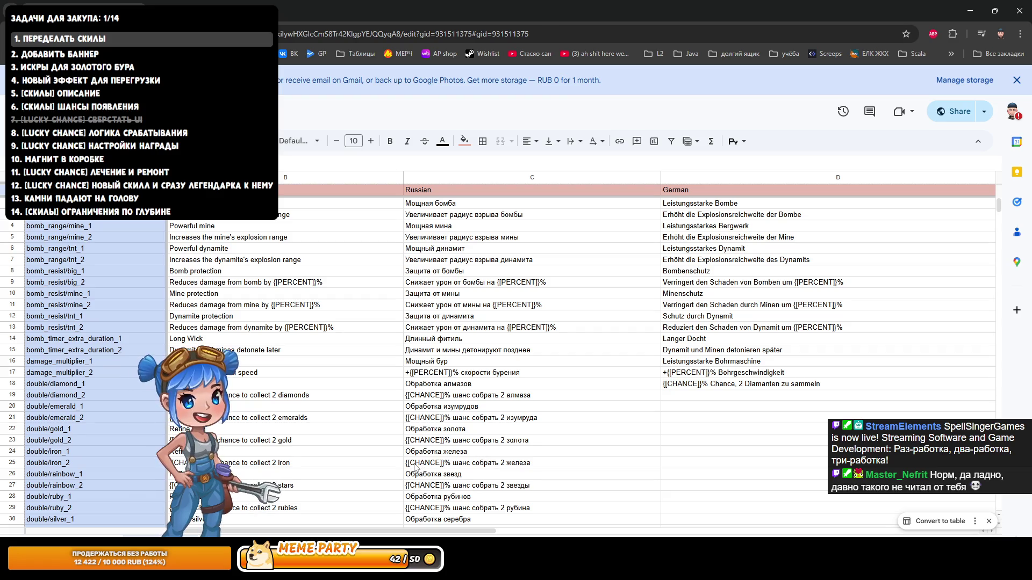
pyautogui.hotkey('ctrl', 'pagedown')
pyautogui.hotkey('ctrl', 'pagedown')
pyautogui.hotkey('ctrl', 'pagedown')
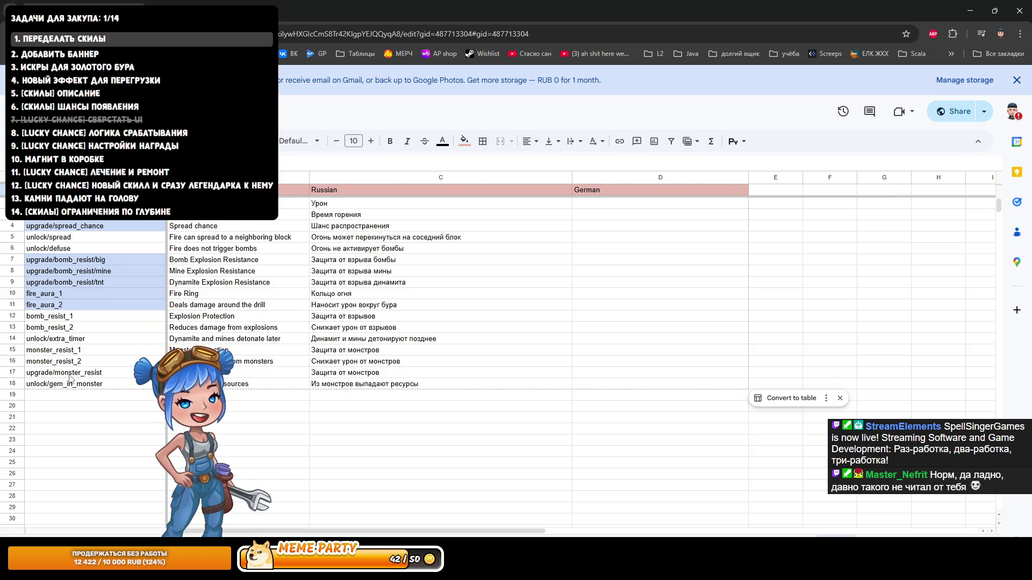
pyautogui.click(75, 240)
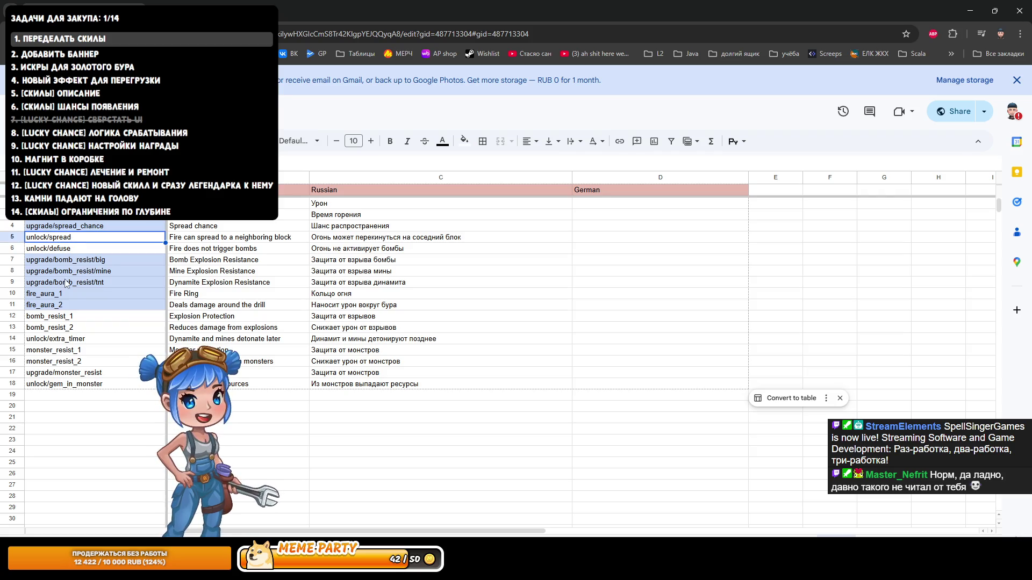
pyautogui.click(61, 397)
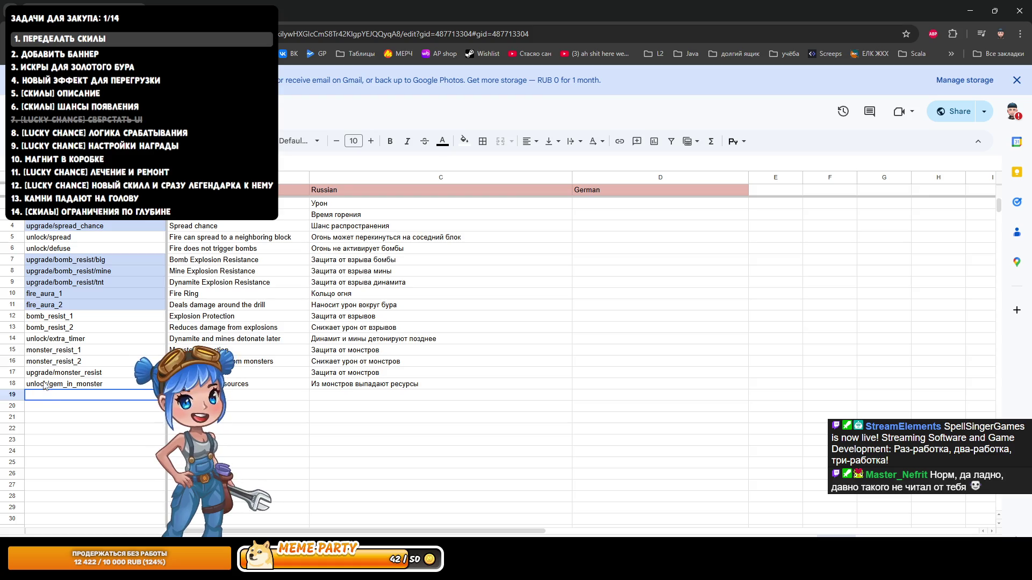
# Step: Copy the upgrade/monster_resist key into A19 and change it to upgrade/gem_chance
pyautogui.click(51, 375)
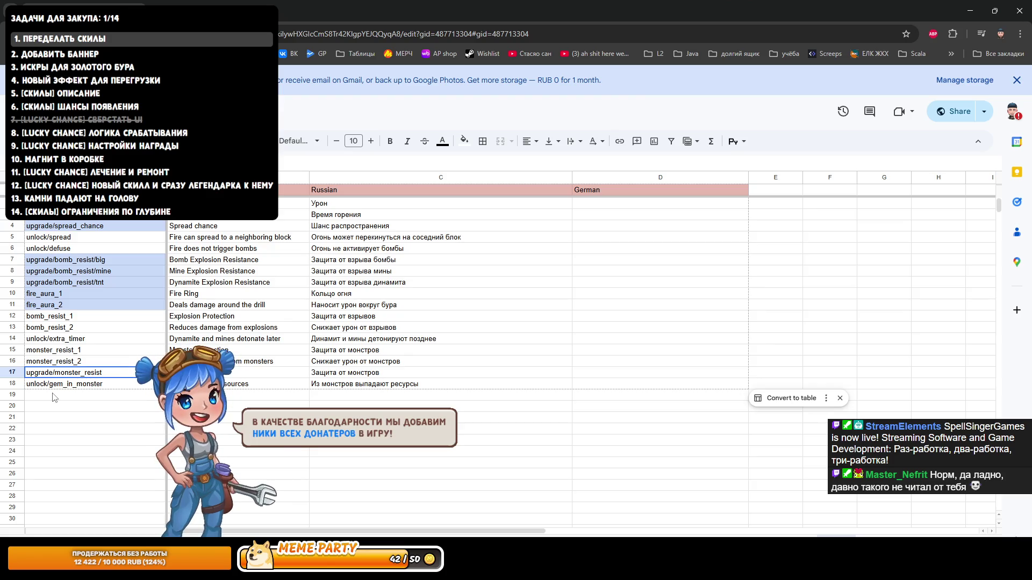
pyautogui.hotkey('ctrl', 'c')
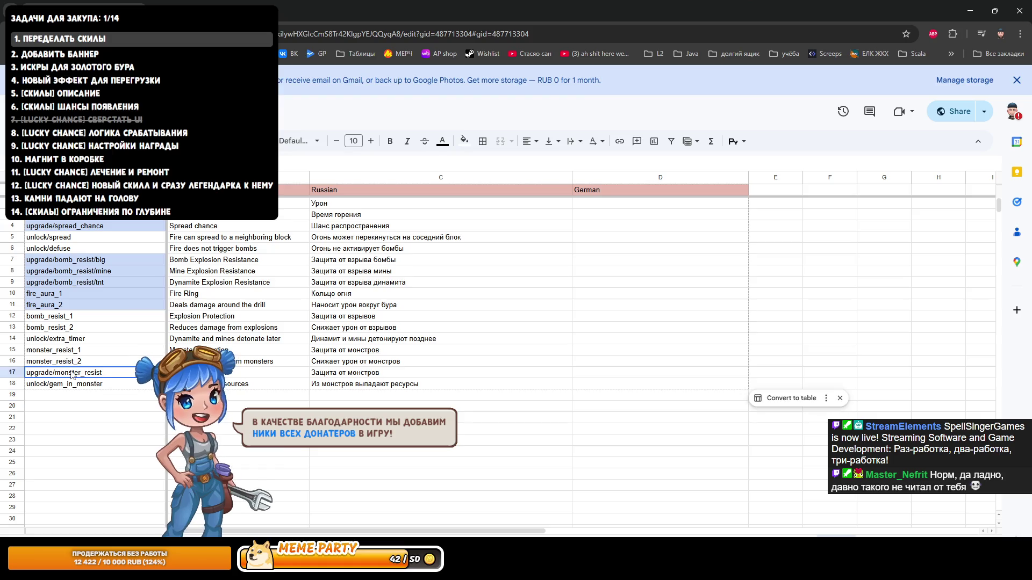
pyautogui.click(60, 397)
pyautogui.hotkey('ctrl', 'v')
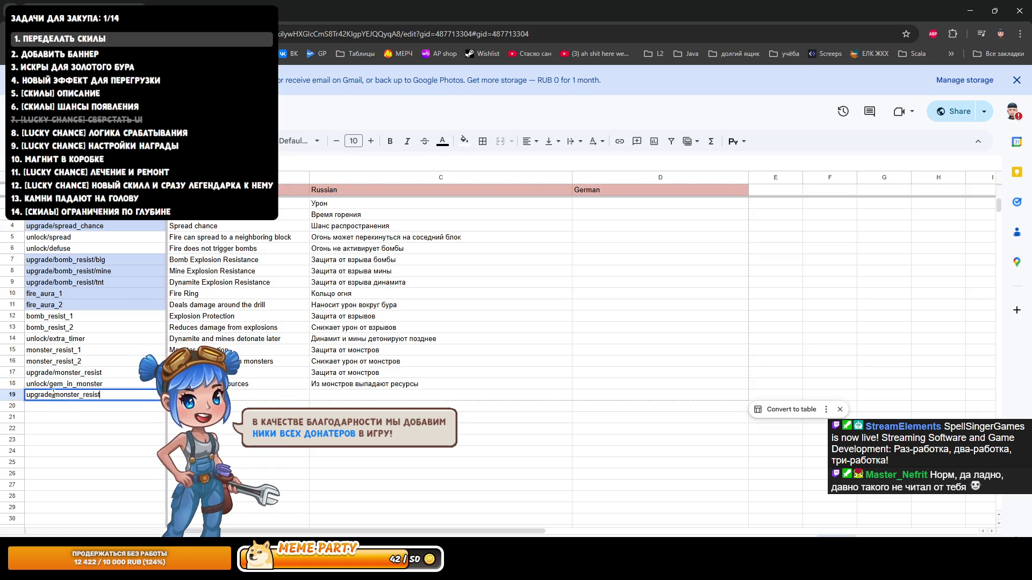
pyautogui.moveTo(53, 395); pyautogui.dragTo(100, 395)
pyautogui.write('gem_chance')
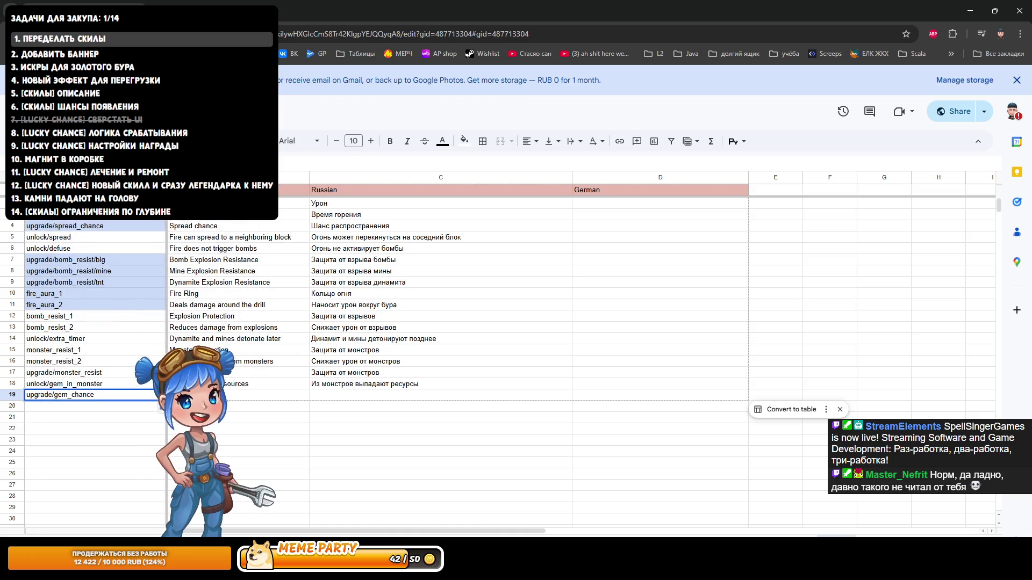
pyautogui.click(338, 398)
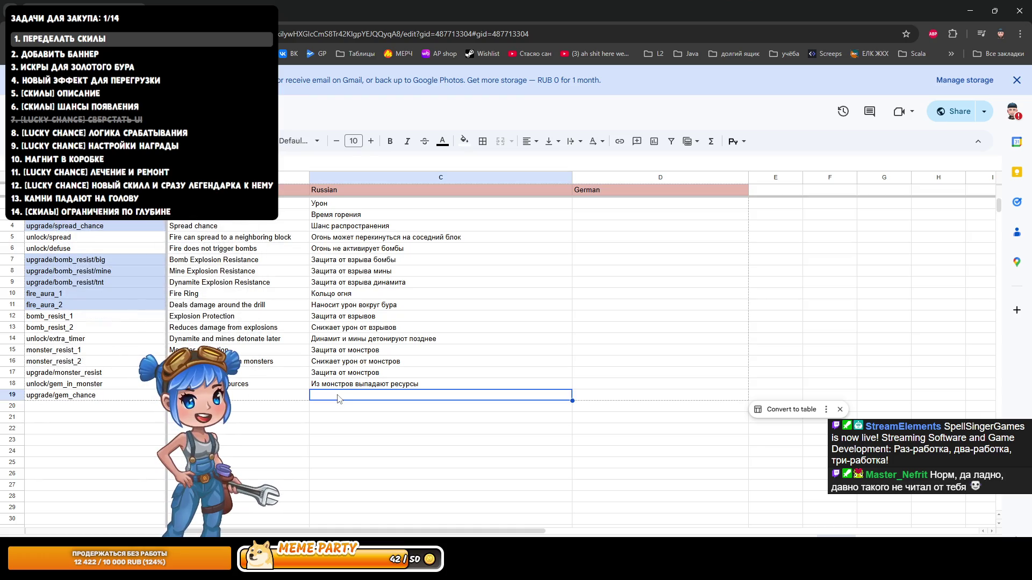
# Step: Enter 'Шанс найти ресурс в монстре' as the Russian text in cell C19
pyautogui.doubleClick(462, 394)
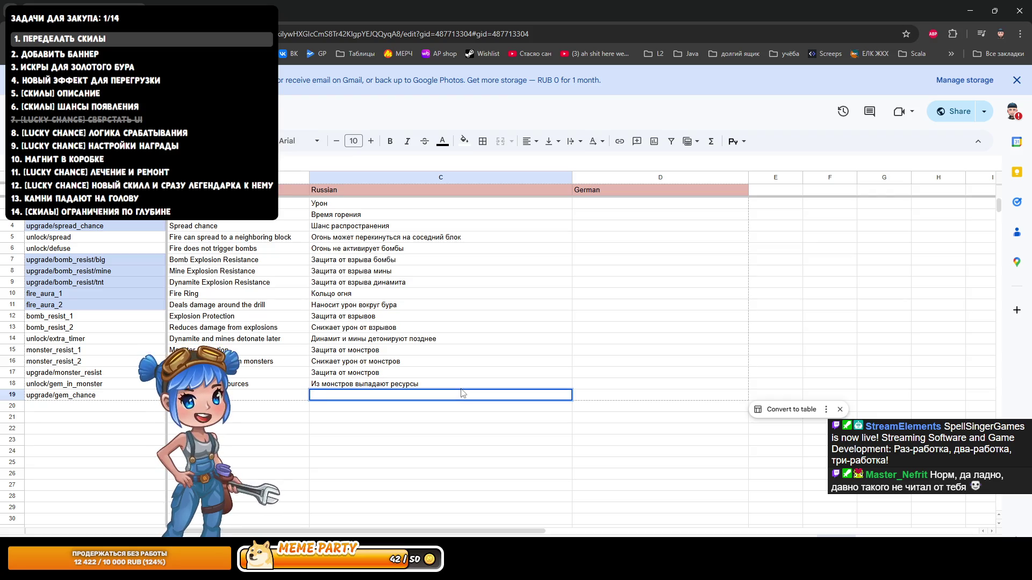
pyautogui.write('Шас')
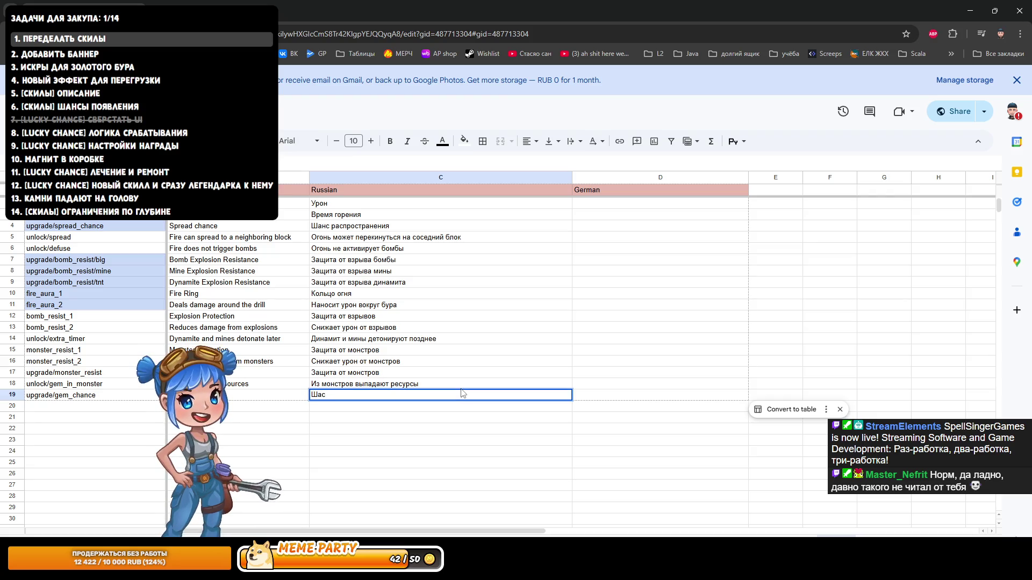
pyautogui.press('BackSpace')
pyautogui.press('BackSpace')
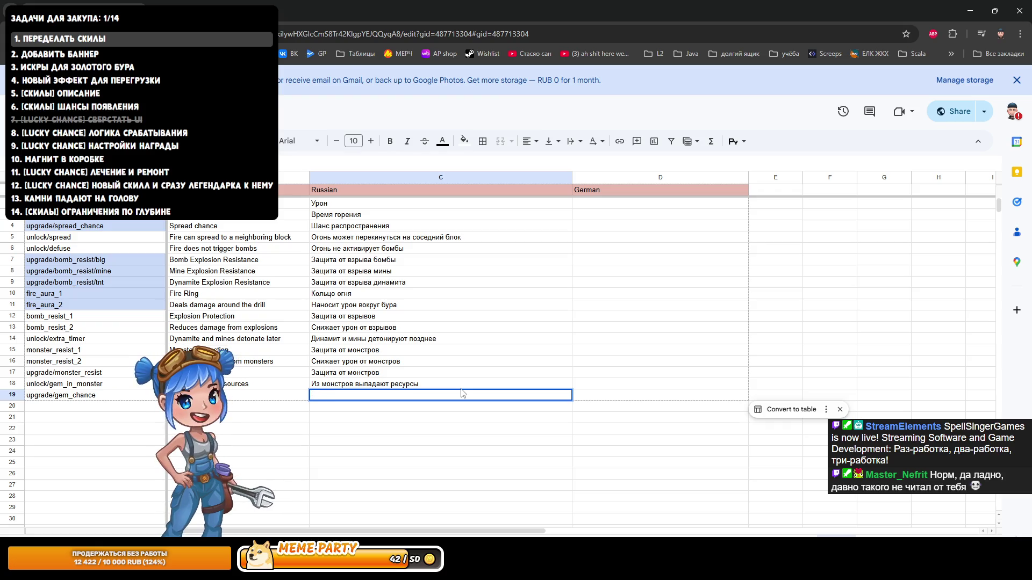
pyautogui.write('Нас')
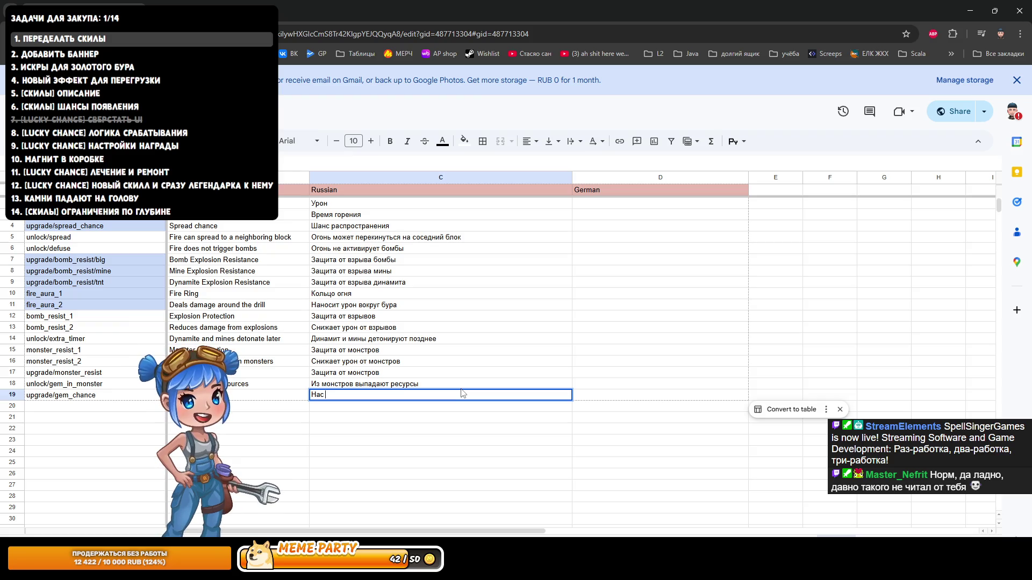
pyautogui.write(' найти ресурс')
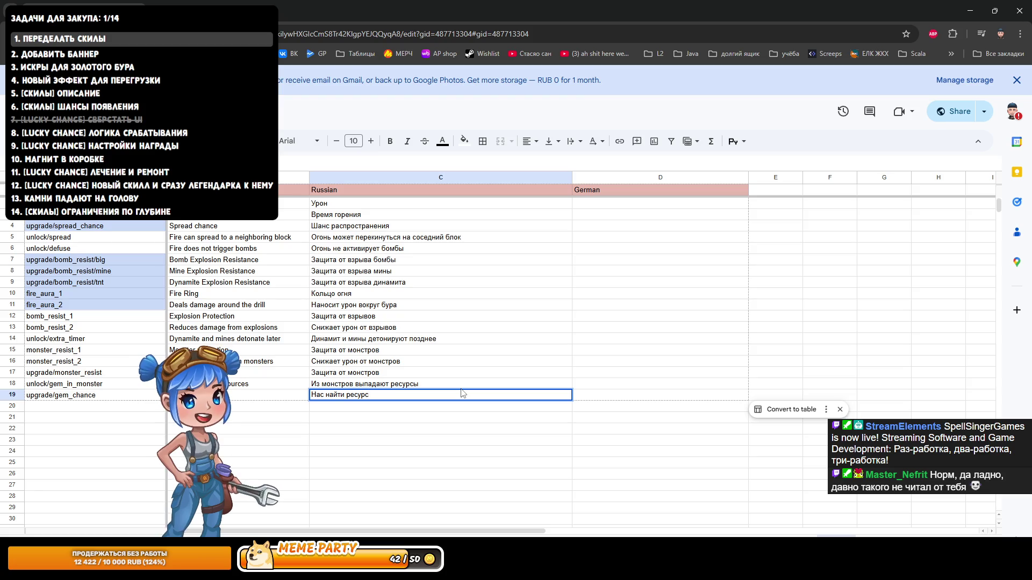
pyautogui.hotkey('ctrl', 'a')
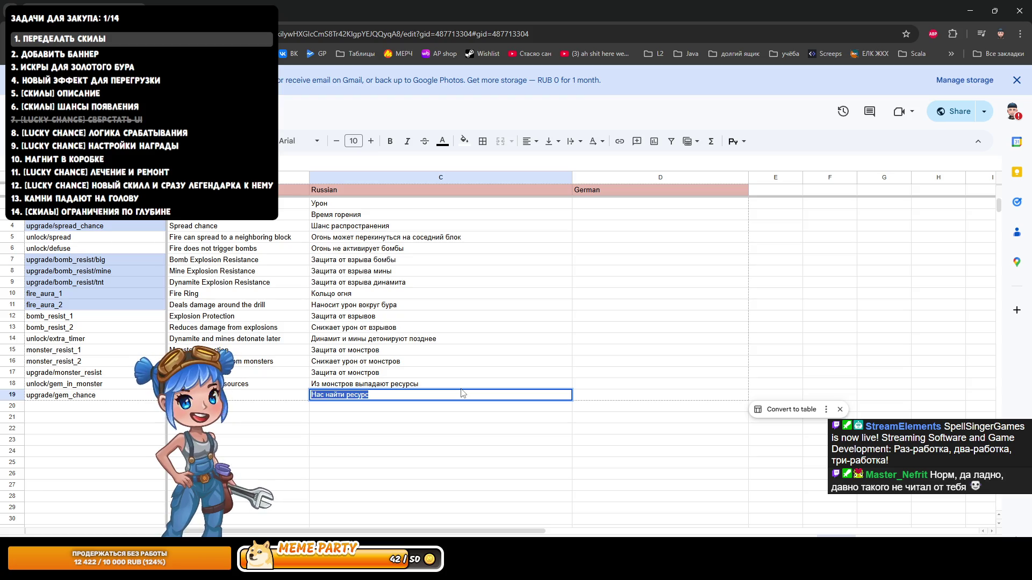
pyautogui.press('Home')
pyautogui.press('Delete')
pyautogui.press('Delete')
pyautogui.press('Delete')
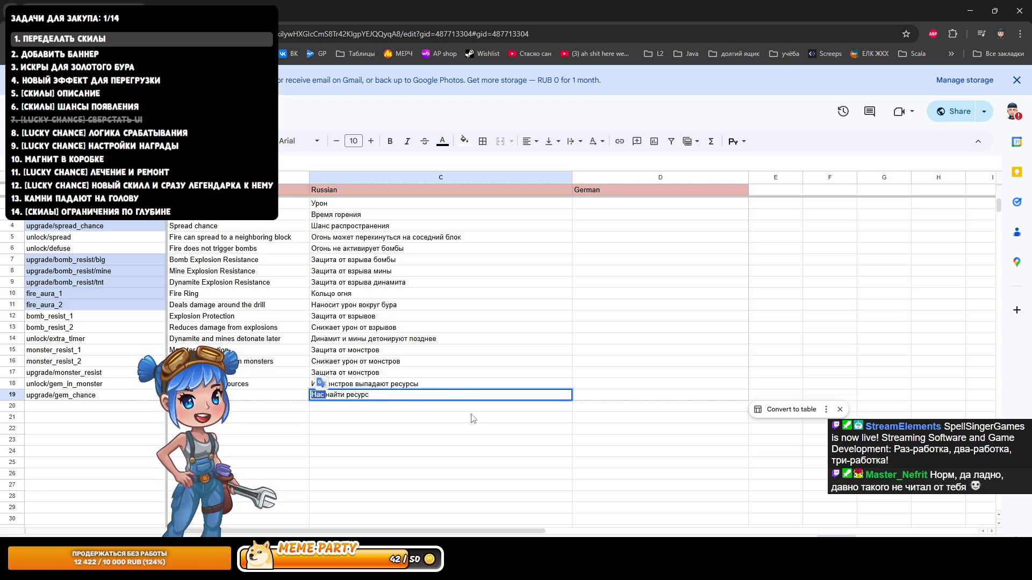
pyautogui.write('Шанс ')
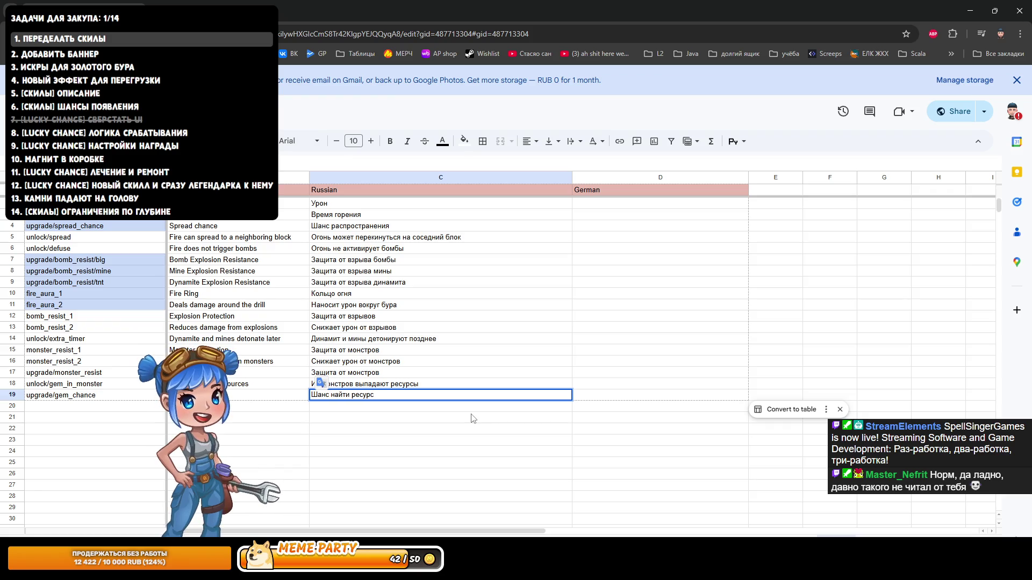
pyautogui.write(' в мо')
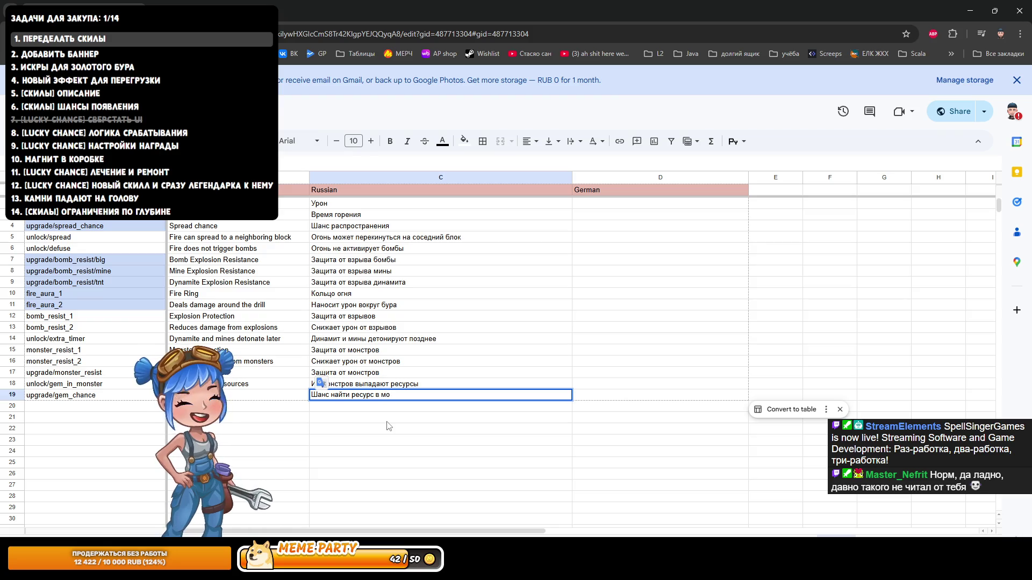
pyautogui.write('ра')
pyautogui.hotkey('ctrl', 'BackSpace')
pyautogui.write('монст')
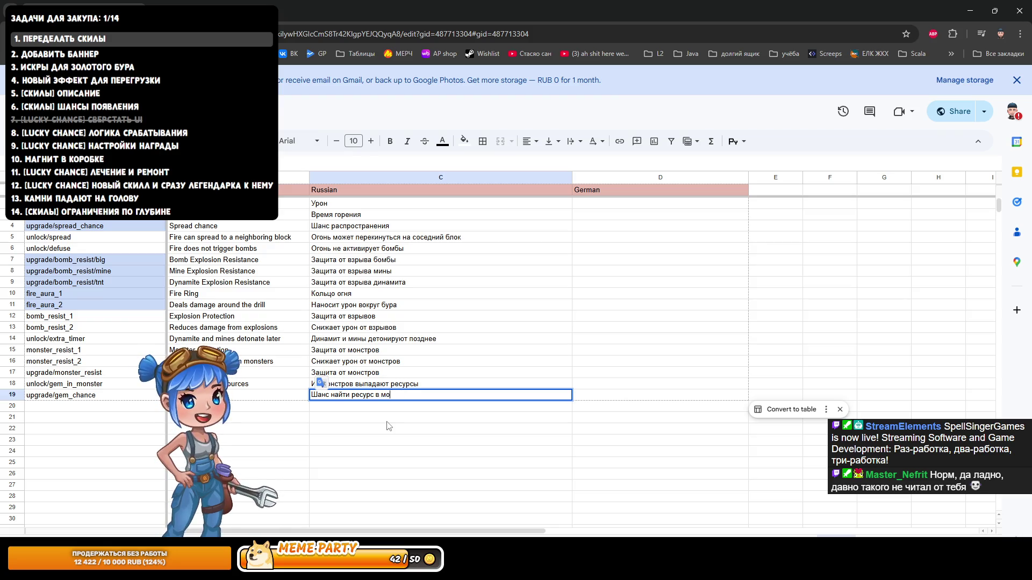
pyautogui.write('ре')
pyautogui.press('Return')
# Step: Copy the Russian description from C19 and open a new browser tab
pyautogui.click(387, 426)
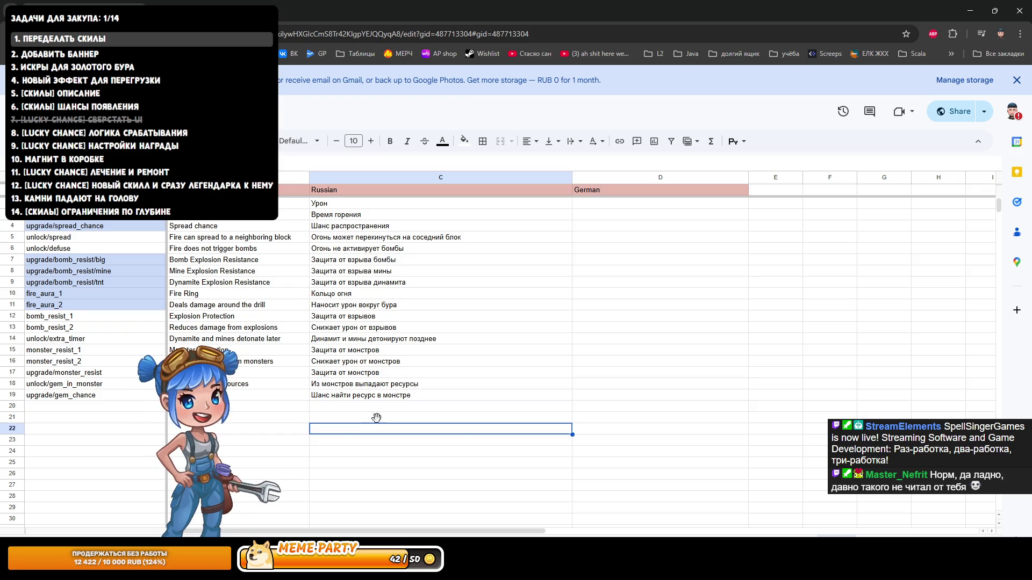
pyautogui.click(386, 398)
pyautogui.hotkey('ctrl', 'c')
pyautogui.hotkey('ctrl', 't')
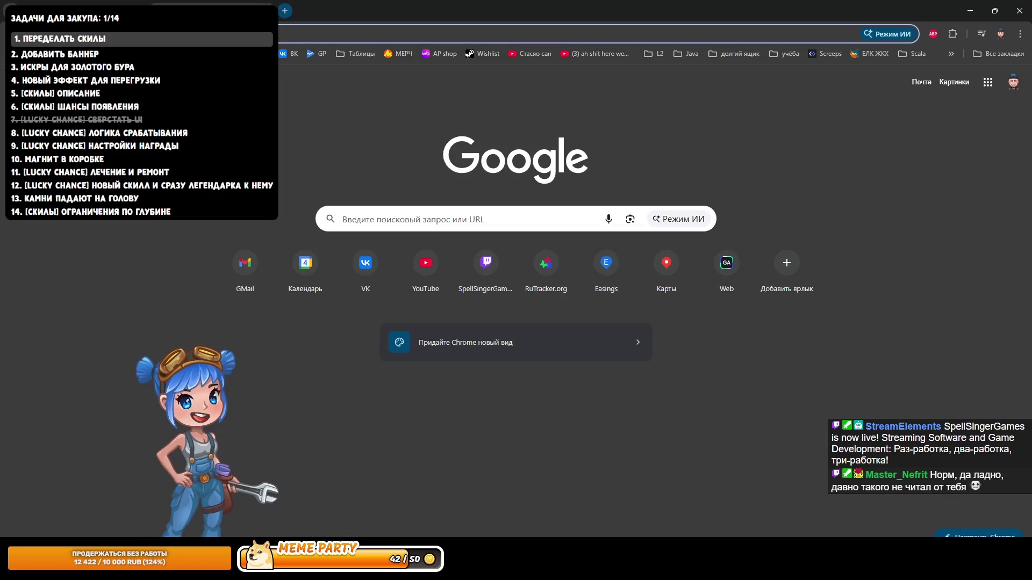
# Step: Ask ChatGPT to translate the copied Russian description into English
pyautogui.write('chatgpt')
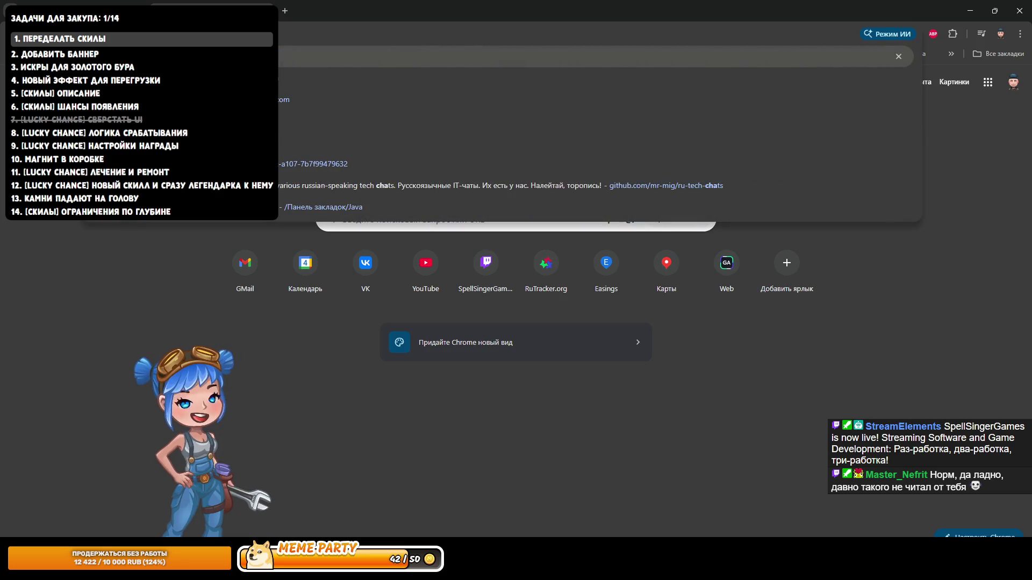
pyautogui.press('Return')
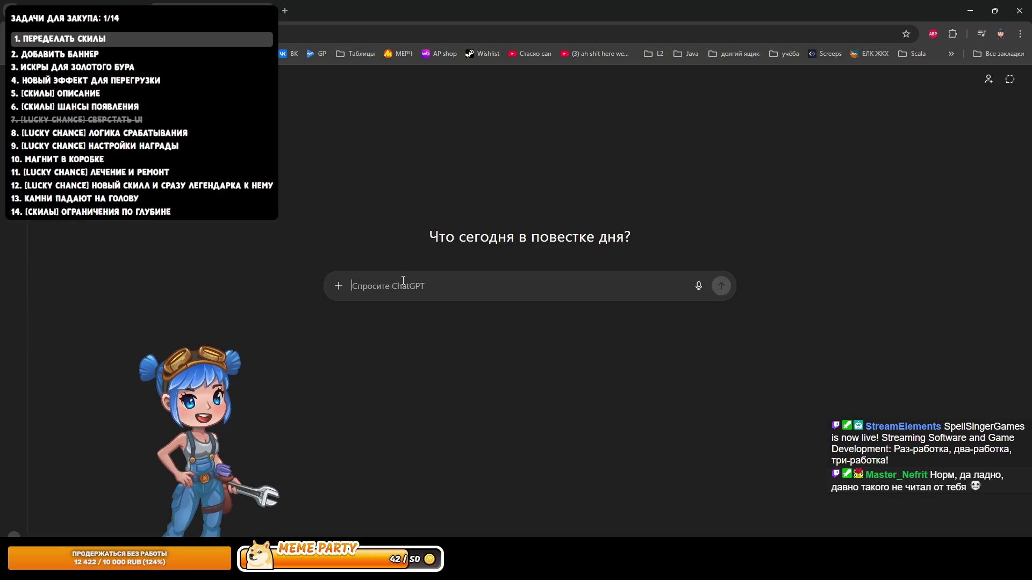
pyautogui.write('переведи на английский')
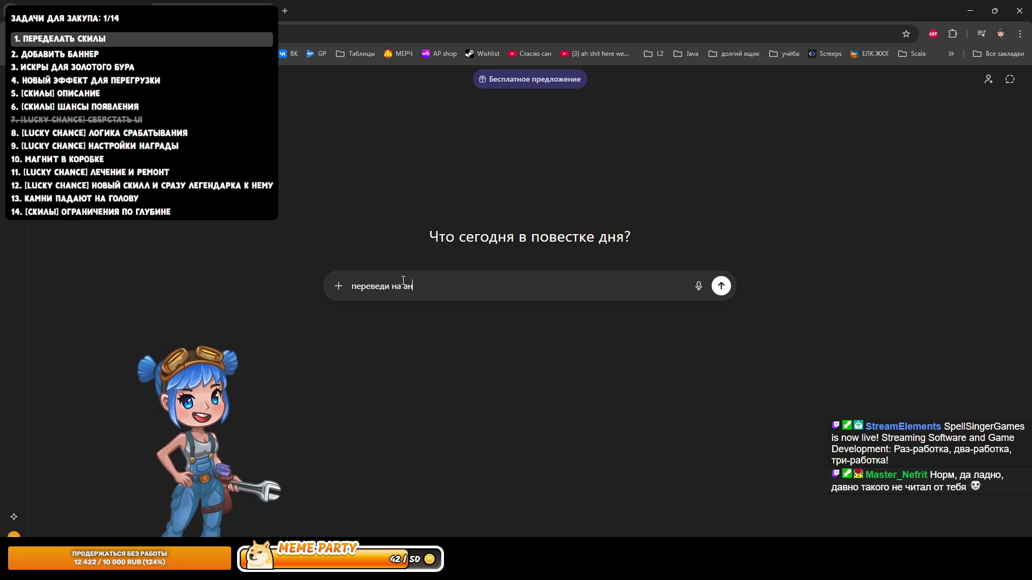
pyautogui.hotkey('shift', 'Return')
pyautogui.hotkey('ctrl', 'v')
pyautogui.press('Return')
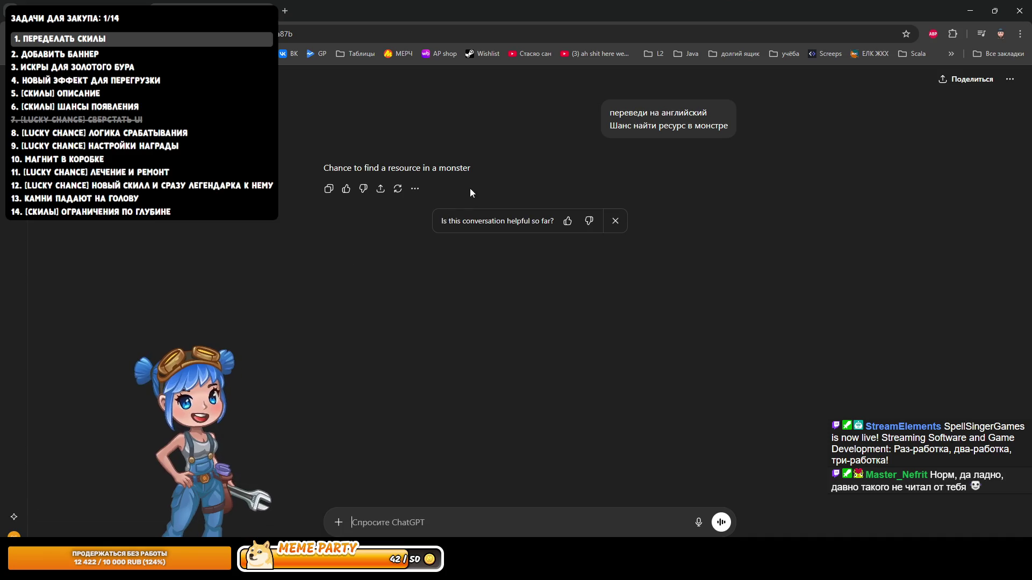
# Step: Get the shorter 'Resource drop chance' translation and paste it into cell B19
pyautogui.write('короче')
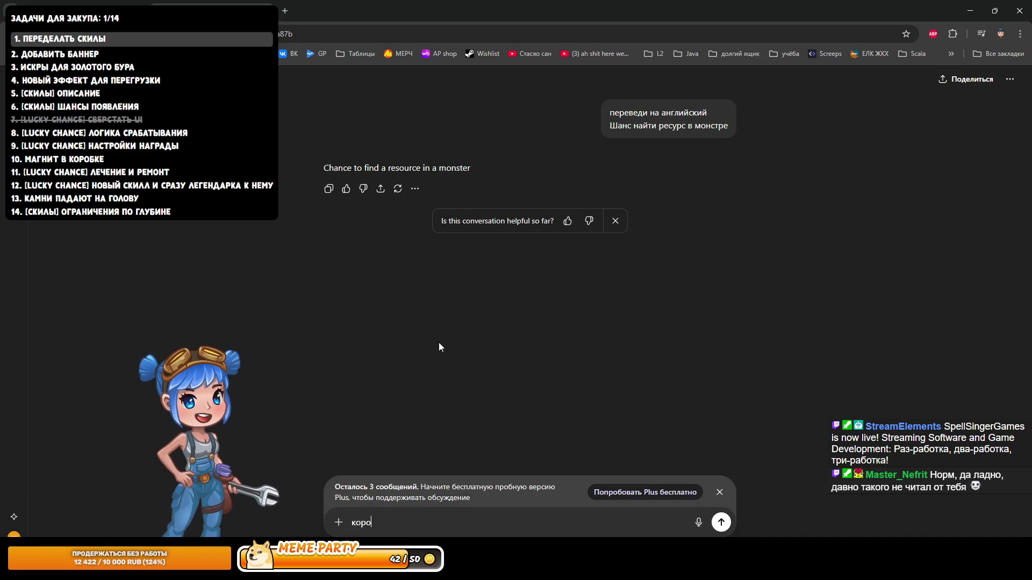
pyautogui.press('Return')
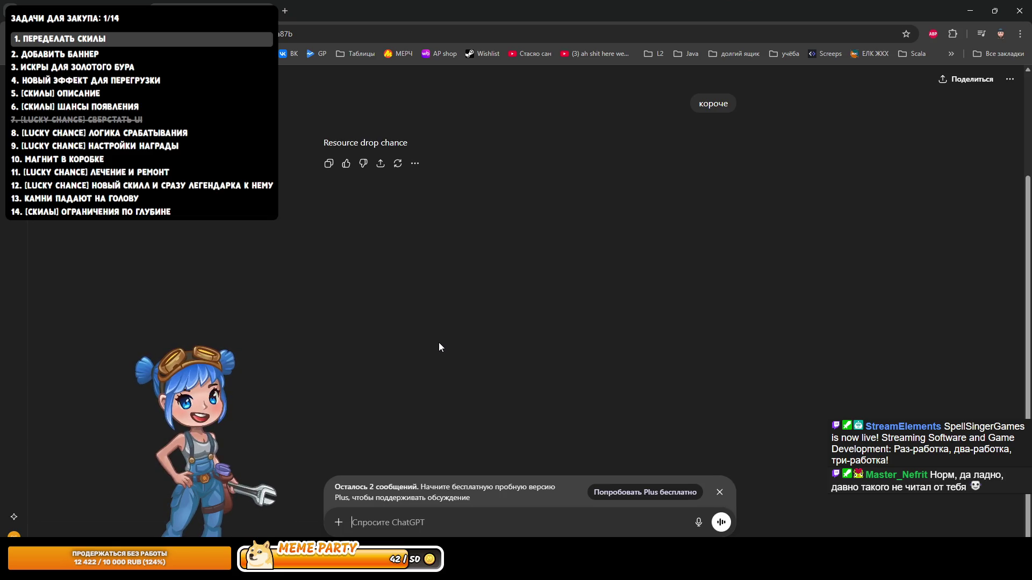
pyautogui.moveTo(410, 149); pyautogui.dragTo(305, 143)
pyautogui.click(143, 5)
pyautogui.hotkey('ctrl', 'v')
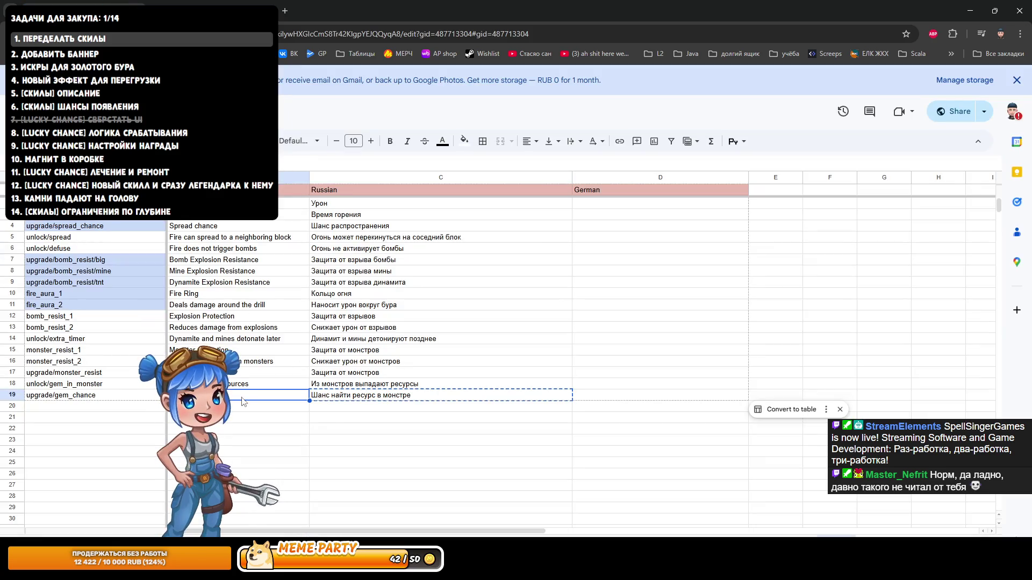
# Step: Check Rider's proxy terminal, then open the 01 World Translations prefab in Unity
pyautogui.click(226, 422)
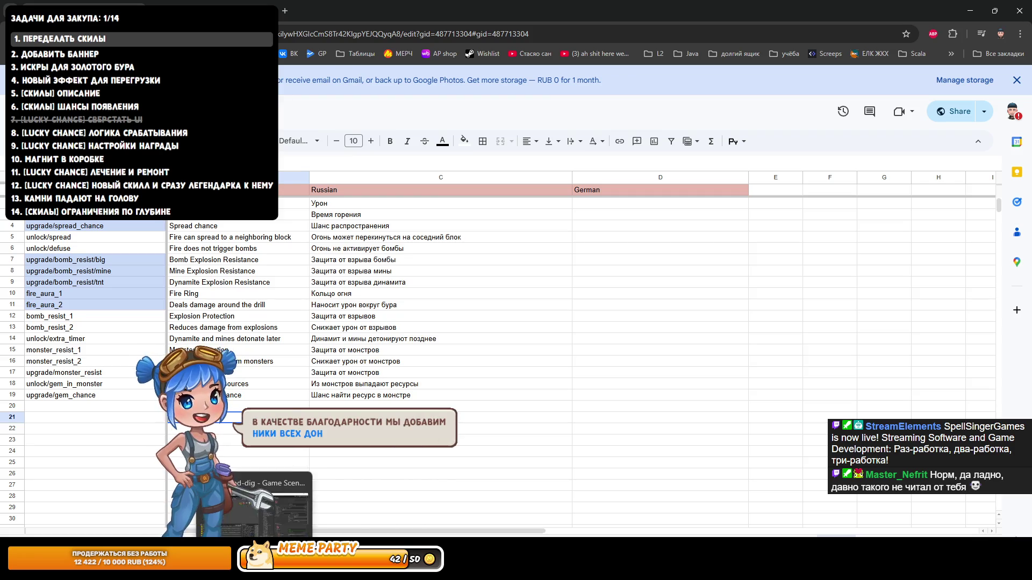
pyautogui.hotkey('alt', 'Tab')
pyautogui.hotkey('alt', 'F12')
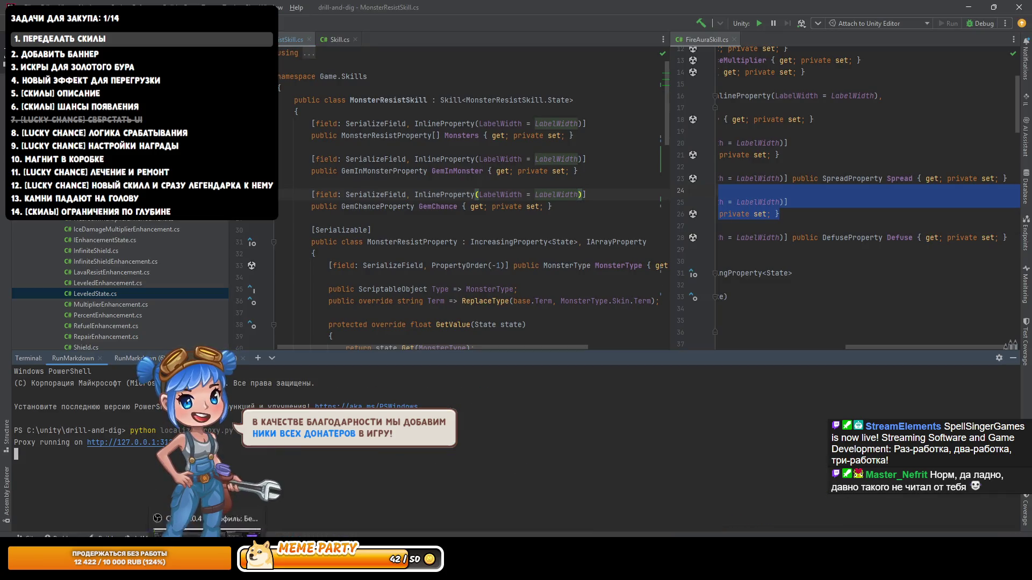
pyautogui.hotkey('alt', 'Tab')
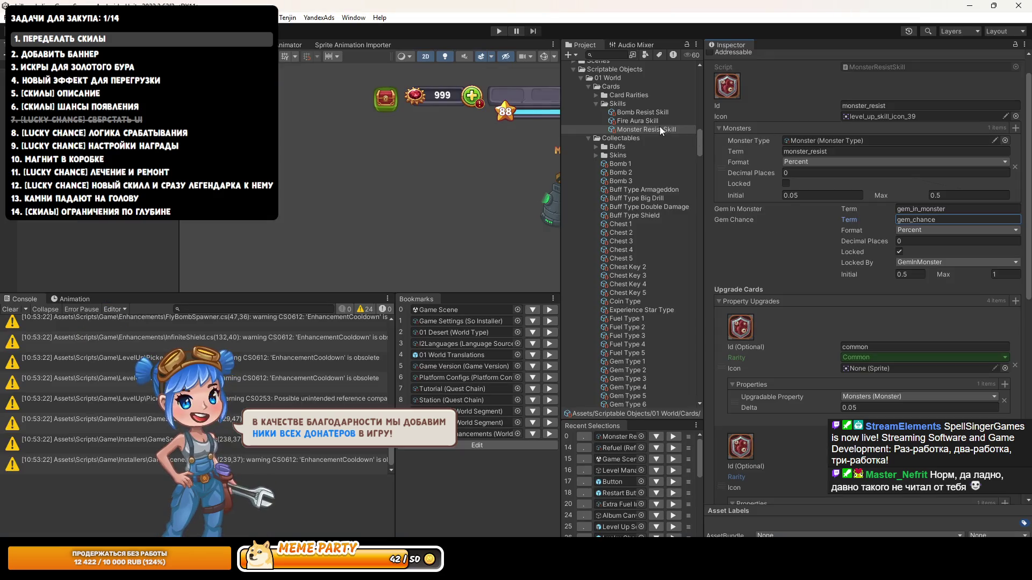
pyautogui.scroll(-5, 610, 505)
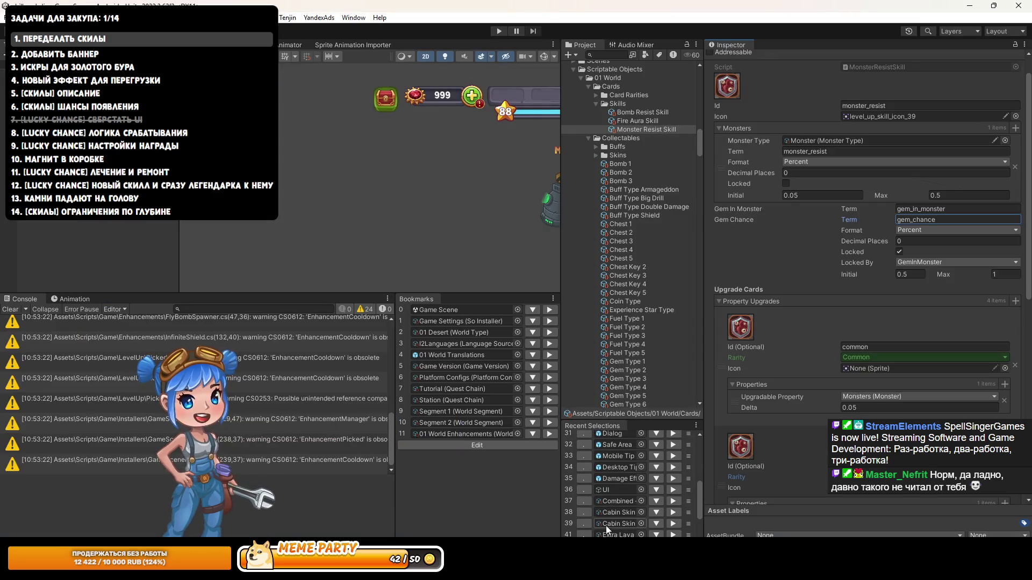
pyautogui.click(453, 355)
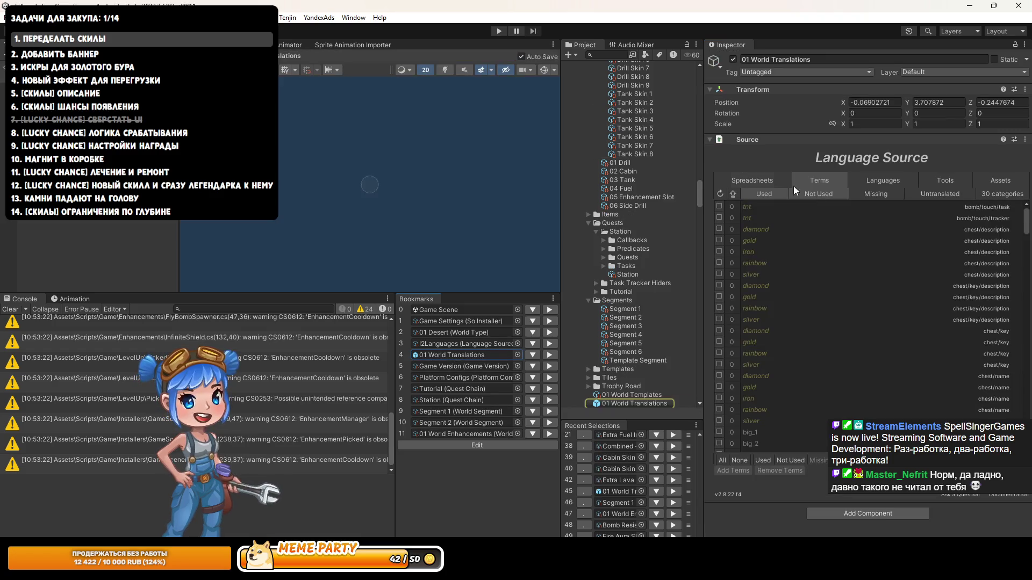
# Step: Import-replace the spreadsheet translations into 01 World Translations and widen the Project panel
pyautogui.click(771, 316)
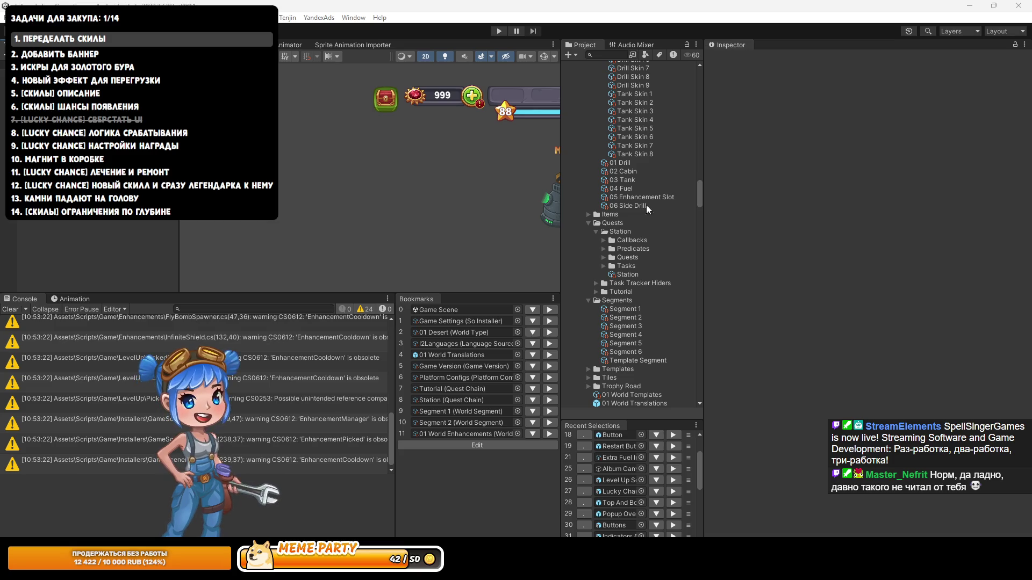
pyautogui.moveTo(702, 243); pyautogui.dragTo(745, 244)
pyautogui.moveTo(562, 253); pyautogui.dragTo(587, 253)
pyautogui.moveTo(532, 293); pyautogui.dragTo(532, 303)
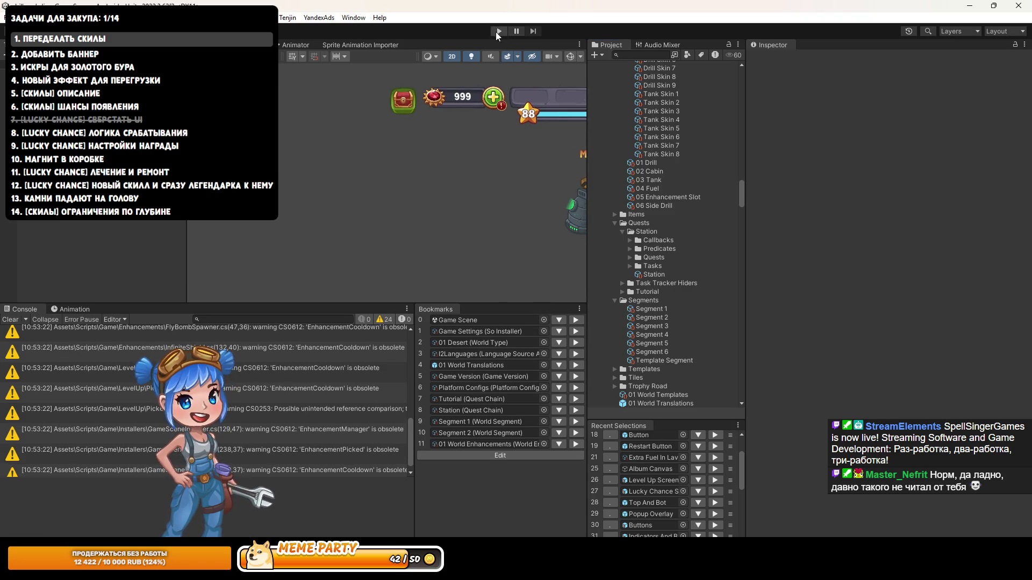
# Step: Playtest, dig to the level-up screen in a maximized Game view and take the Legendary resource-drop card
pyautogui.click(497, 32)
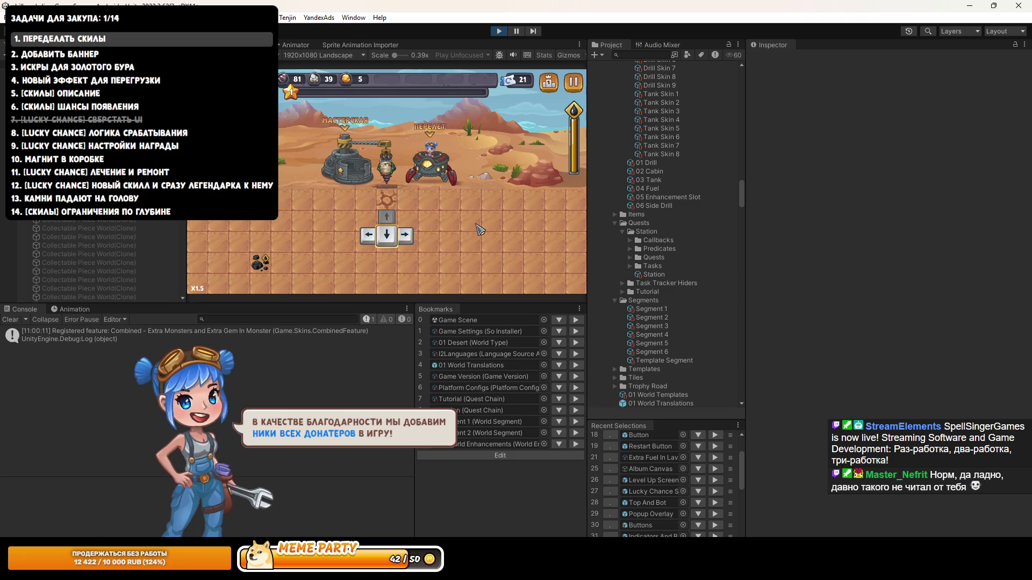
pyautogui.press('Down')
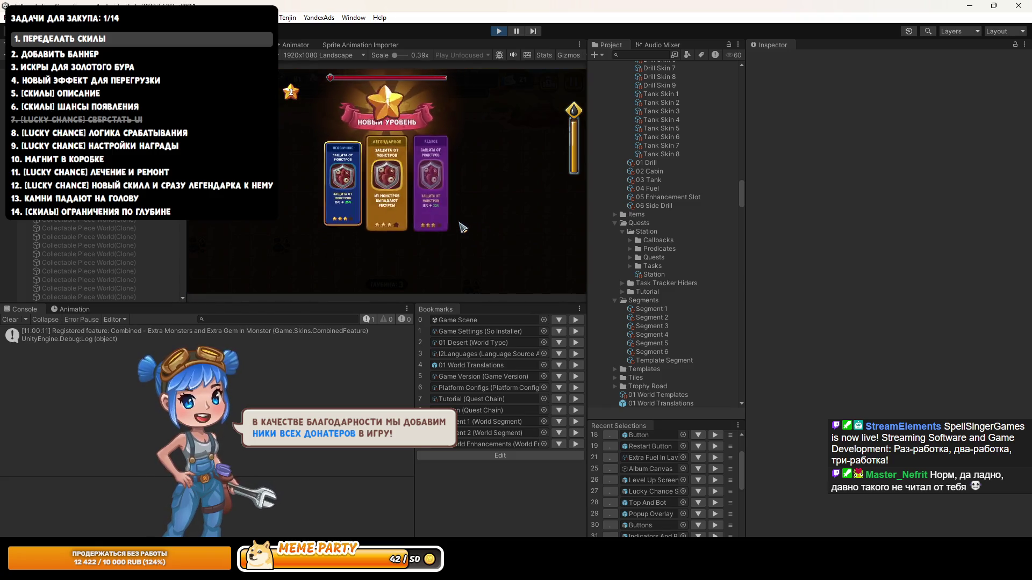
pyautogui.hotkey('shift', 'space')
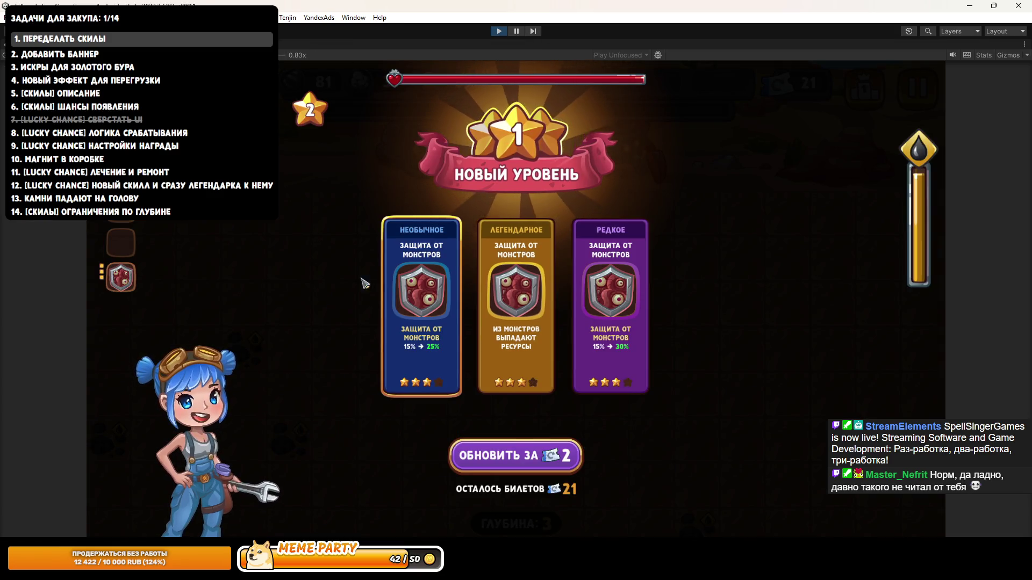
pyautogui.click(517, 300)
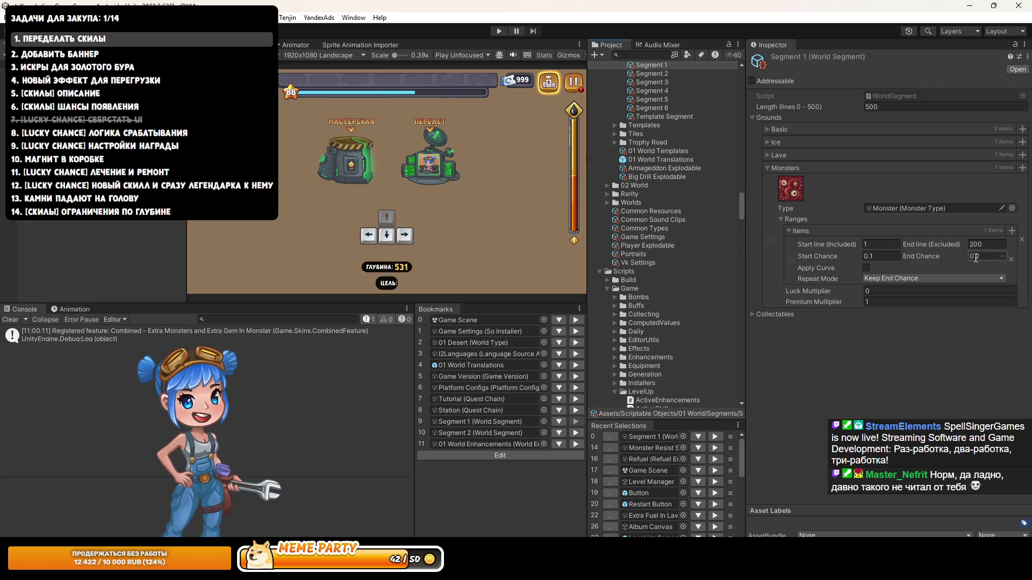
# Step: Restart Play mode several times, checking the level in the Scene view
pyautogui.click(502, 33)
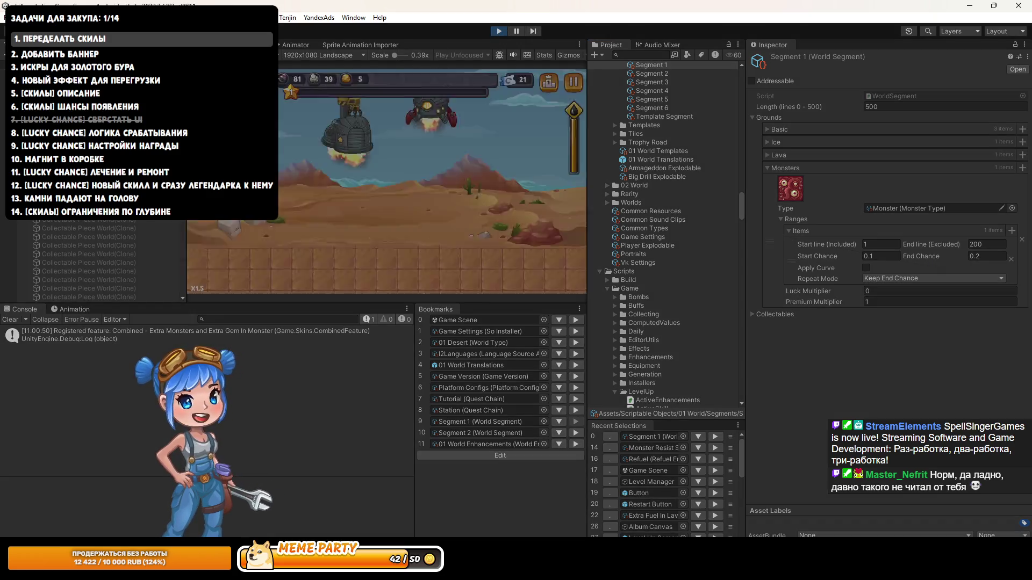
pyautogui.hotkey('ctrl', '1')
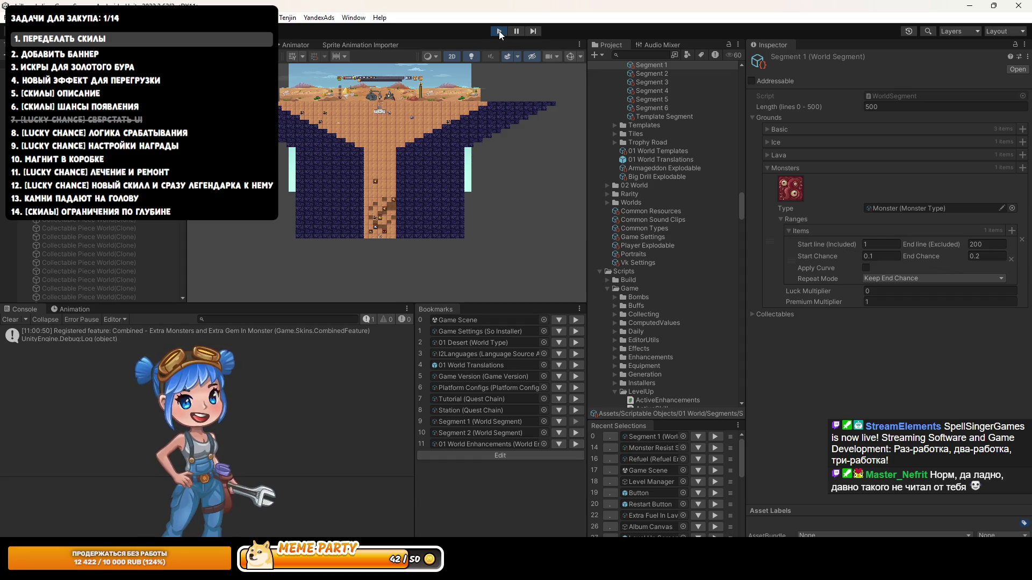
pyautogui.click(499, 31)
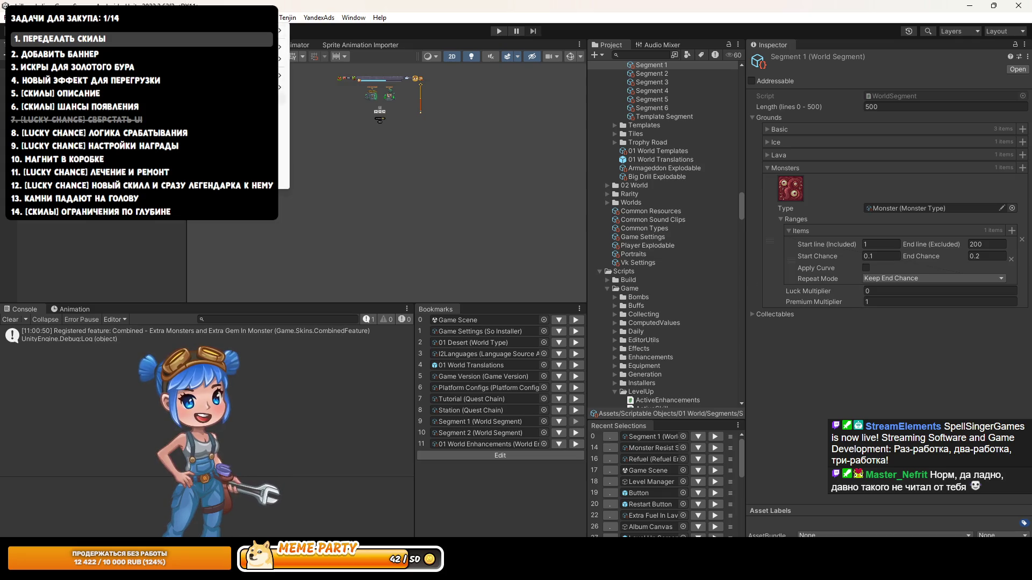
pyautogui.click(252, 135)
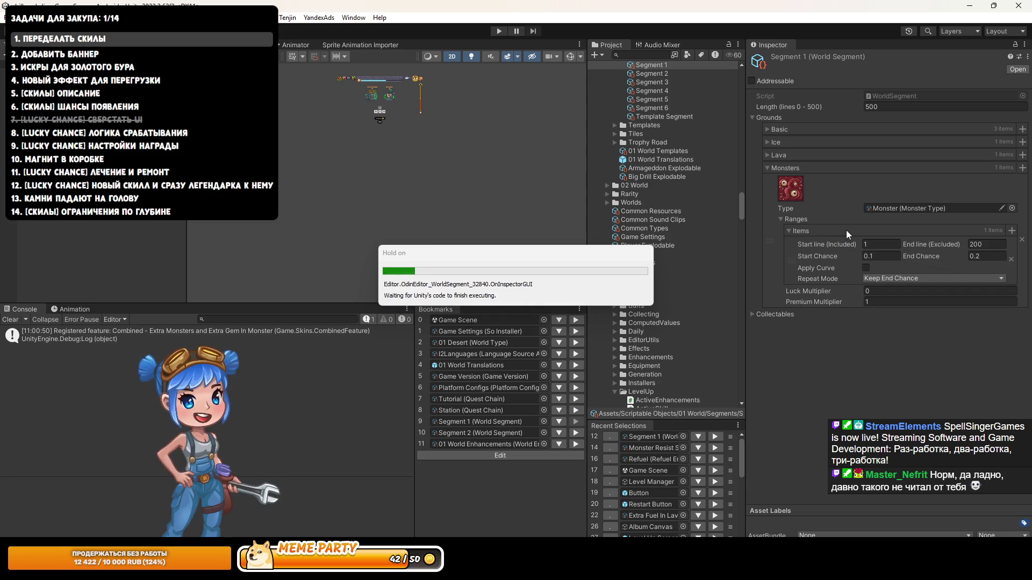
pyautogui.click(499, 30)
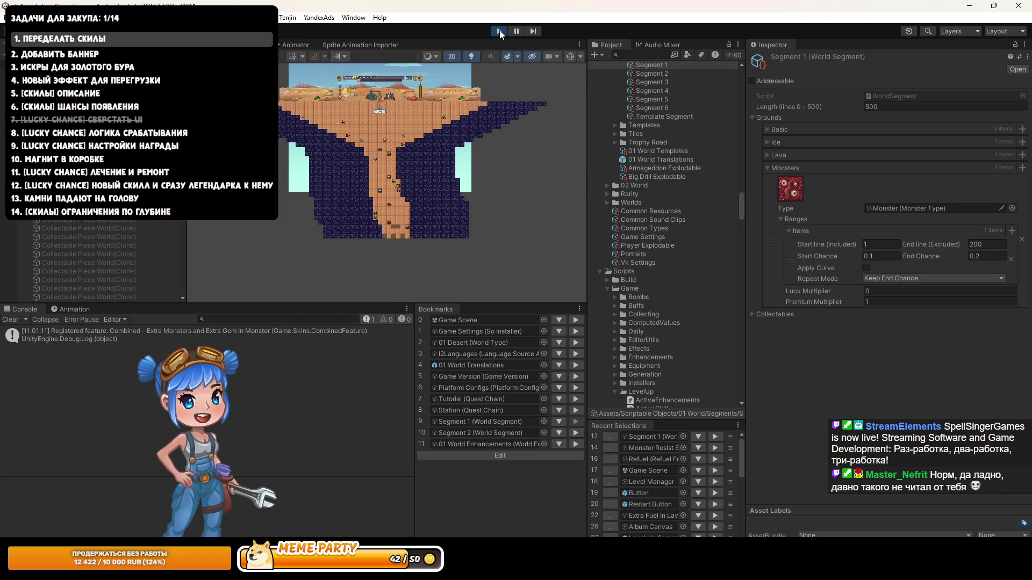
pyautogui.click(499, 30)
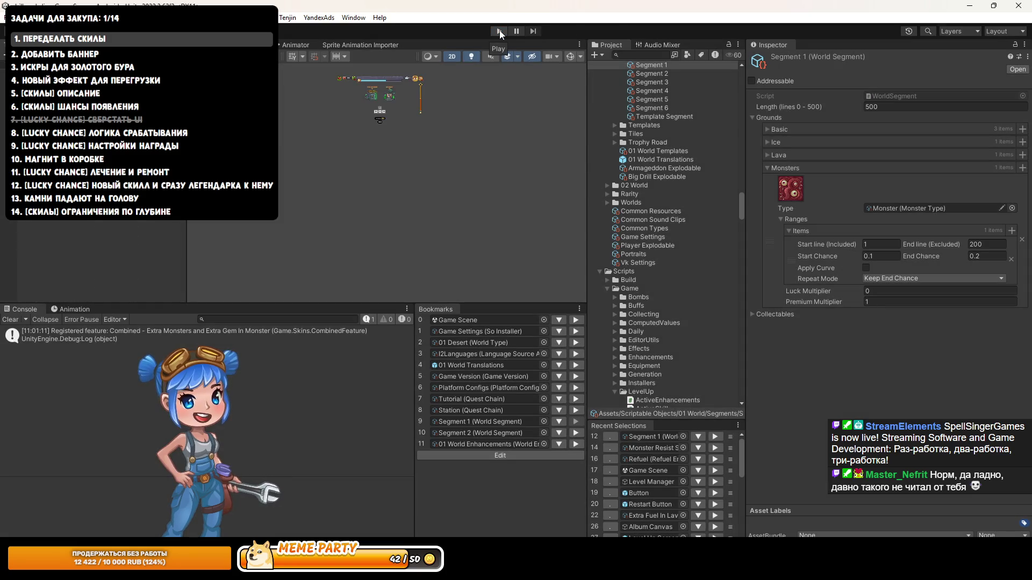
pyautogui.click(499, 31)
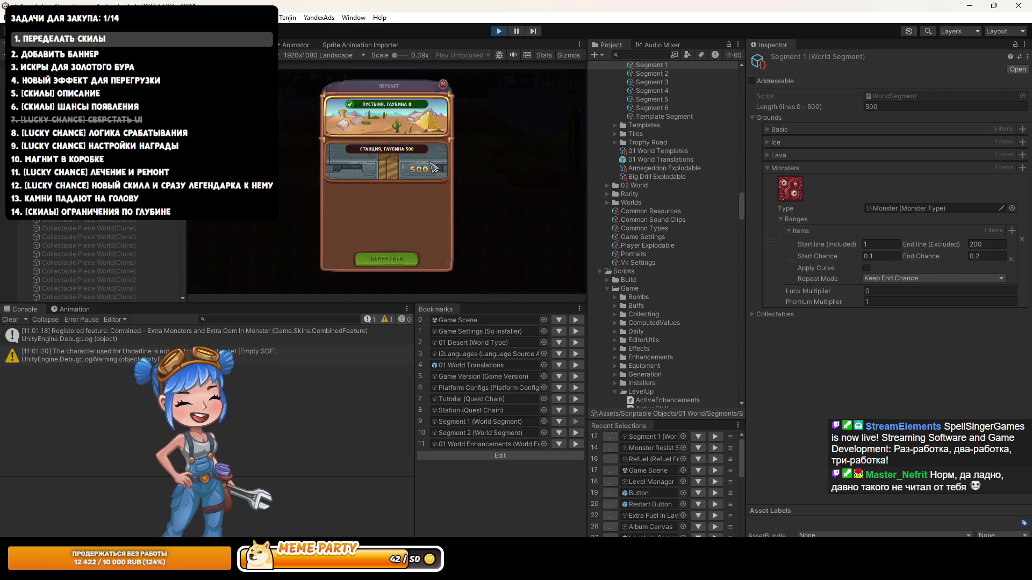
# Step: Fly to the Station world in the game and inspect the generated level layout
pyautogui.click(404, 157)
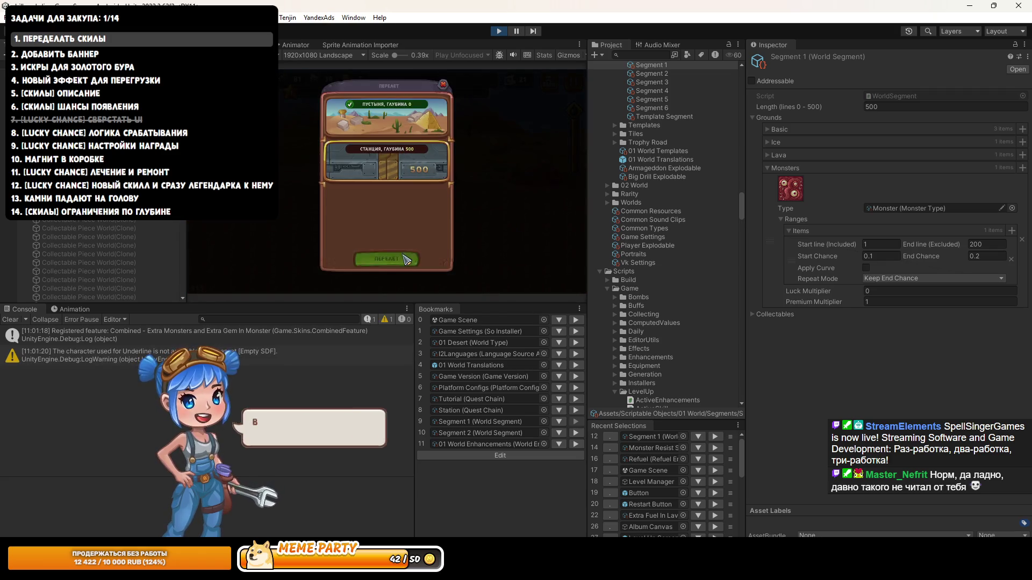
pyautogui.click(427, 168)
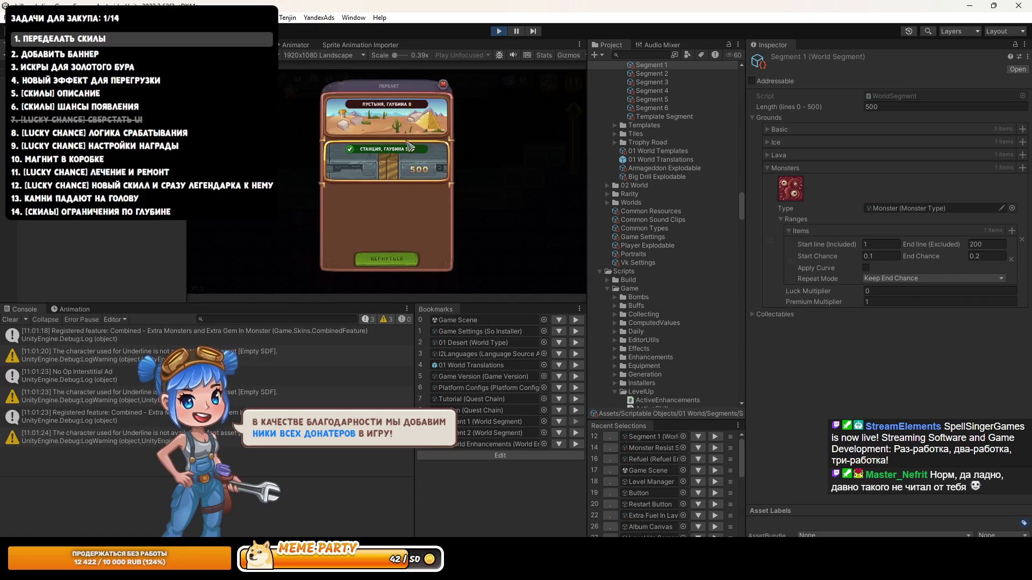
pyautogui.click(385, 228)
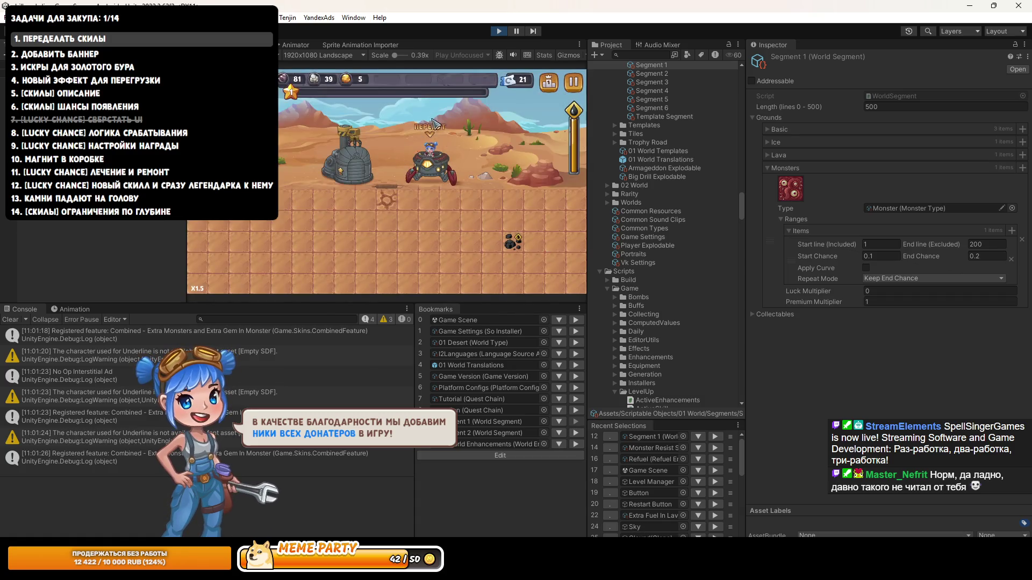
pyautogui.hotkey('ctrl', '1')
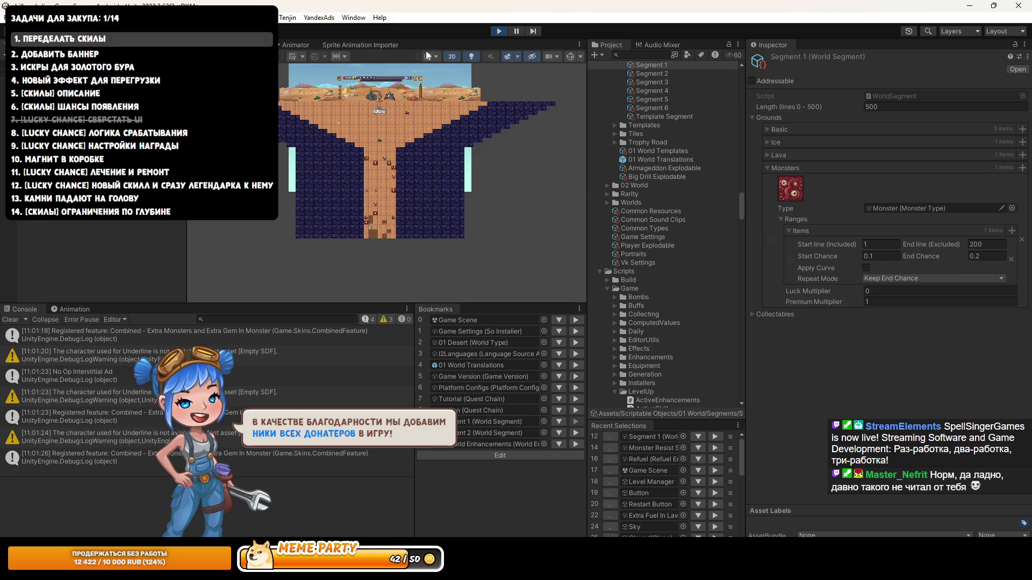
pyautogui.click(503, 32)
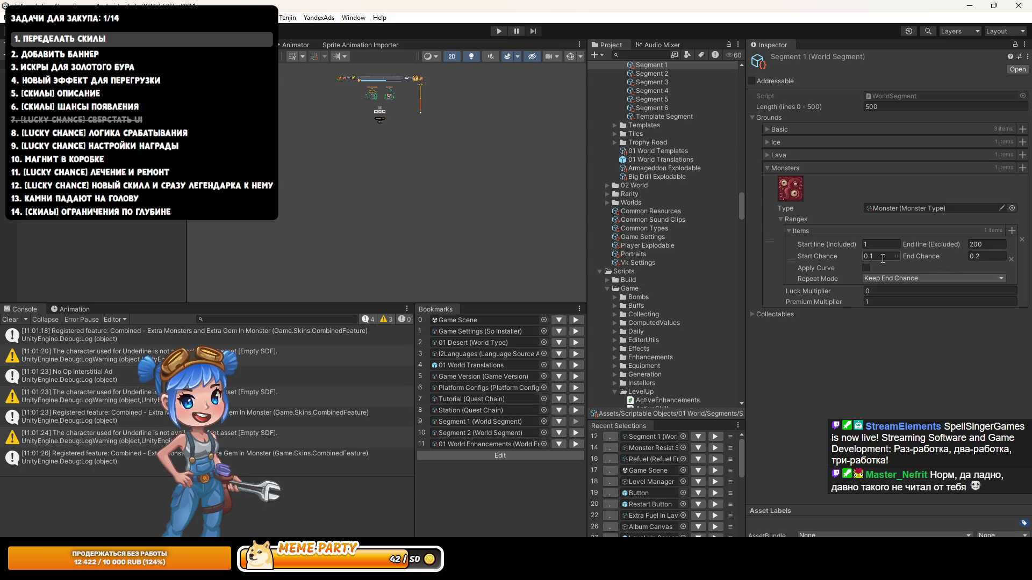
# Step: Set Segment 1's Monsters start chance to 1 and end chance to 2, then playtest
pyautogui.write('1')
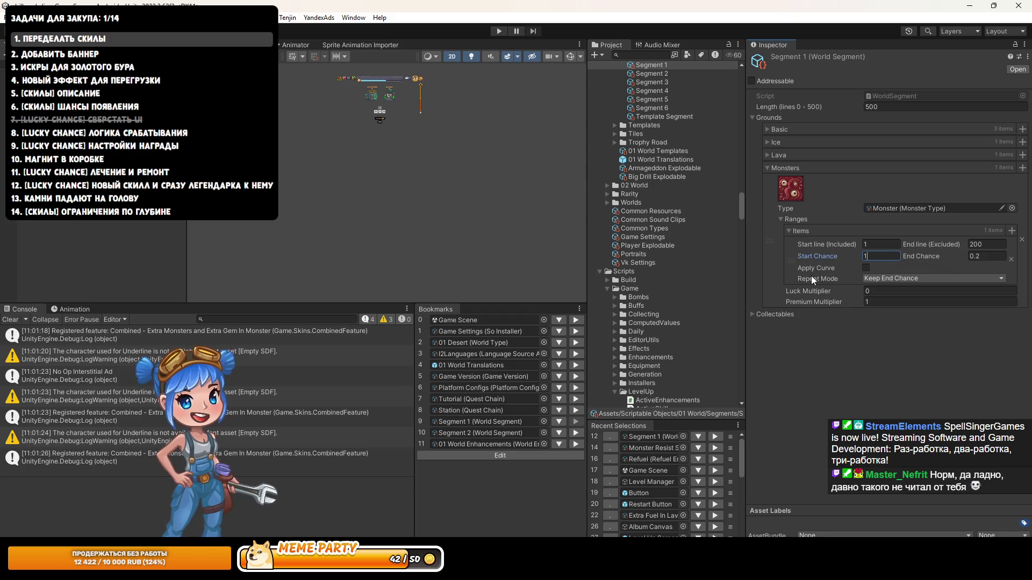
pyautogui.press('Tab')
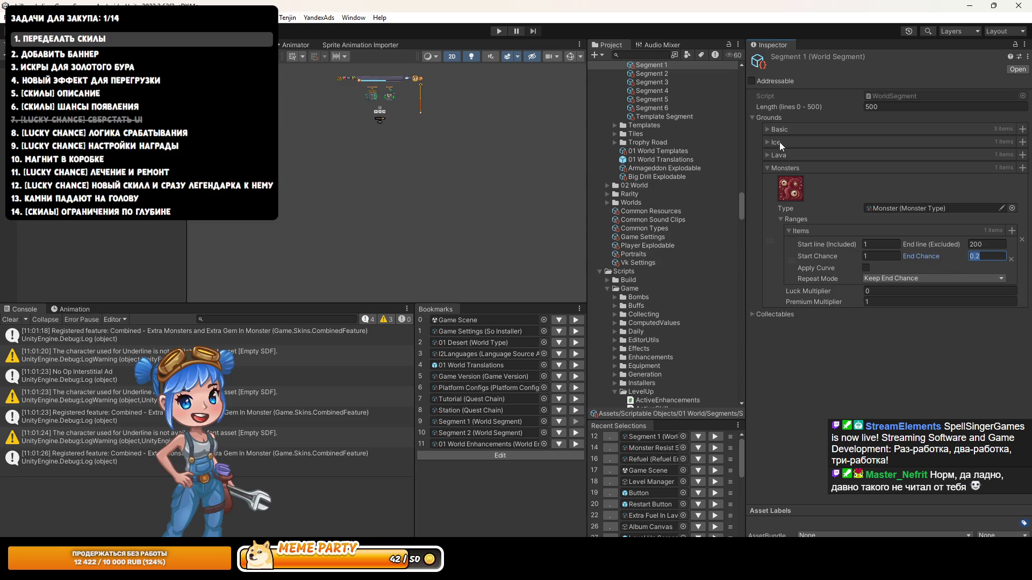
pyautogui.click(773, 129)
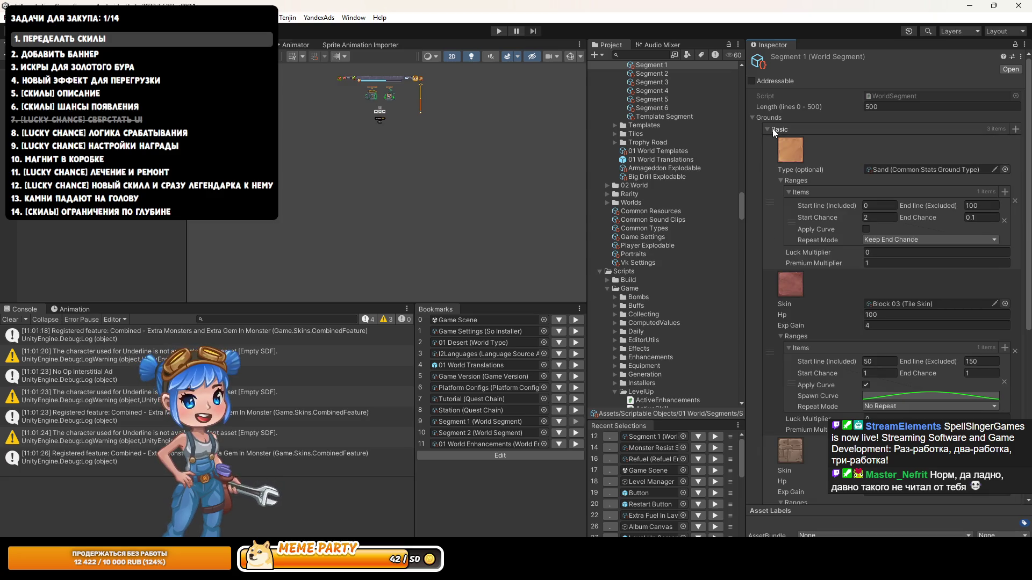
pyautogui.click(772, 127)
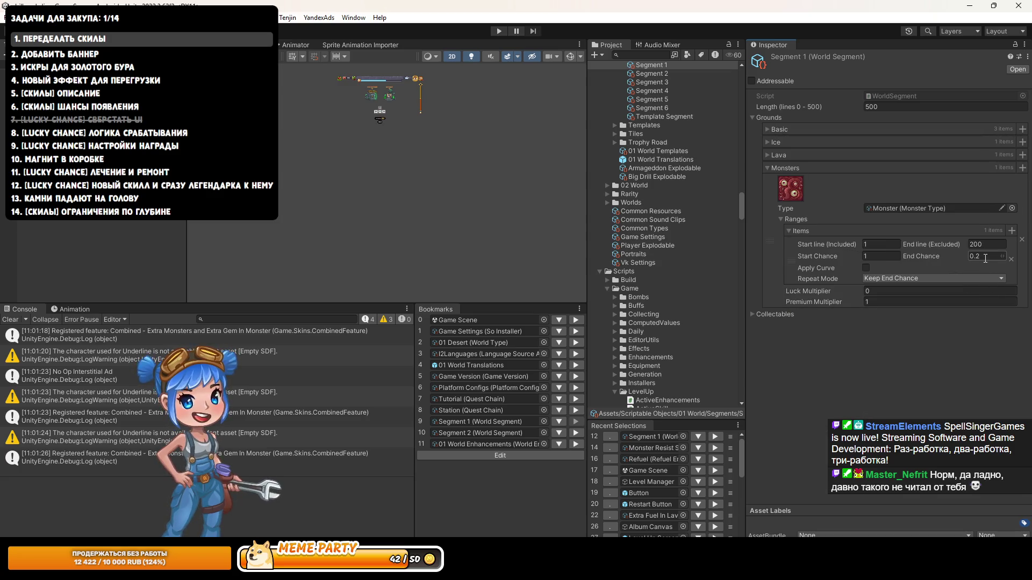
pyautogui.write('2')
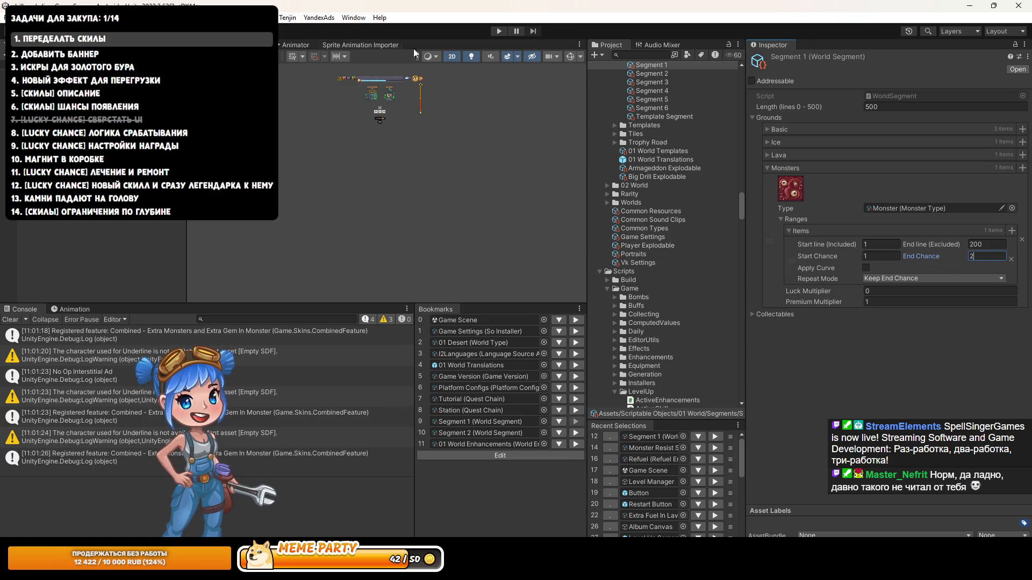
pyautogui.click(495, 31)
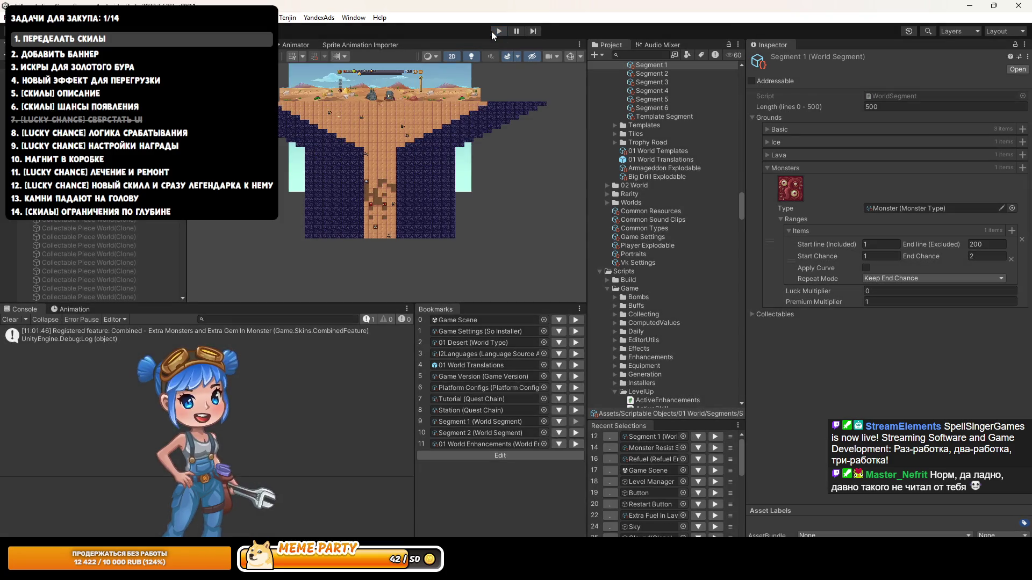
pyautogui.click(491, 31)
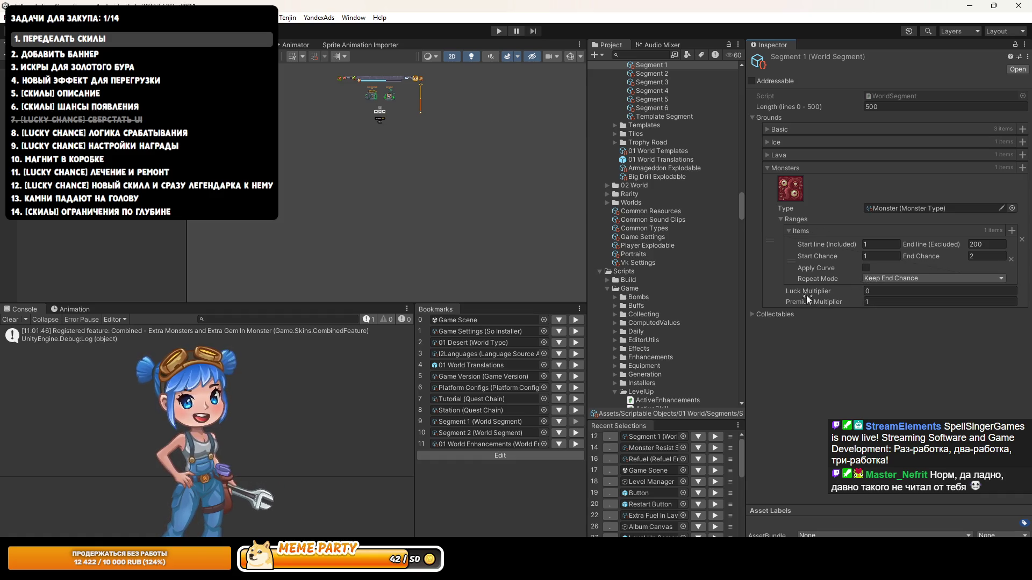
pyautogui.click(770, 166)
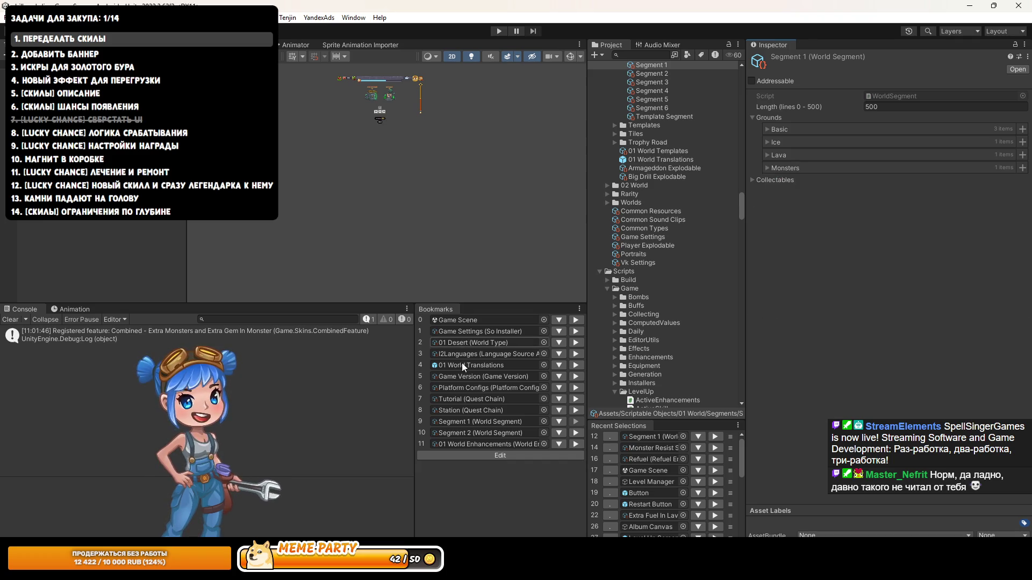
pyautogui.hotkey('alt', 'Tab')
pyautogui.hotkey('alt', 'Tab')
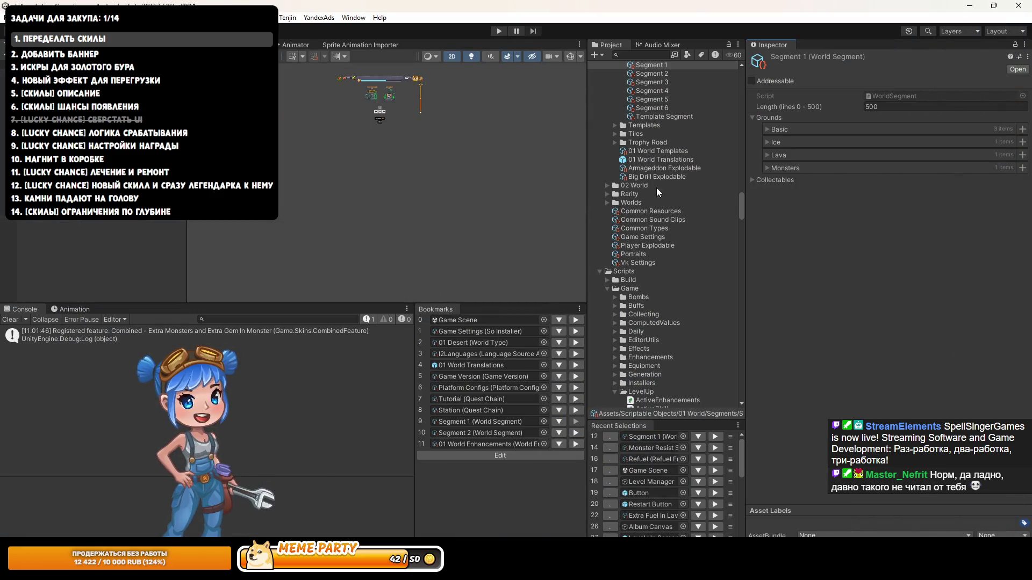
pyautogui.click(786, 143)
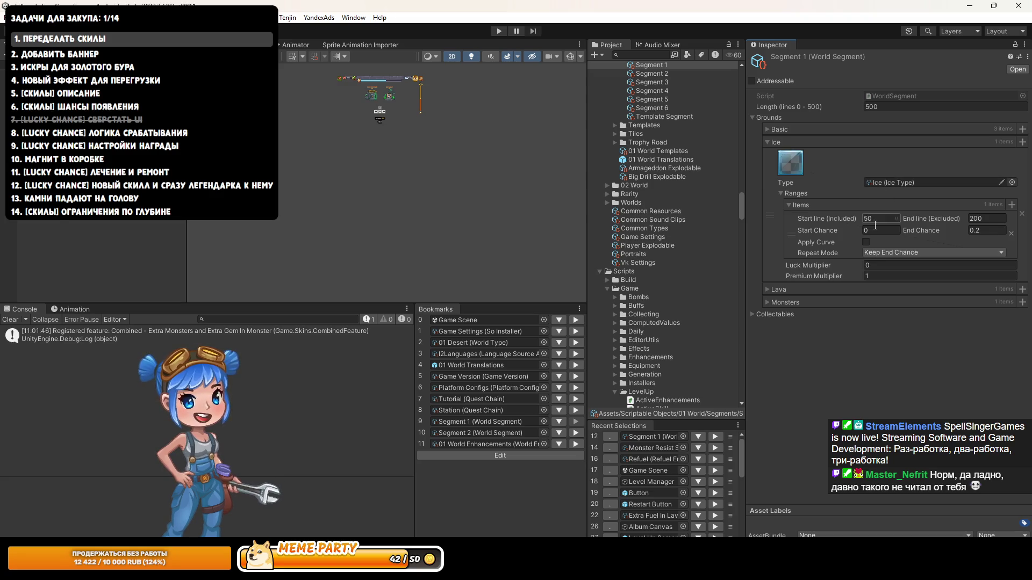
pyautogui.write('1')
# Step: Try an Ice start chance of 2 in a quick playtest
pyautogui.click(494, 31)
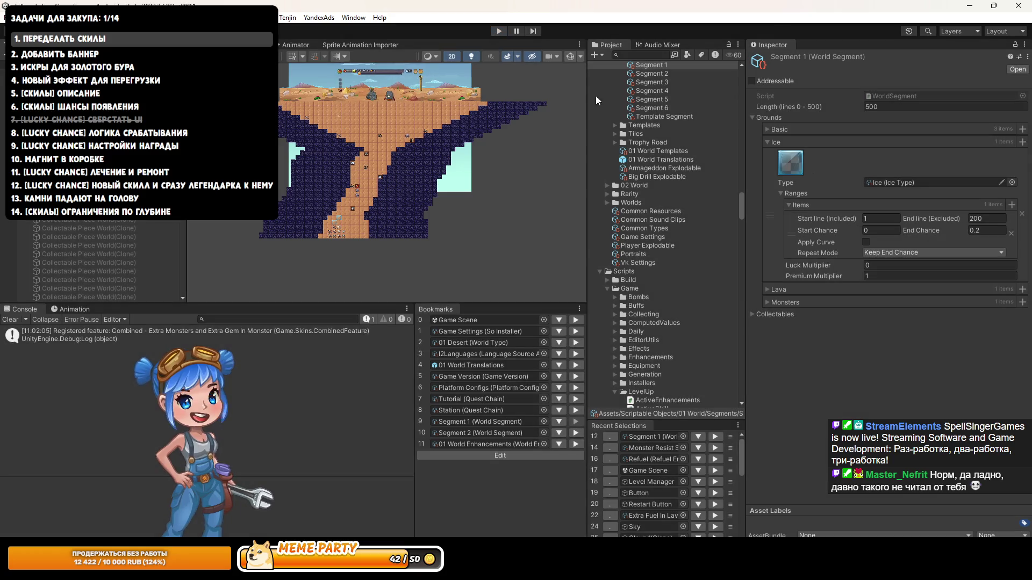
pyautogui.click(880, 230)
pyautogui.write('2')
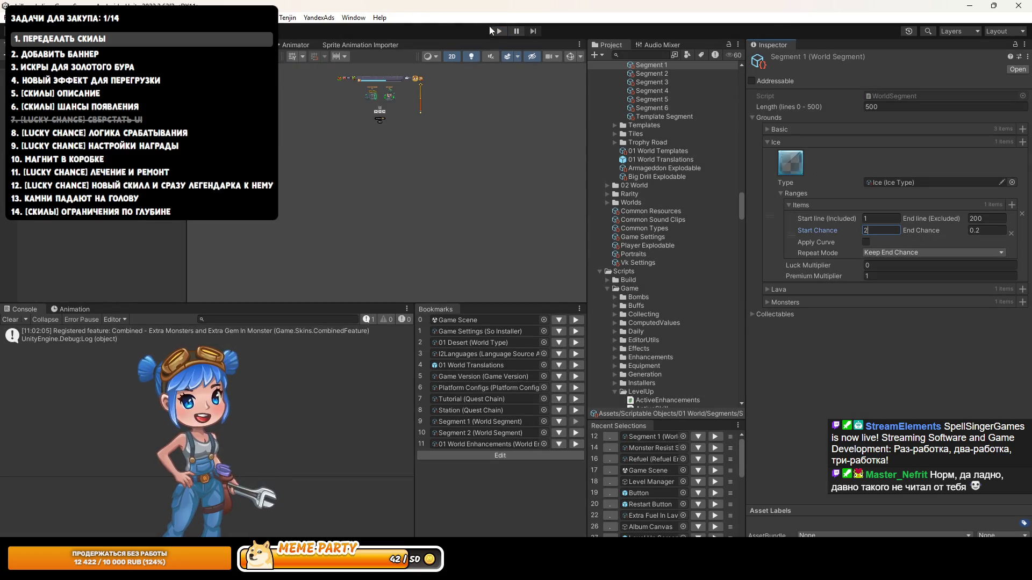
pyautogui.click(495, 31)
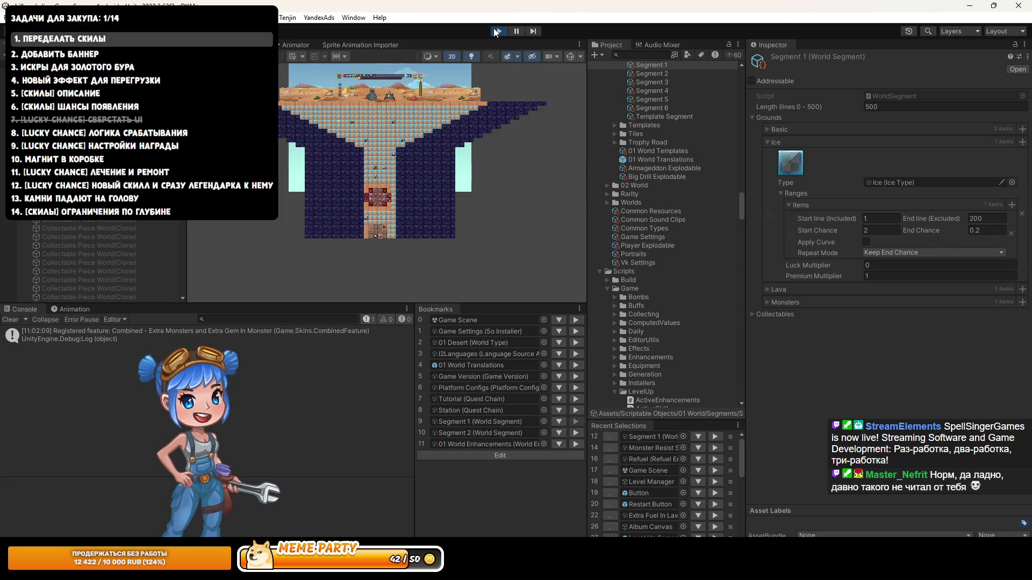
pyautogui.click(494, 31)
# Step: Set Ice's start chance to 0 and start line to 50, then playtest
pyautogui.click(816, 228)
pyautogui.write('0')
pyautogui.hotkey('shift', 'Tab')
pyautogui.write('5')
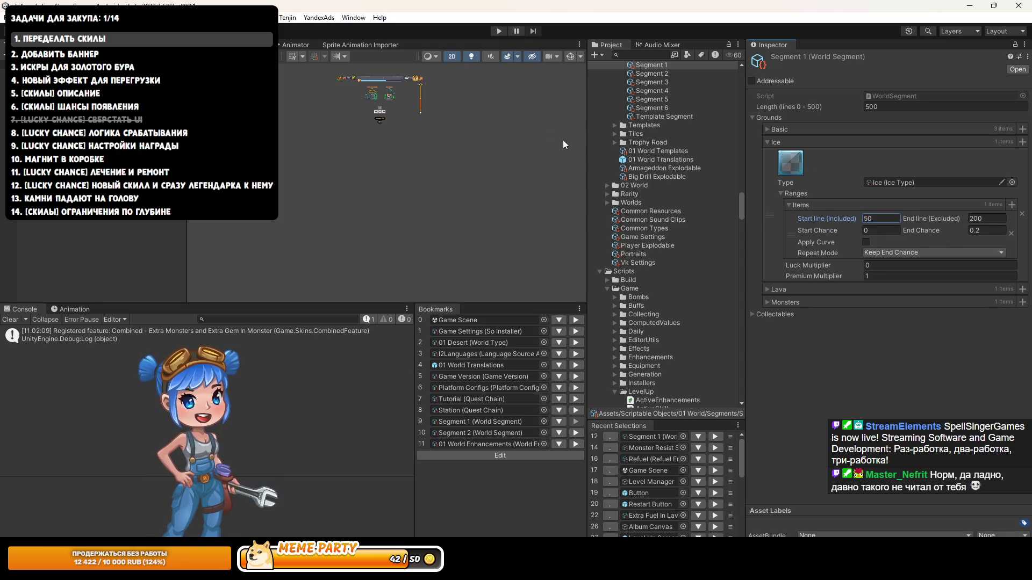
pyautogui.click(498, 31)
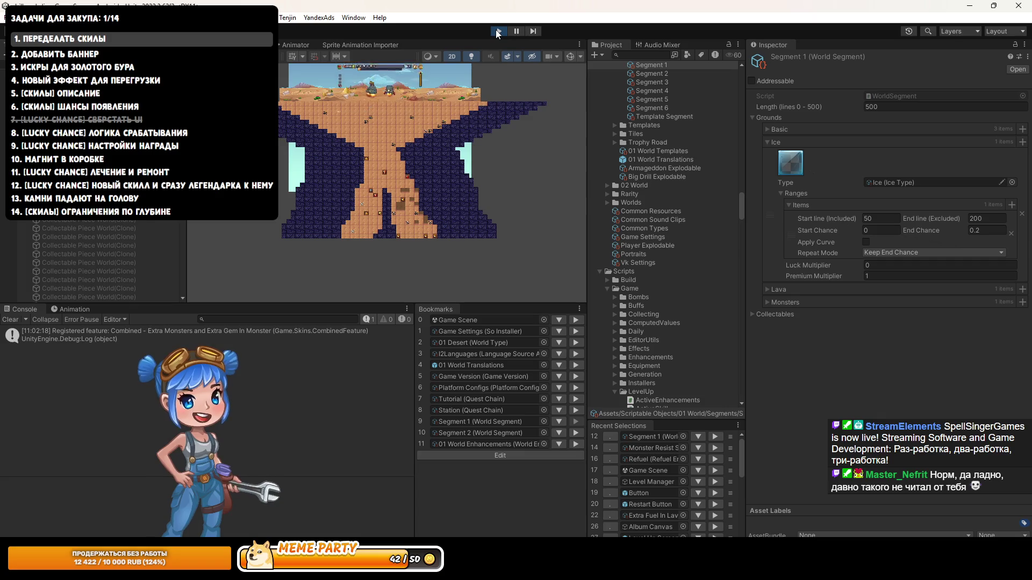
pyautogui.click(498, 31)
# Step: Set the Monsters start chance to 30 and playtest
pyautogui.click(786, 302)
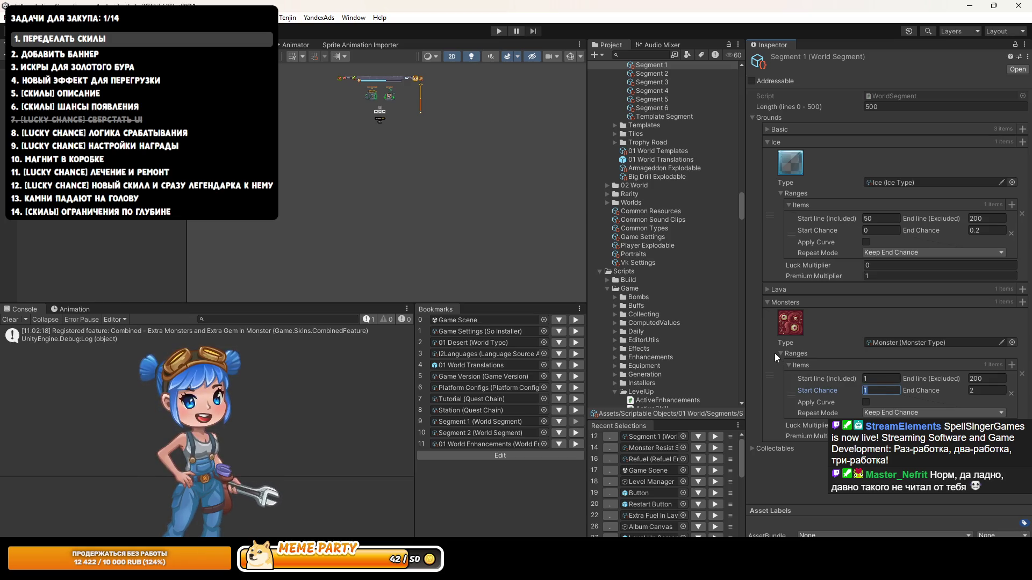
pyautogui.write('30')
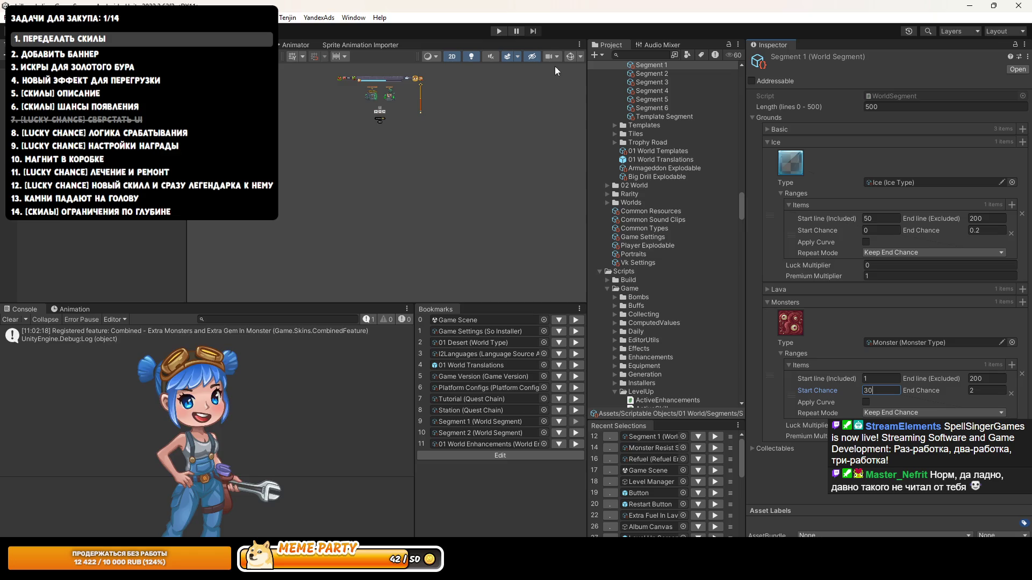
pyautogui.click(494, 33)
pyautogui.click(494, 33)
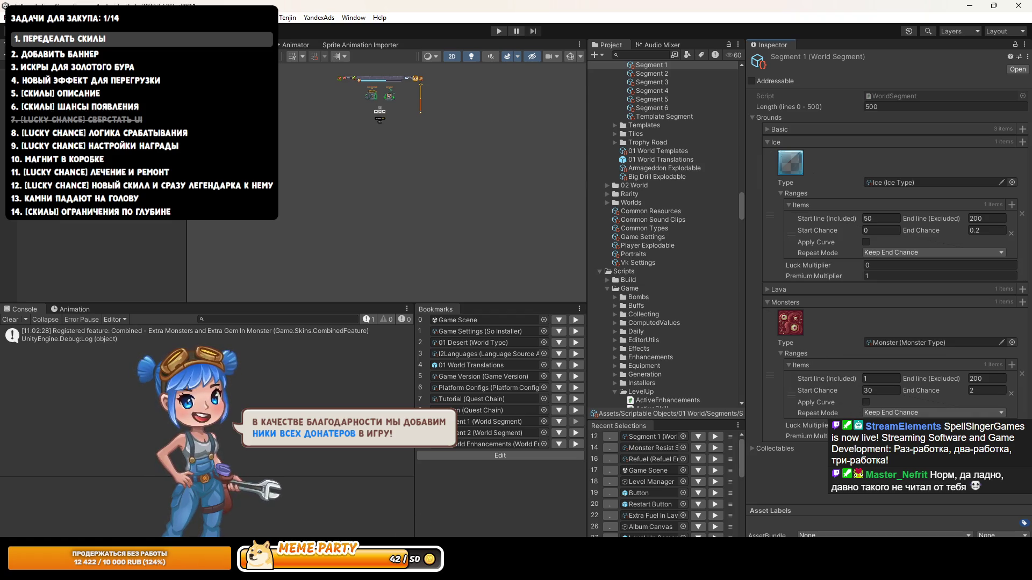
pyautogui.hotkey('alt', 'Tab')
pyautogui.hotkey('ctrl', 'n')
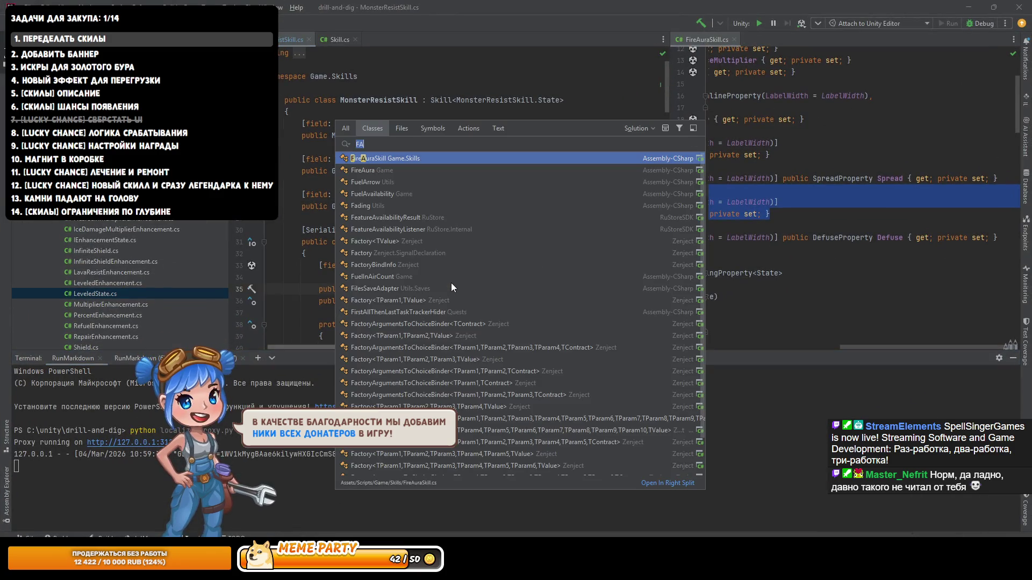
# Step: Open the MonsterEngine class in Rider
pyautogui.write('MonsterEngine')
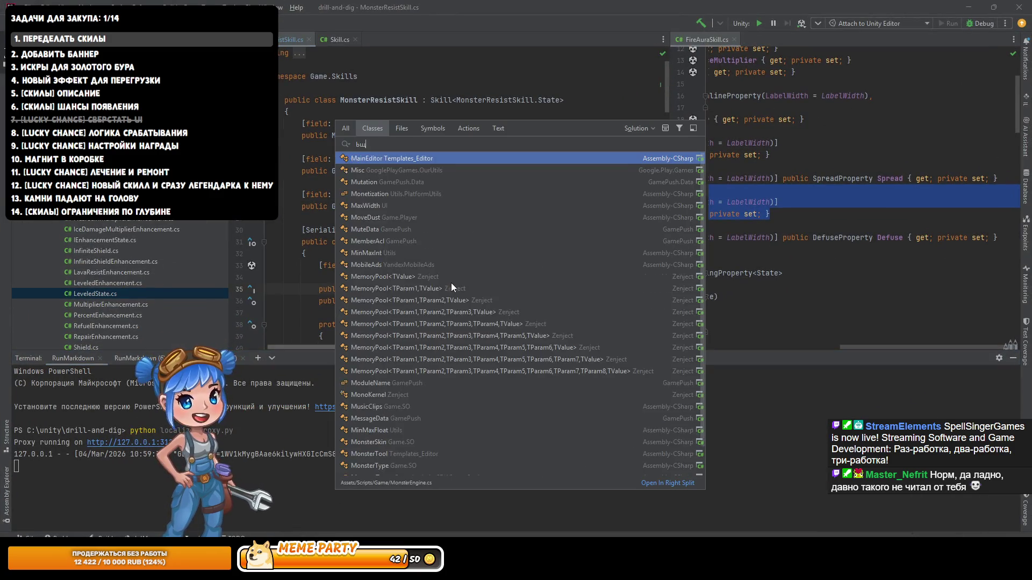
pyautogui.press('Return')
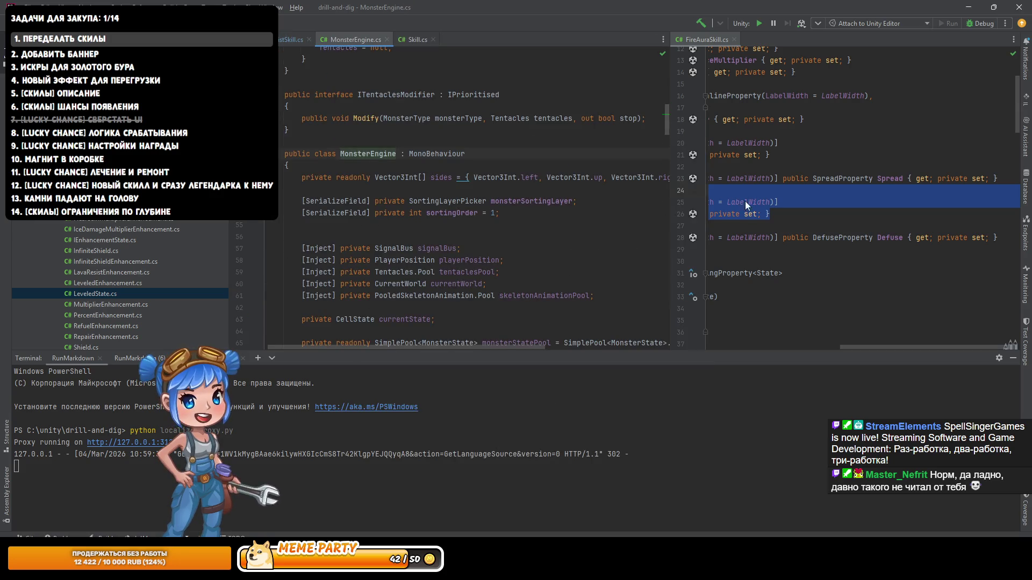
pyautogui.hotkey('ctrl', 'n')
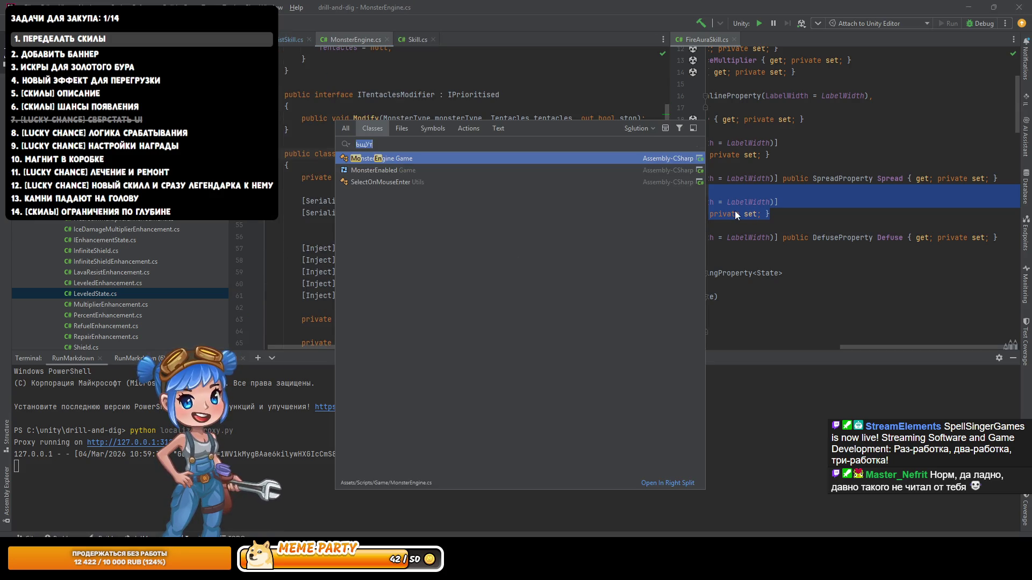
pyautogui.press('Escape')
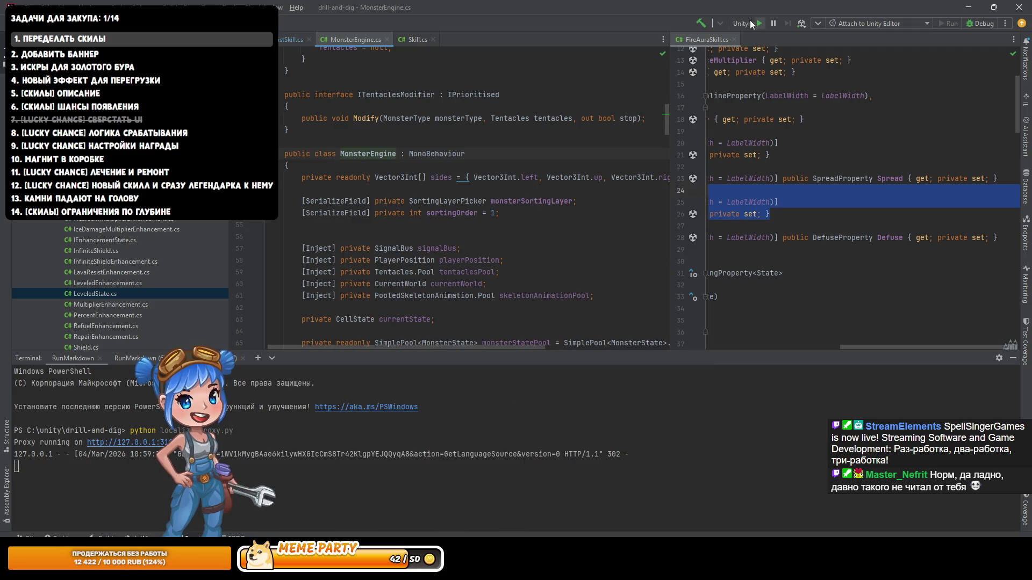
# Step: Open the BlocksSetter class and close the FireAuraSkill.cs split view
pyautogui.hotkey('ctrl', 'n')
pyautogui.write('Setter')
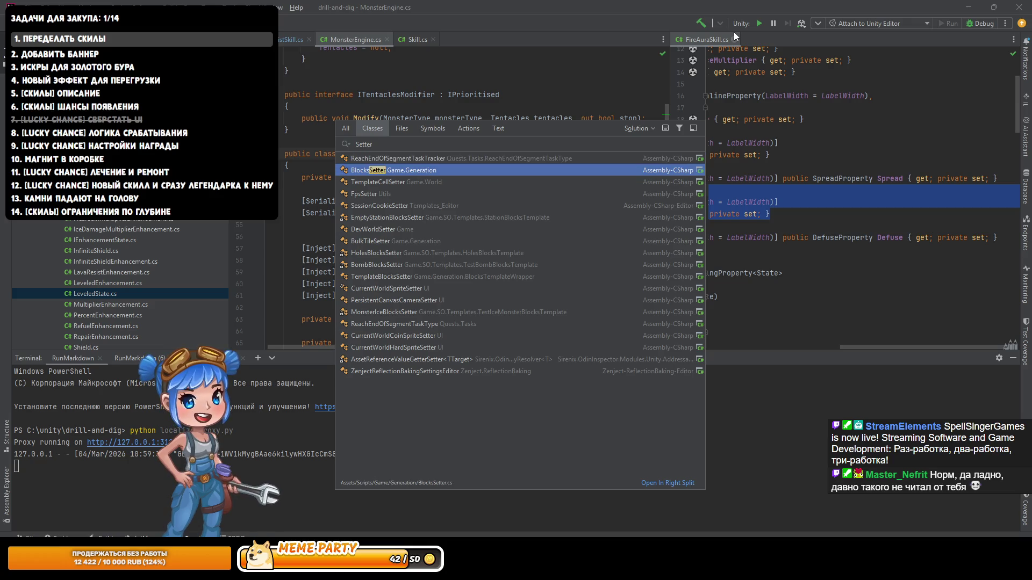
pyautogui.press('Return')
pyautogui.scroll(-10, 485, 210)
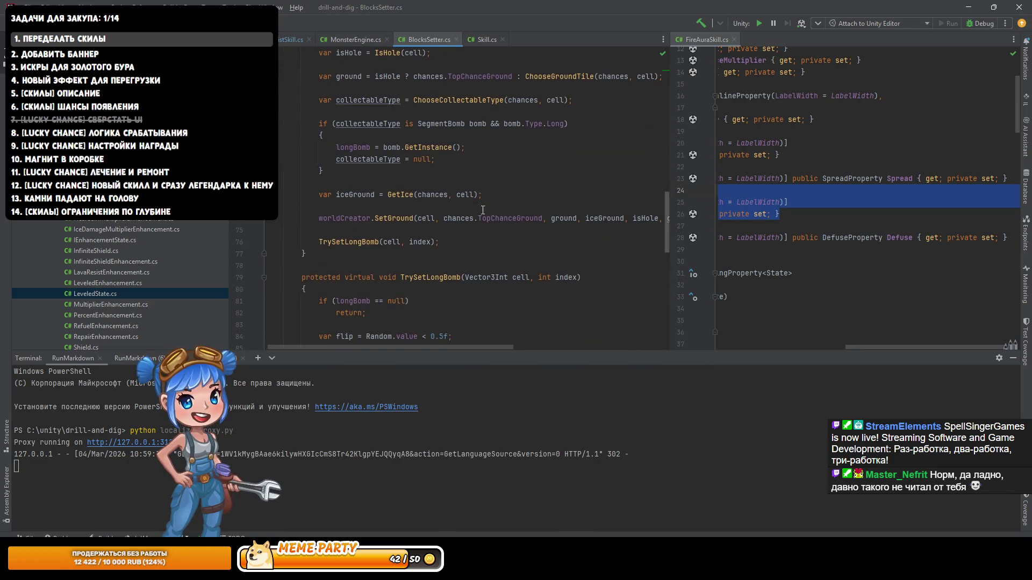
pyautogui.scroll(1, 485, 210)
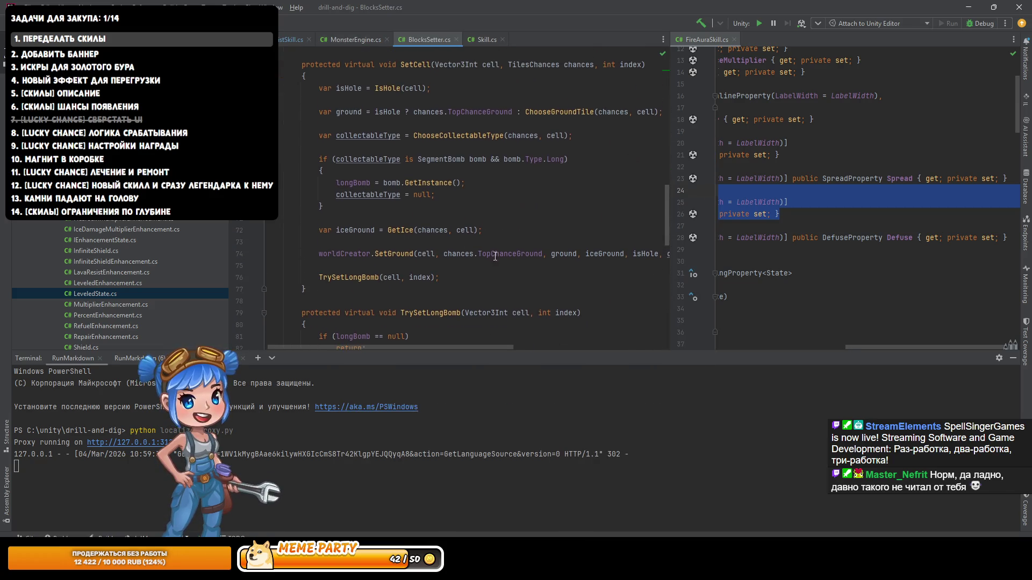
pyautogui.middleClick(713, 39)
# Step: Follow SetCell's ChooseGroundTile call into ChooseGround in TilesChances.cs, then navigate back
pyautogui.click(355, 222)
pyautogui.click(360, 111)
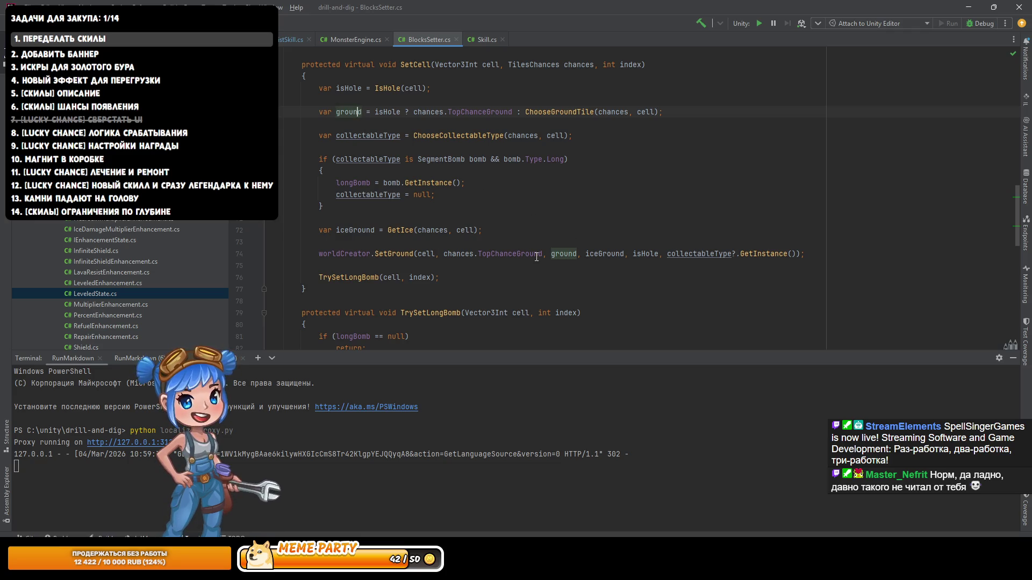
pyautogui.keyDown('ctrl'); pyautogui.click(561, 113); pyautogui.keyUp('ctrl')
pyautogui.keyDown('ctrl'); pyautogui.click(437, 177); pyautogui.keyUp('ctrl')
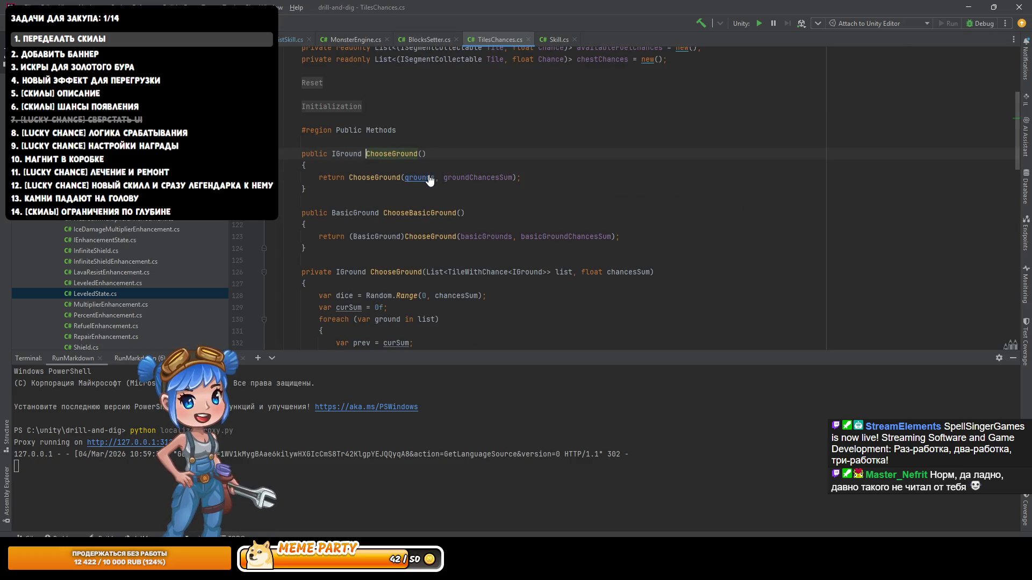
pyautogui.hotkey('ctrl', 'alt', 'Left')
pyautogui.hotkey('ctrl', 'alt', 'Left')
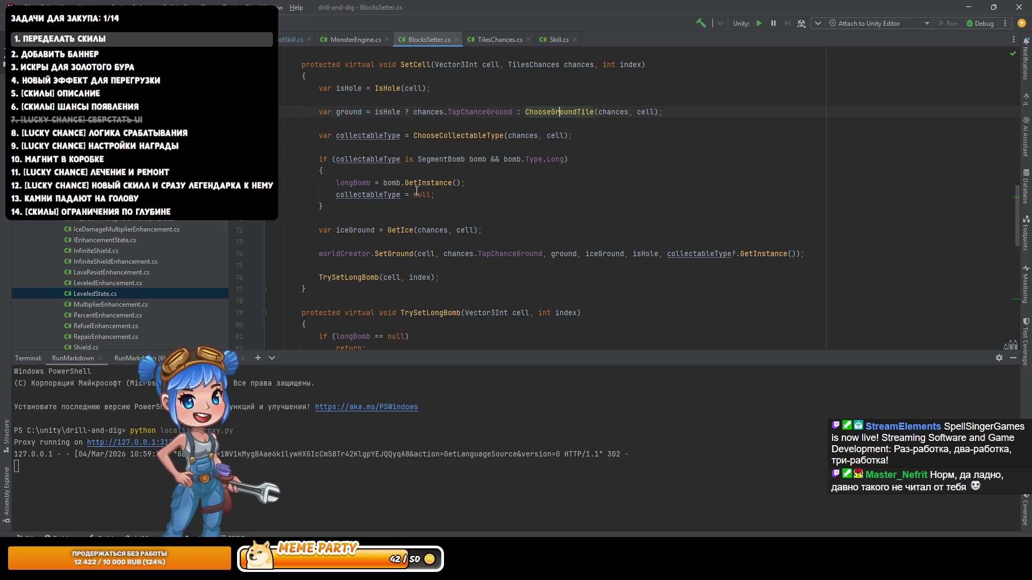
# Step: Go through the public ChooseGround to the private weighted-chance ChooseGround overload
pyautogui.keyDown('ctrl'); pyautogui.click(565, 114); pyautogui.keyUp('ctrl')
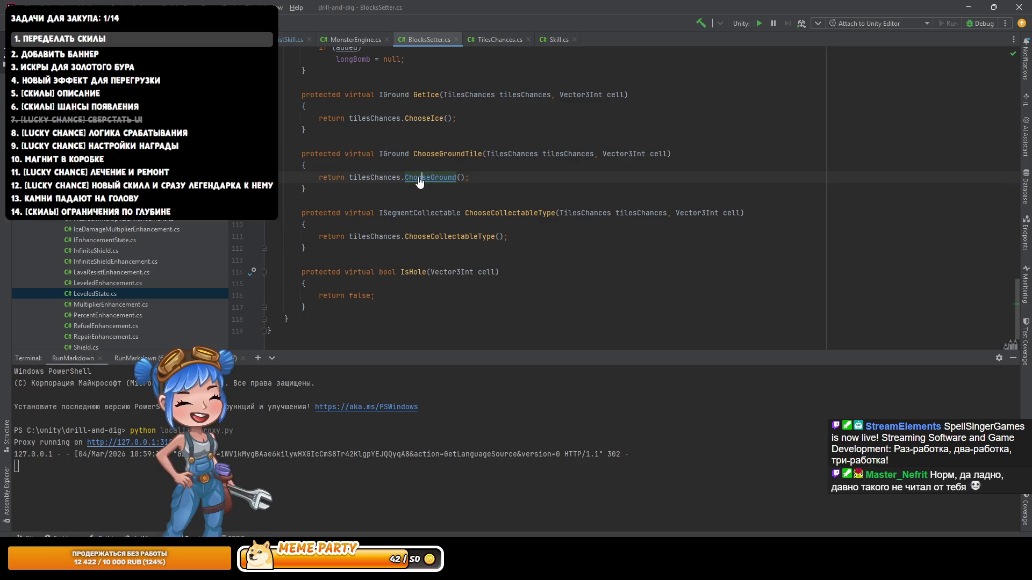
pyautogui.keyDown('ctrl'); pyautogui.click(420, 178); pyautogui.keyUp('ctrl')
pyautogui.keyDown('ctrl'); pyautogui.click(387, 178); pyautogui.keyUp('ctrl')
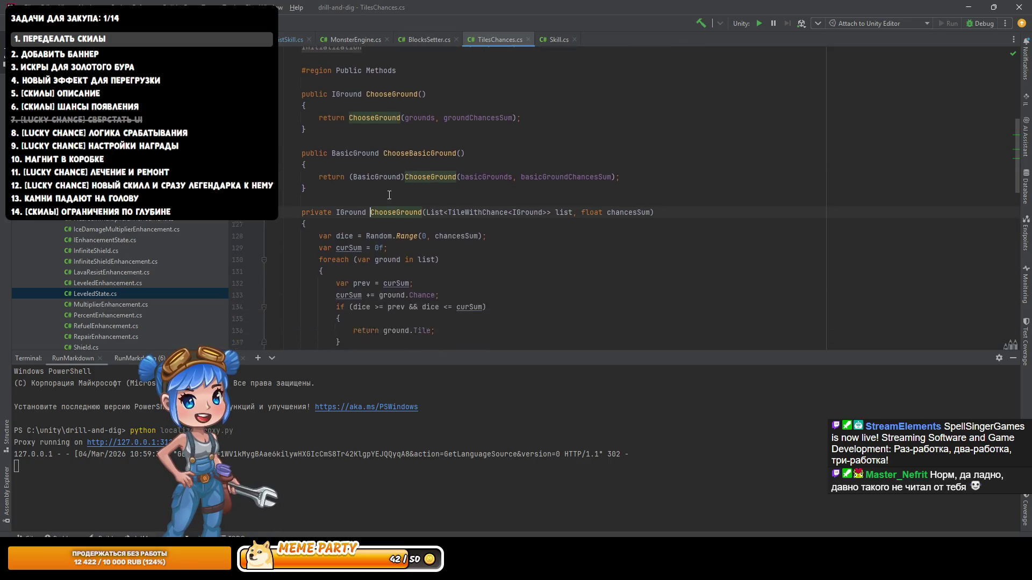
pyautogui.scroll(-3, 389, 195)
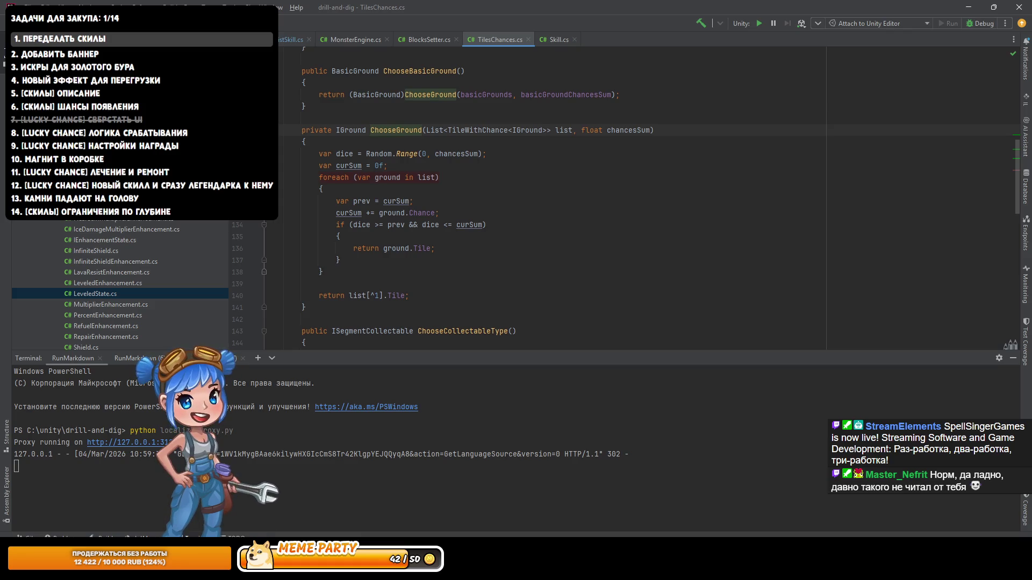
pyautogui.click(366, 236)
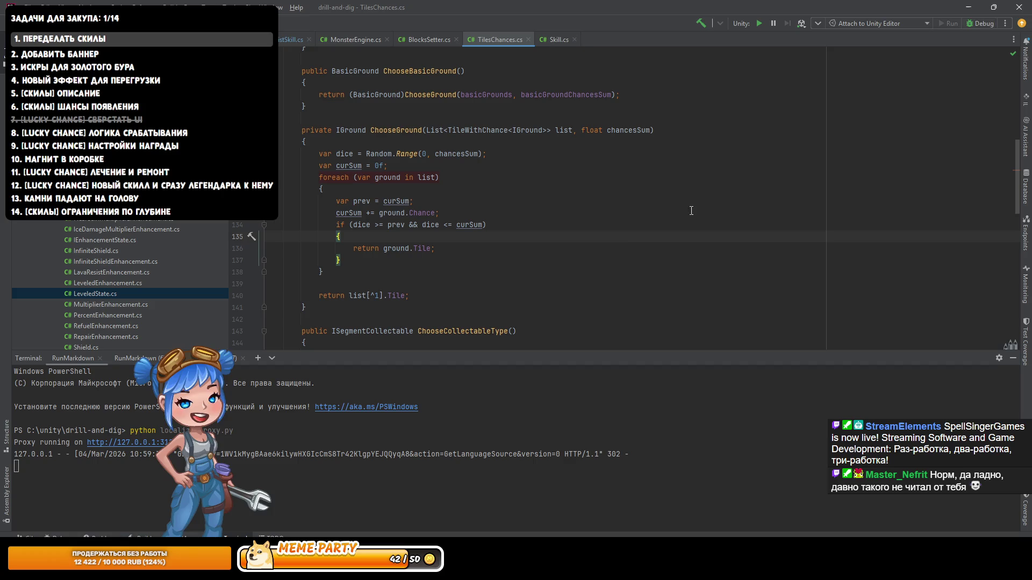
pyautogui.hotkey('alt', 'Tab')
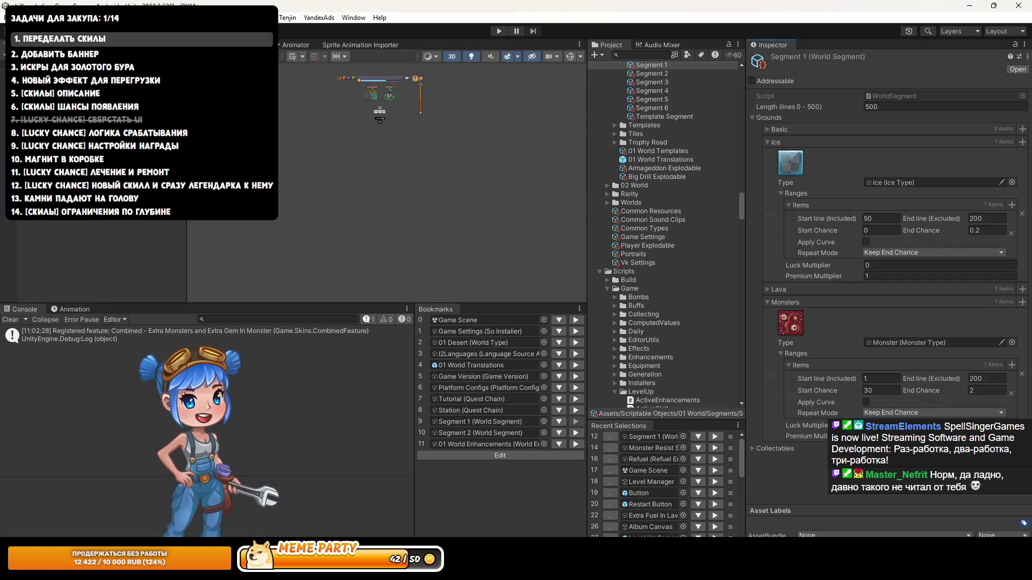
# Step: Give Segment 1's Monsters range start line 0 and start chance 300
pyautogui.write('0')
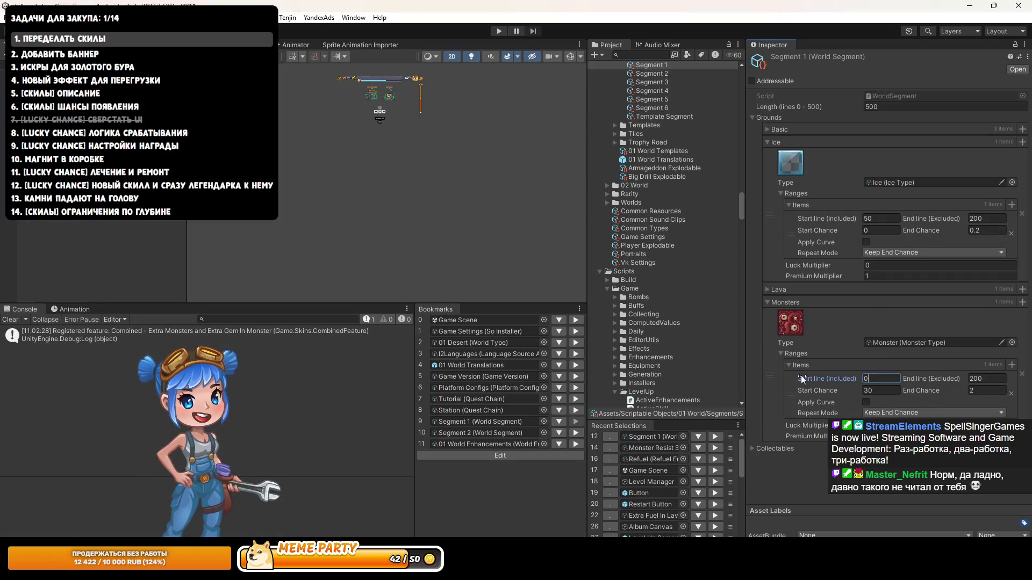
pyautogui.click(871, 391)
pyautogui.write('300')
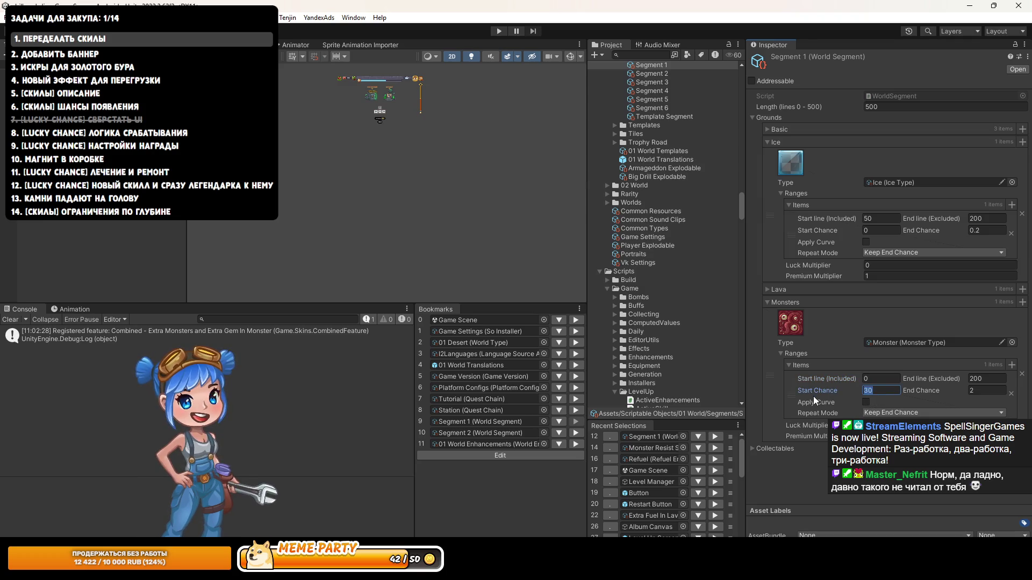
pyautogui.press('Return')
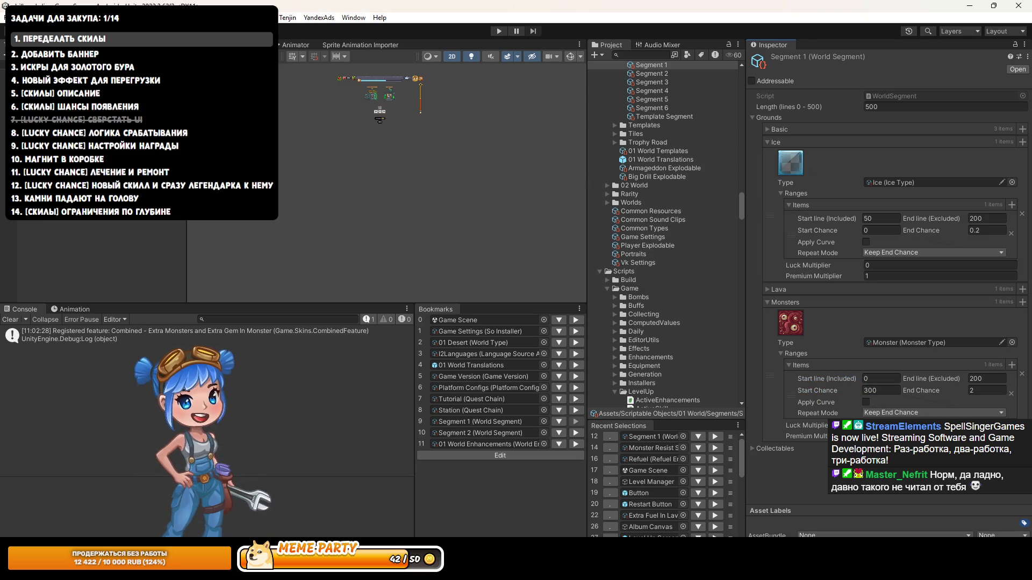
pyautogui.hotkey('alt', 'Tab')
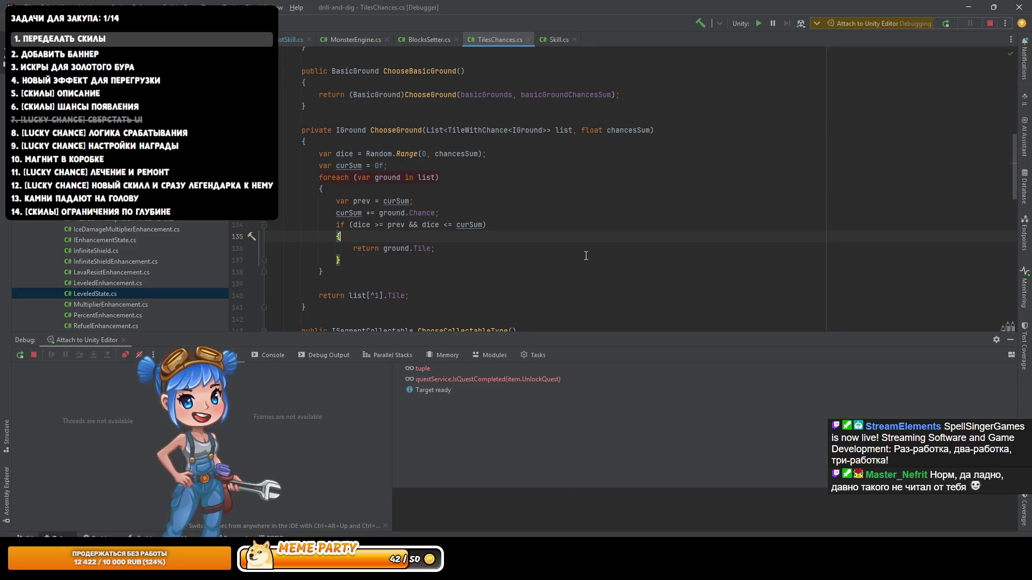
# Step: Run the game to hit the ChooseGround breakpoint and inspect the list: one Sand tile, chance 2
pyautogui.hotkey('alt', 'Tab')
pyautogui.click(499, 31)
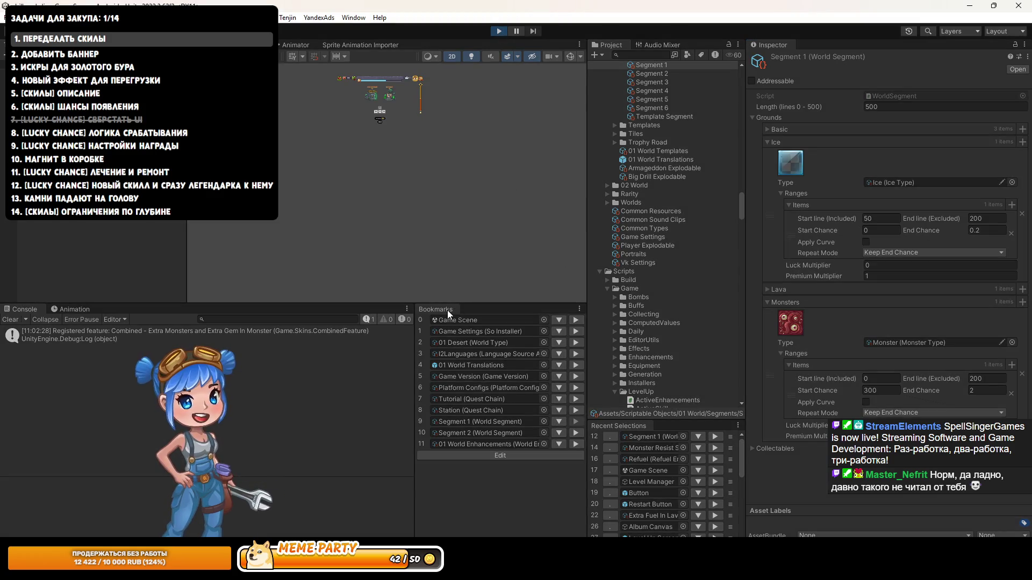
pyautogui.hotkey('alt', 'Tab')
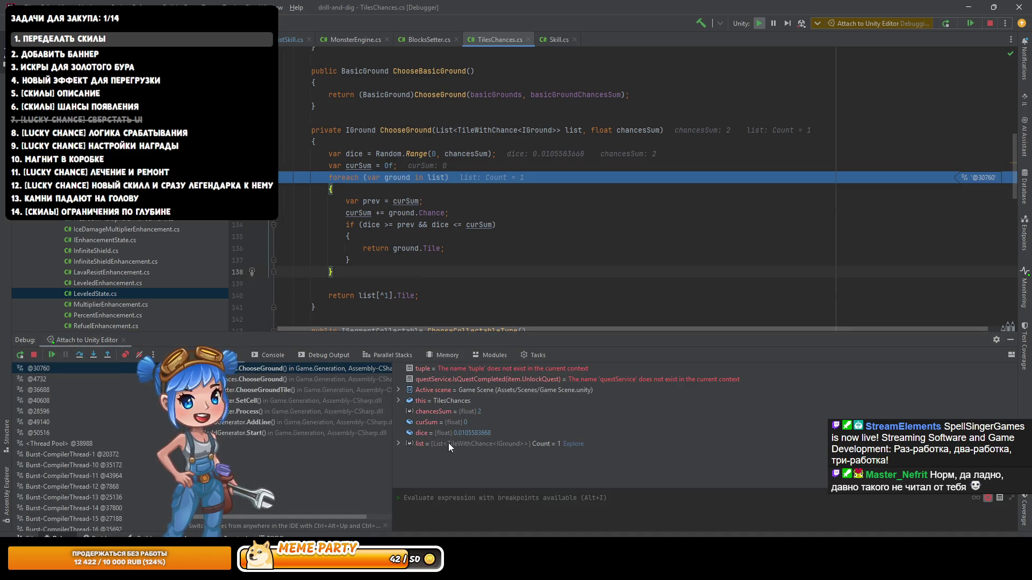
pyautogui.click(399, 443)
pyautogui.click(410, 455)
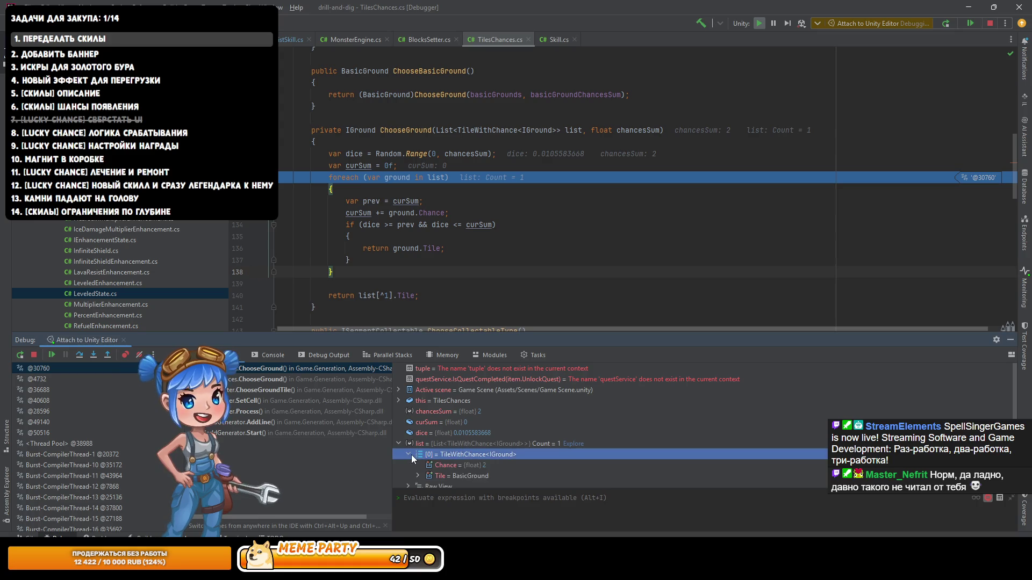
pyautogui.click(418, 476)
pyautogui.scroll(-2, 430, 471)
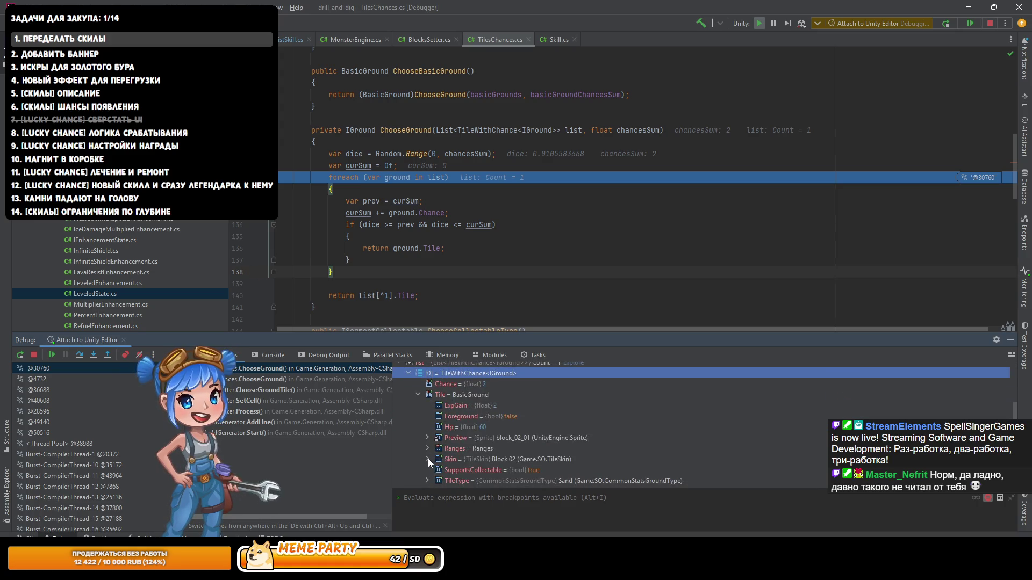
pyautogui.scroll(-3, 687, 408)
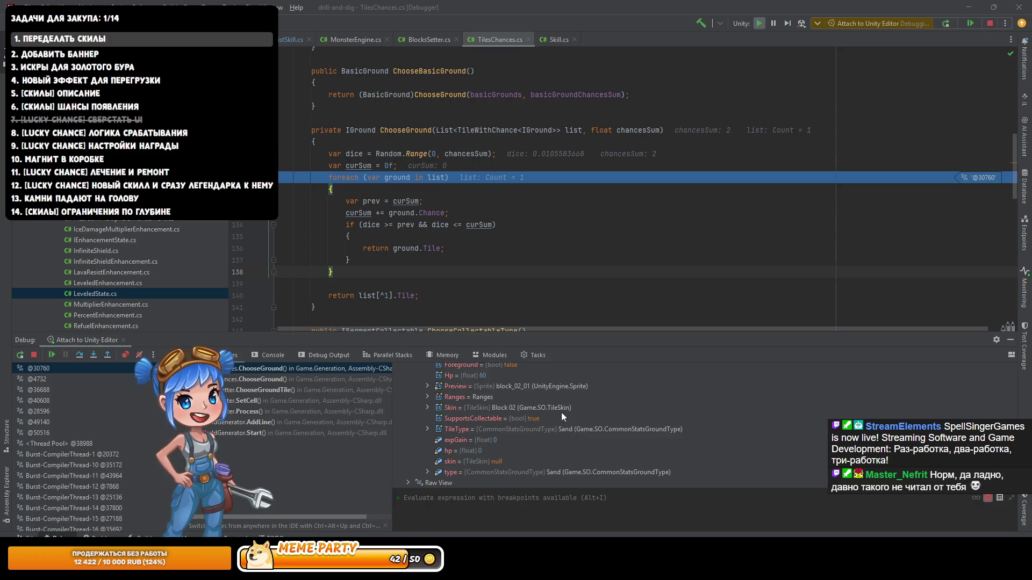
pyautogui.scroll(4, 404, 243)
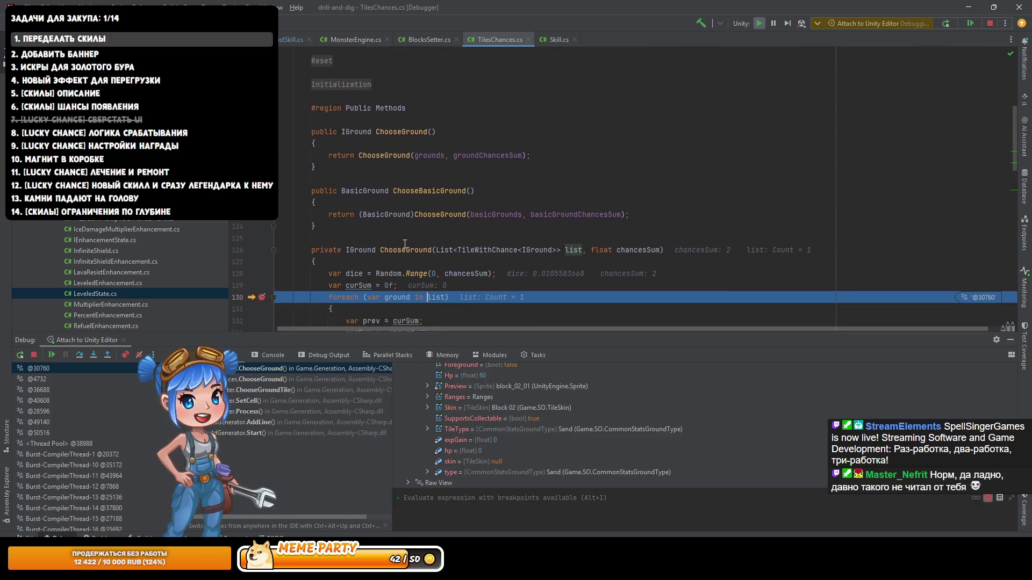
pyautogui.scroll(-4, 404, 243)
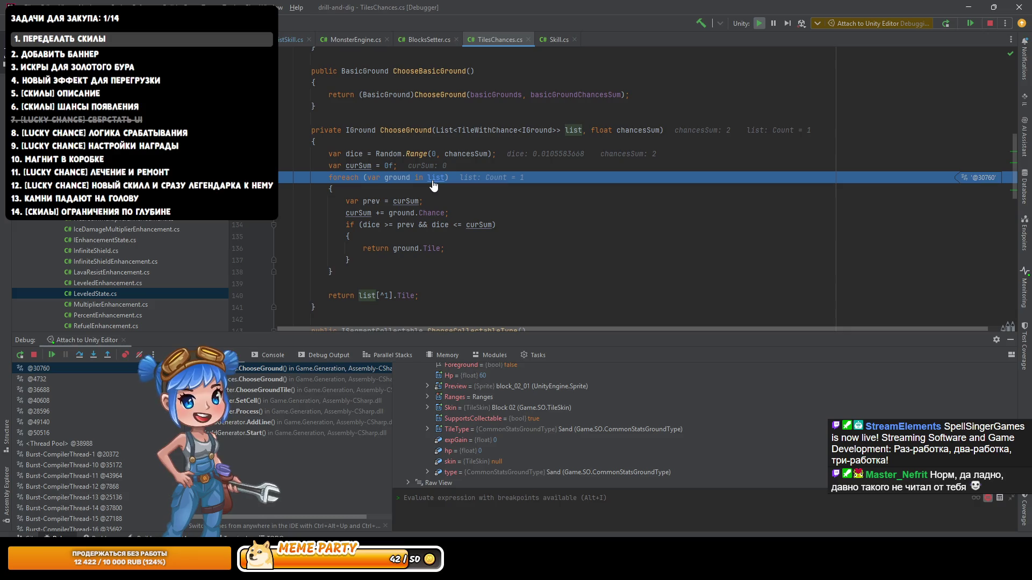
# Step: Move to the calling ChooseGround frame and list usages of grounds filtered by 'add'
pyautogui.click(398, 131)
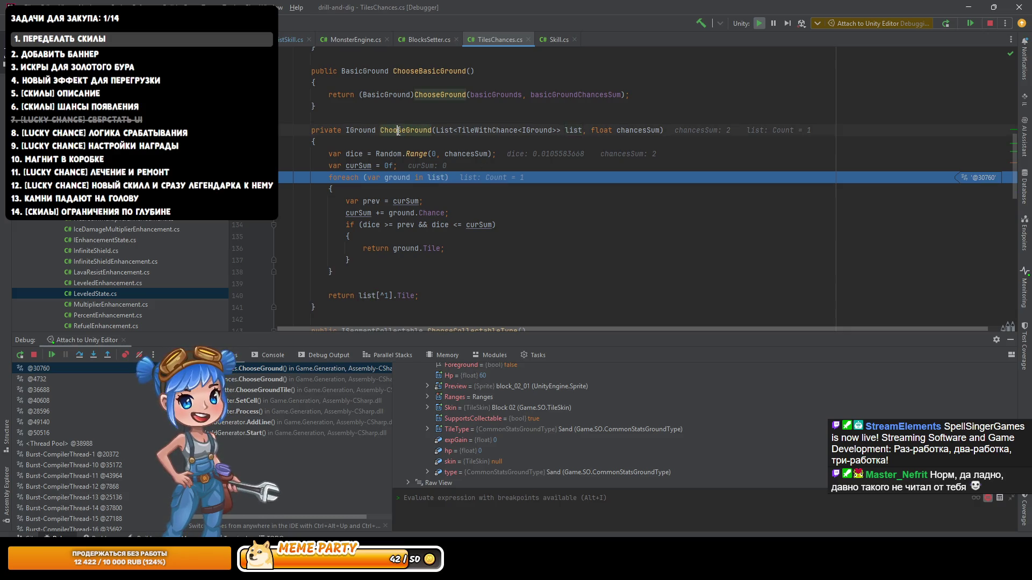
pyautogui.keyDown('ctrl'); pyautogui.click(398, 131); pyautogui.keyUp('ctrl')
pyautogui.click(267, 379)
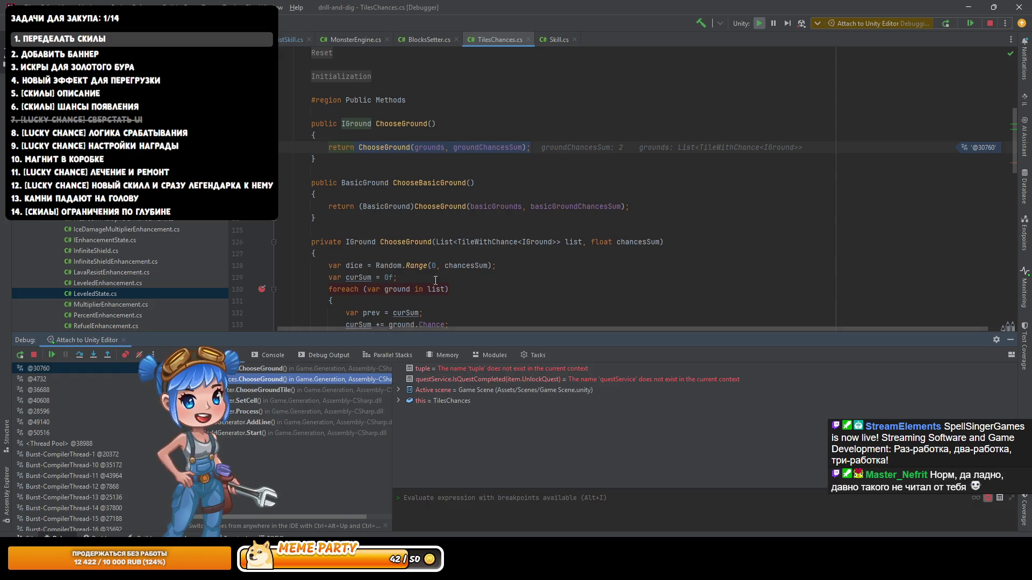
pyautogui.scroll(3, 360, 279)
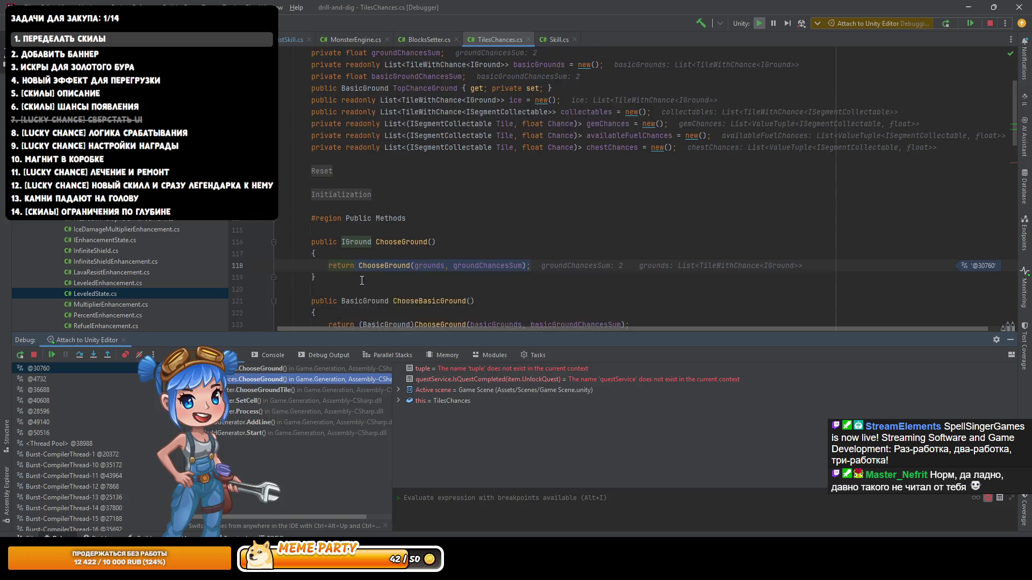
pyautogui.doubleClick(417, 251)
pyautogui.scroll(2, 417, 297)
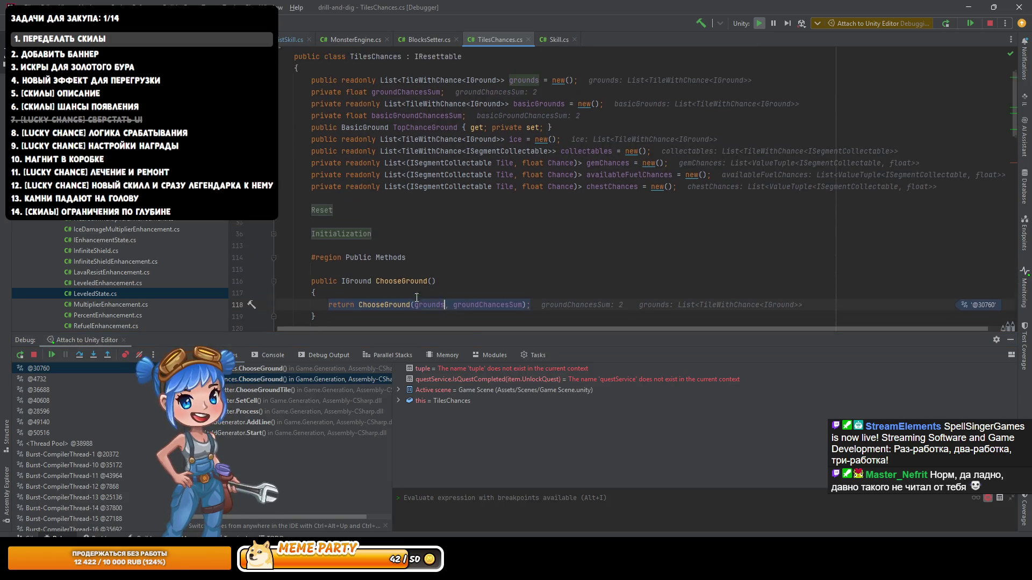
pyautogui.scroll(2, 417, 298)
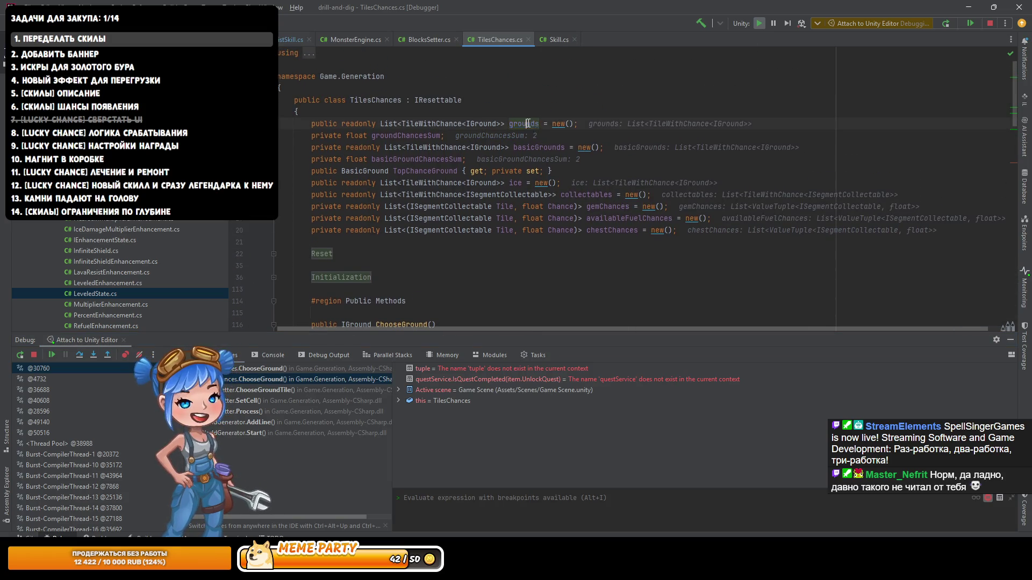
pyautogui.keyDown('ctrl'); pyautogui.click(527, 123); pyautogui.keyUp('ctrl')
pyautogui.write('add')
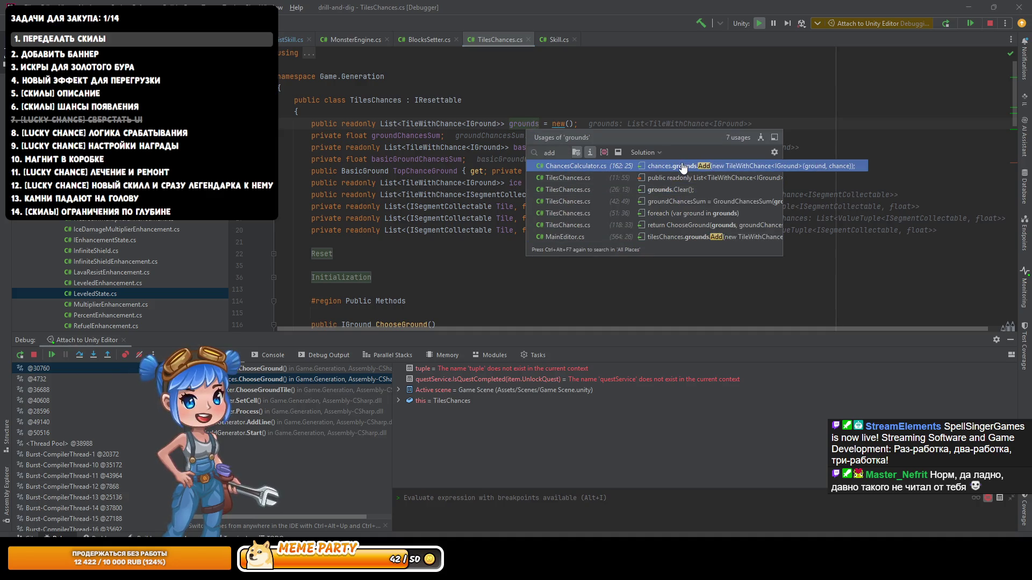
# Step: Find AddGround's usages and go to the call that adds monster grounds
pyautogui.click(683, 167)
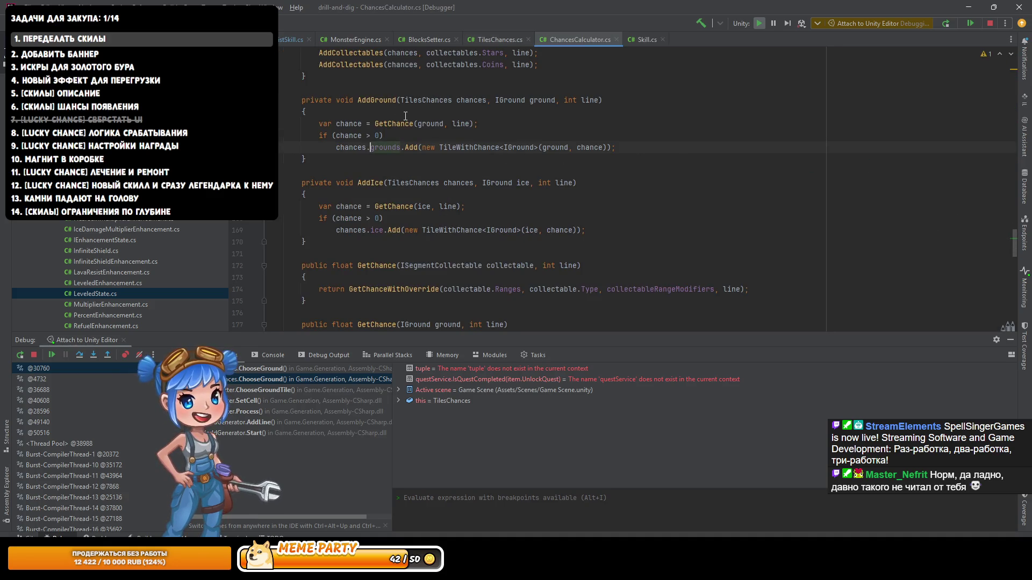
pyautogui.keyDown('ctrl'); pyautogui.click(371, 101); pyautogui.keyUp('ctrl')
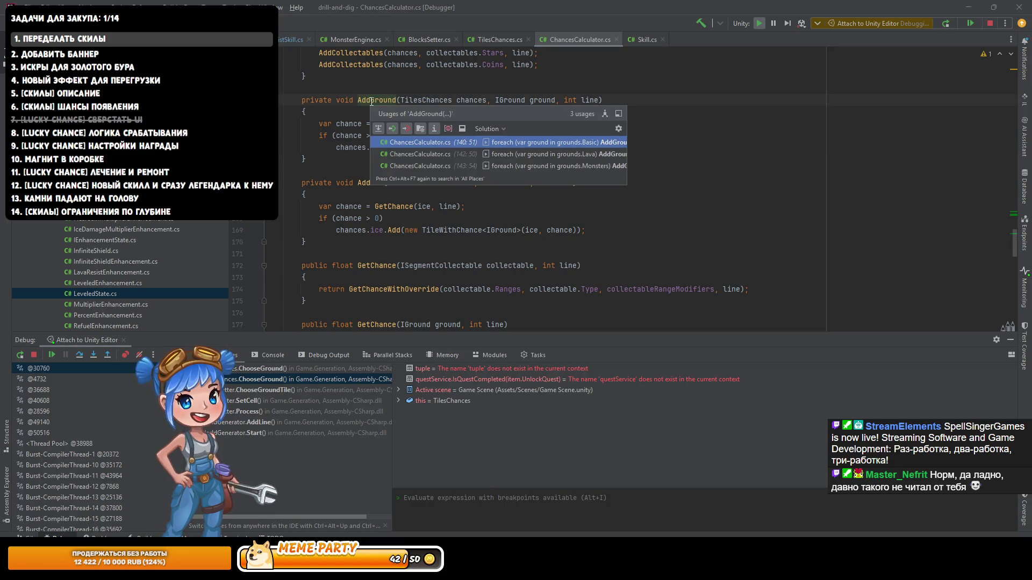
pyautogui.click(604, 167)
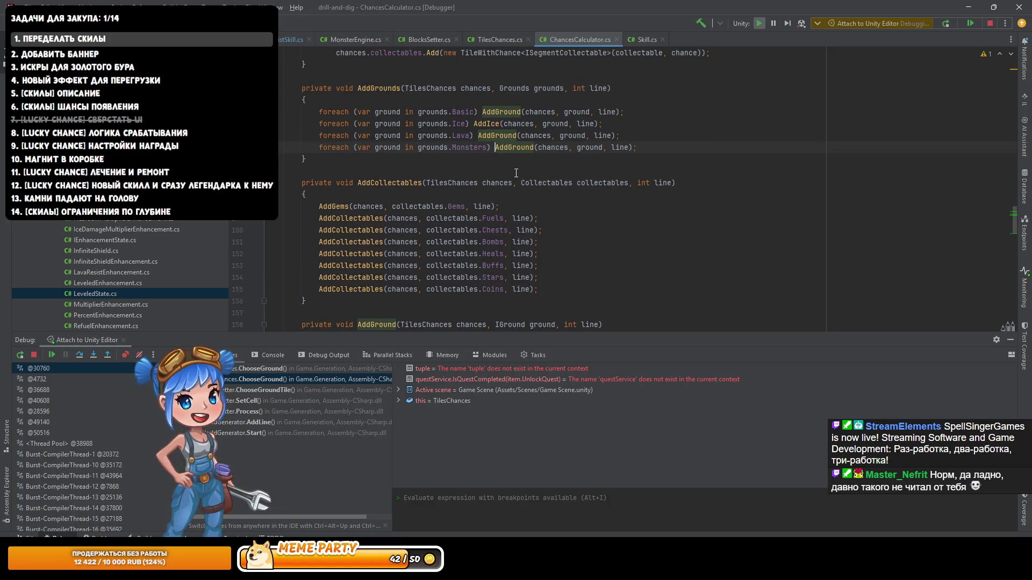
pyautogui.scroll(1, 525, 172)
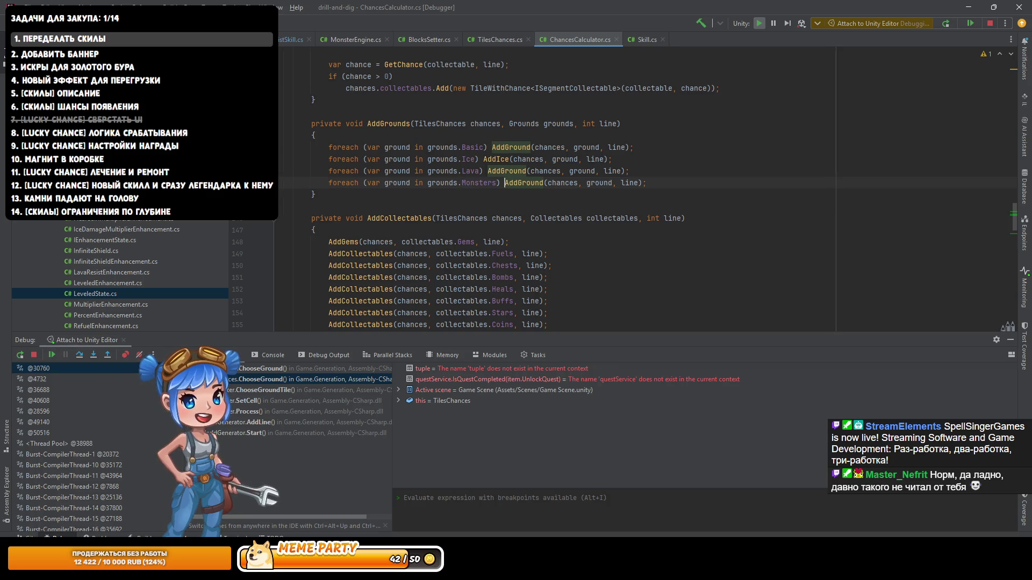
# Step: Resume to AddGrounds and expand the Monsters grounds value to inspect the first MonsterGround
pyautogui.click(49, 354)
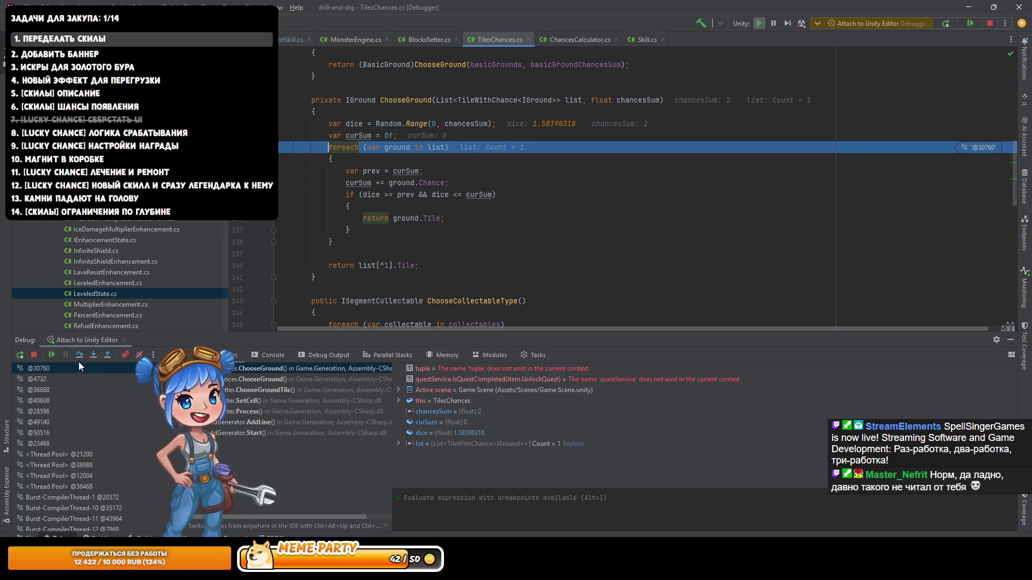
pyautogui.click(52, 354)
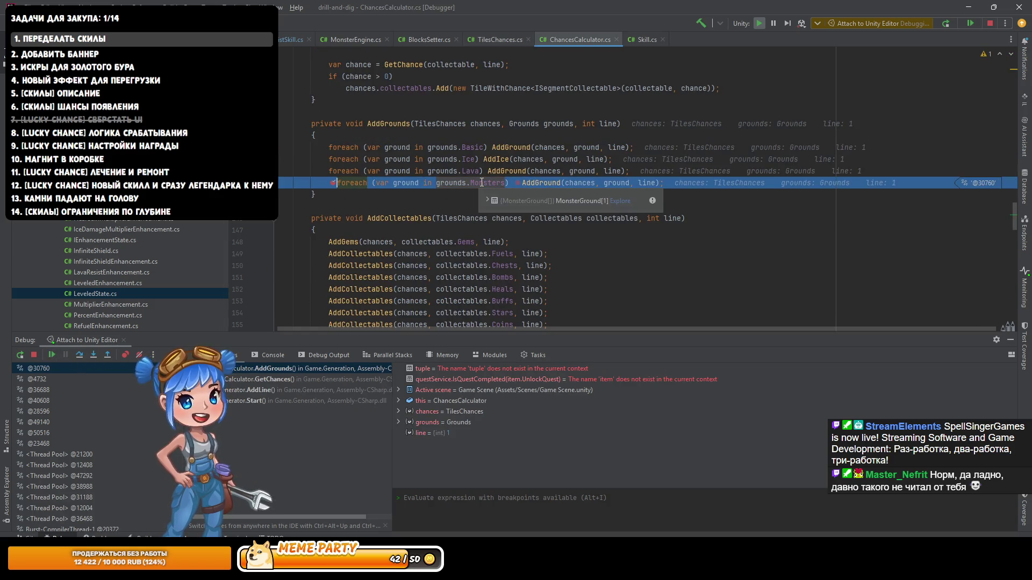
pyautogui.click(486, 200)
pyautogui.click(496, 204)
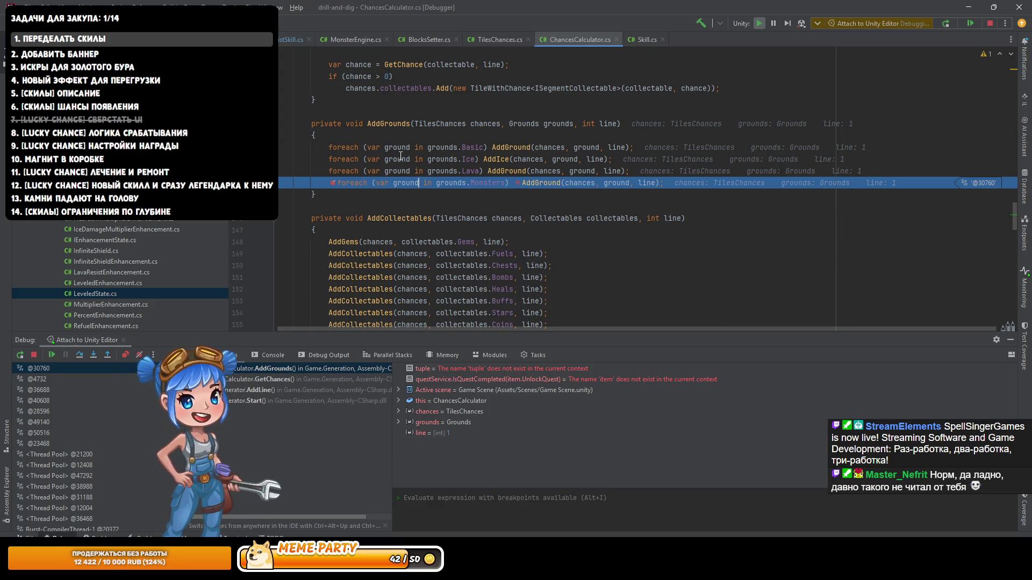
pyautogui.moveTo(537, 184)
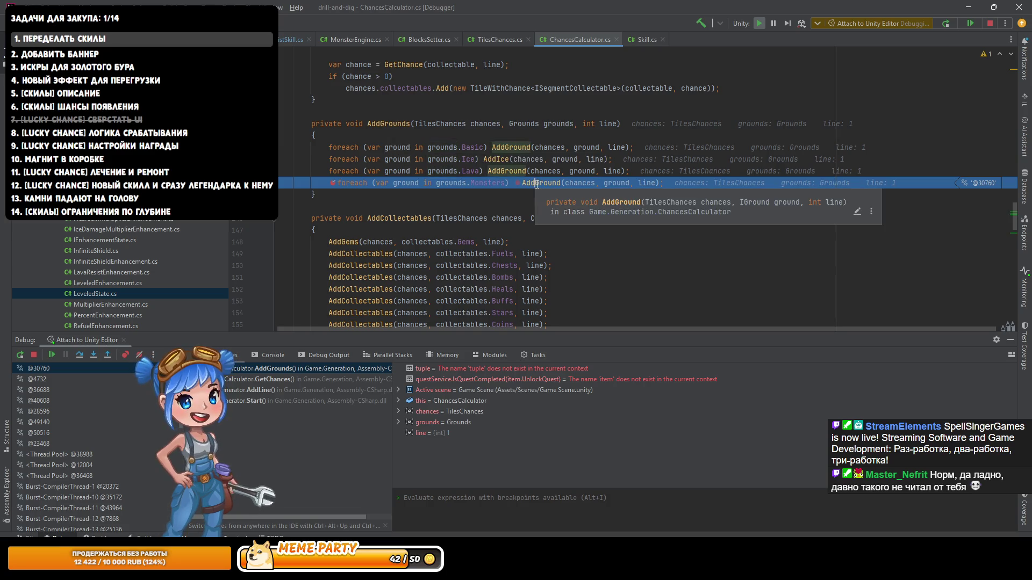
pyautogui.click(423, 182)
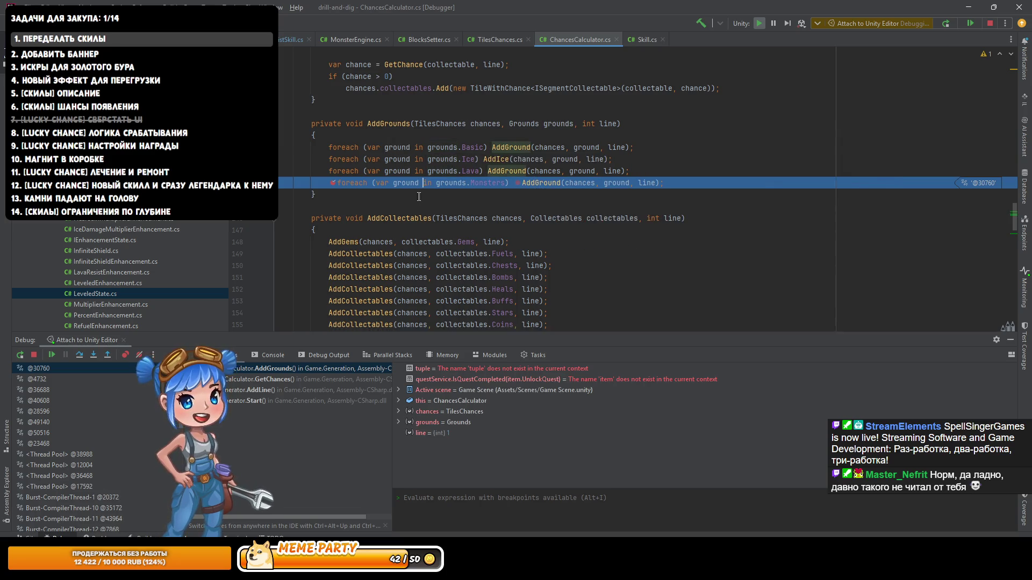
# Step: Step into AddGround, evaluate GetChance for the monster ground, and step into GetChance
pyautogui.press('F10')
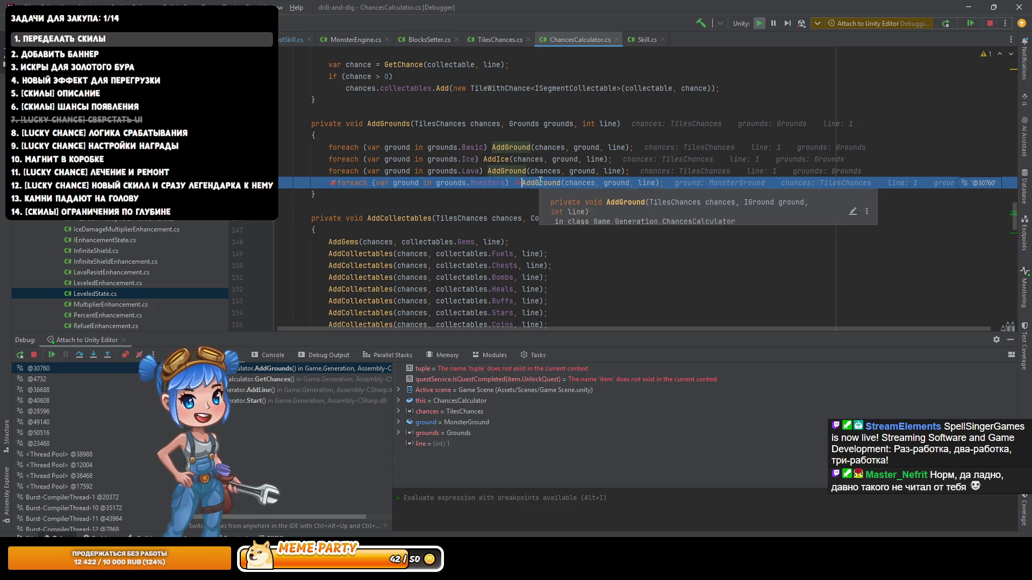
pyautogui.press('F11')
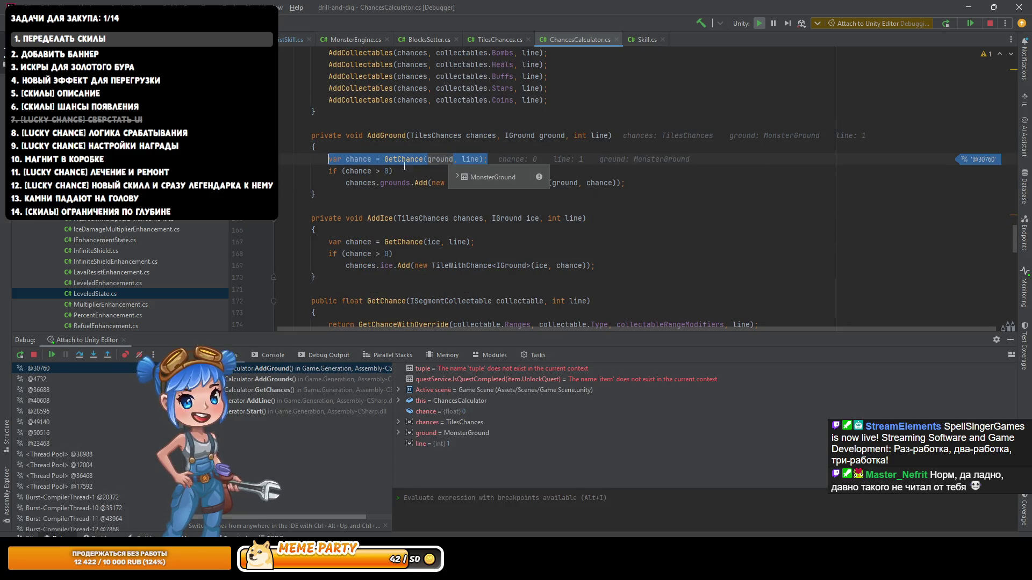
pyautogui.moveTo(403, 159)
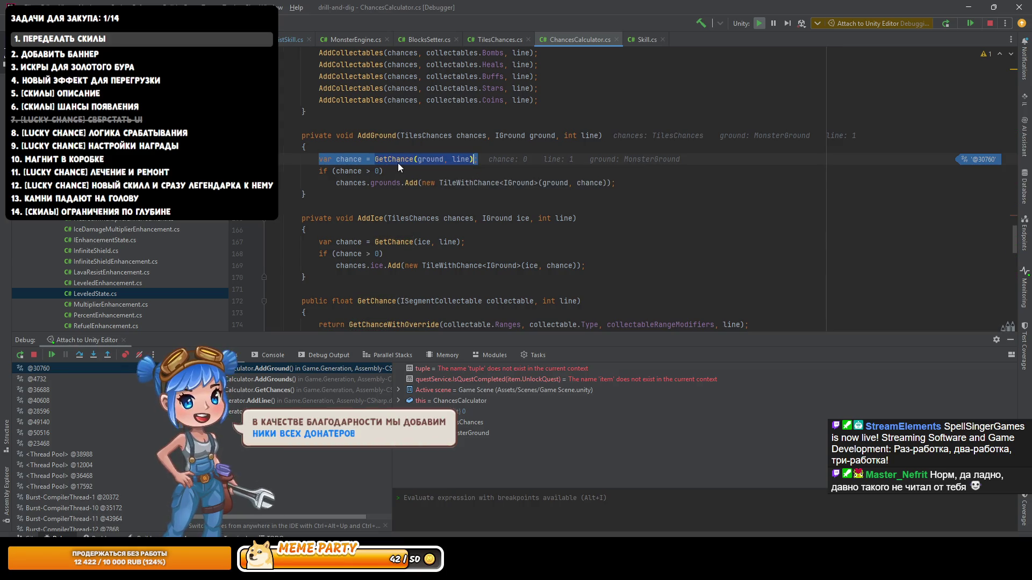
pyautogui.hotkey('alt', 'F8')
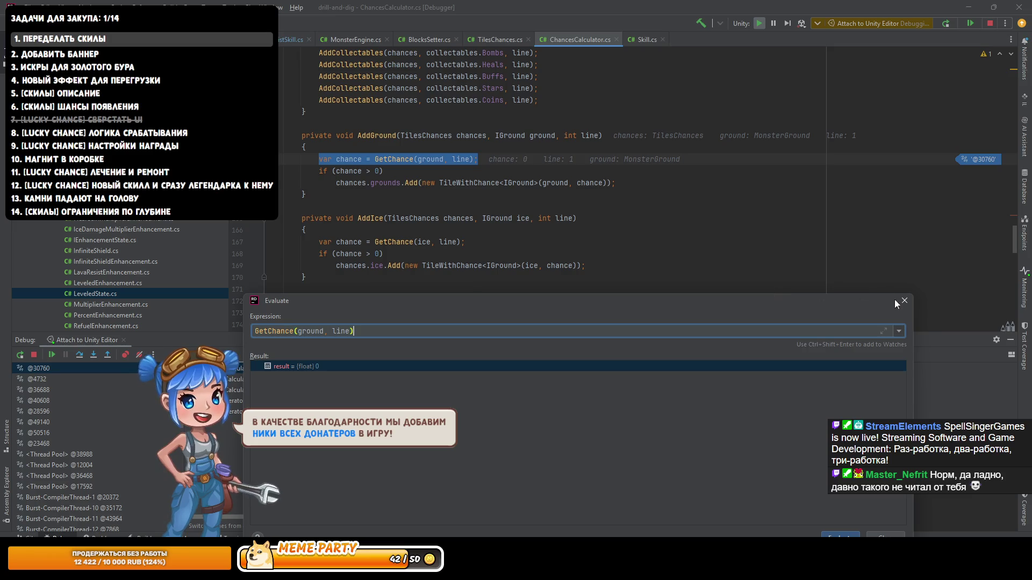
pyautogui.click(904, 301)
pyautogui.press('F11')
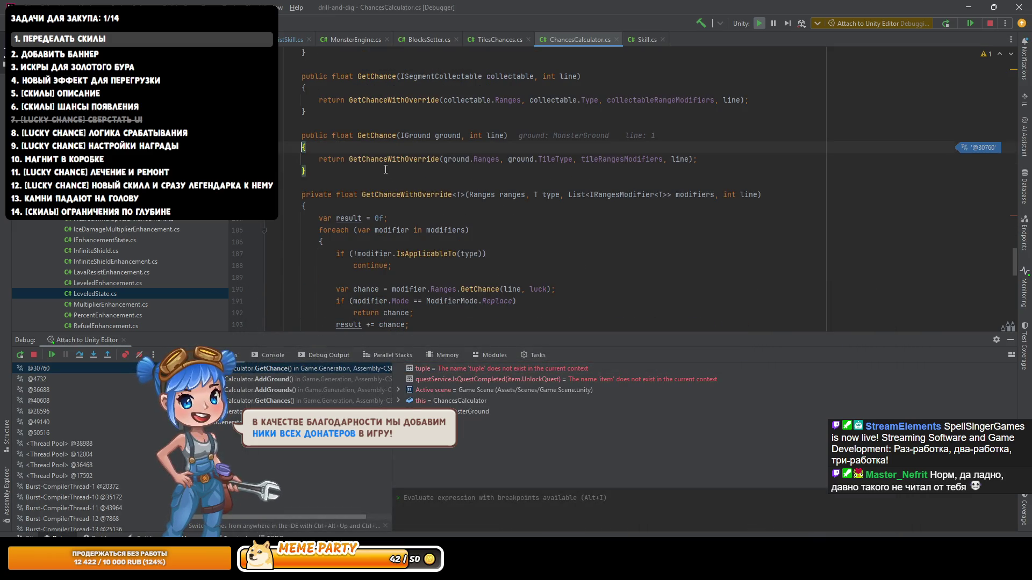
pyautogui.press('F10')
# Step: Expand tileRangesModifiers to inspect the MonsterRangeModifier, then stop debugging
pyautogui.moveTo(631, 155)
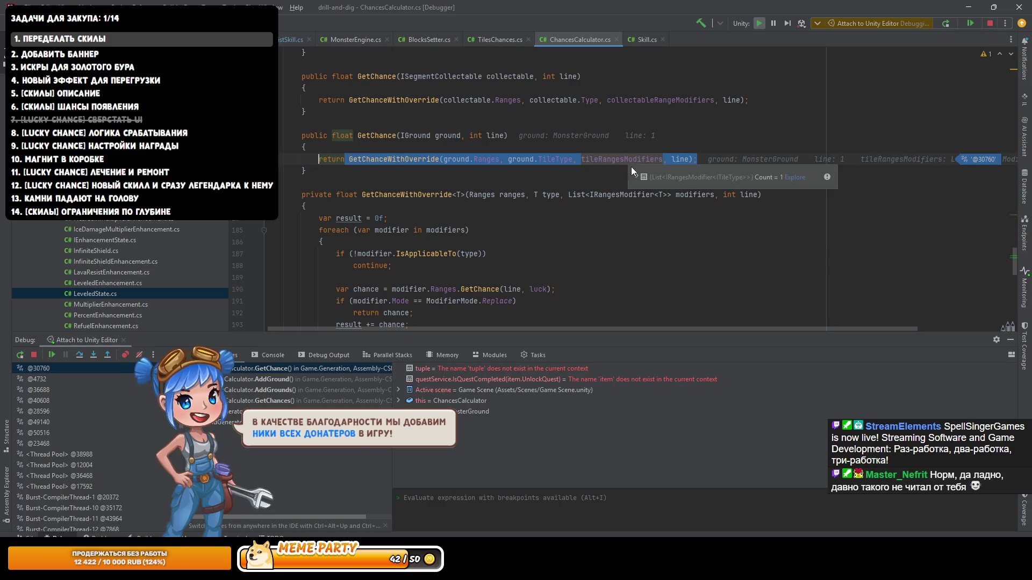
pyautogui.click(635, 177)
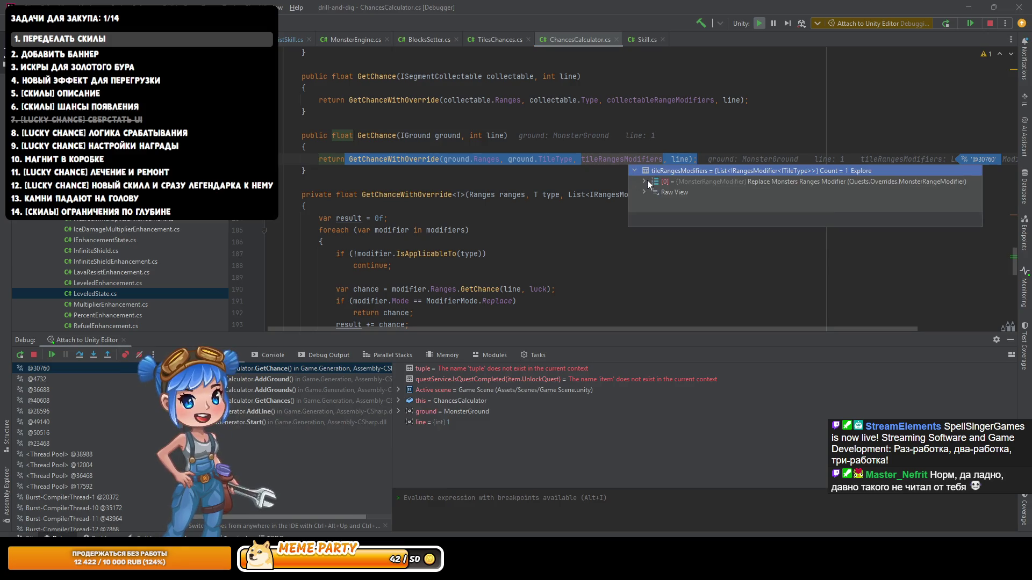
pyautogui.click(648, 182)
pyautogui.click(644, 181)
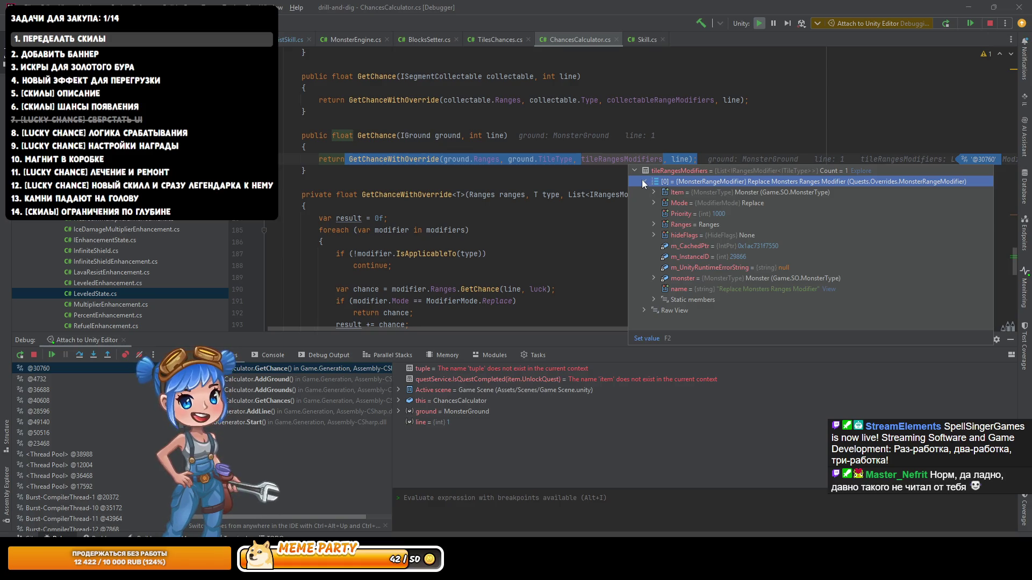
pyautogui.click(34, 356)
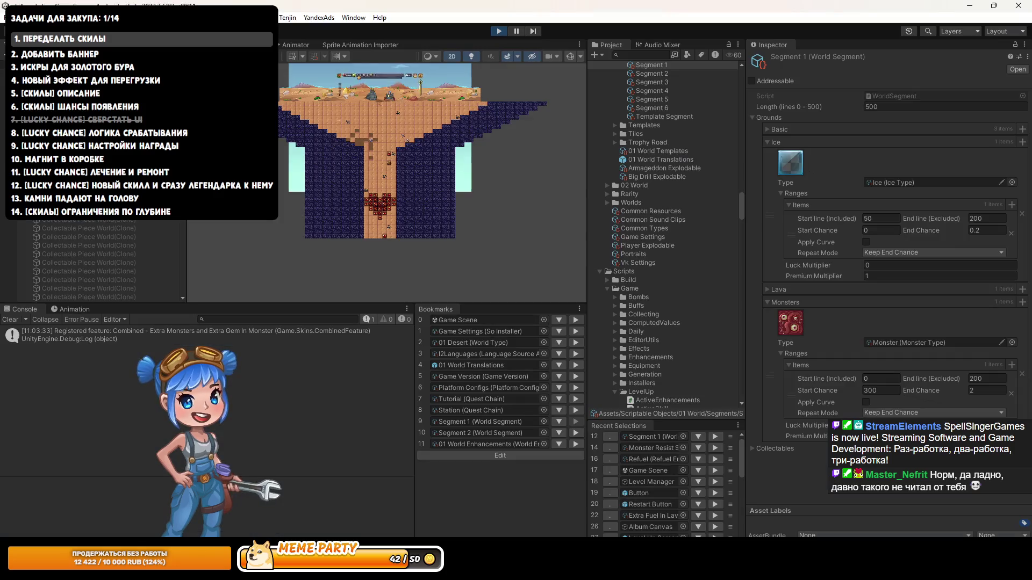
# Step: Stop, restart and stop Play mode for a brief playtest
pyautogui.click(498, 30)
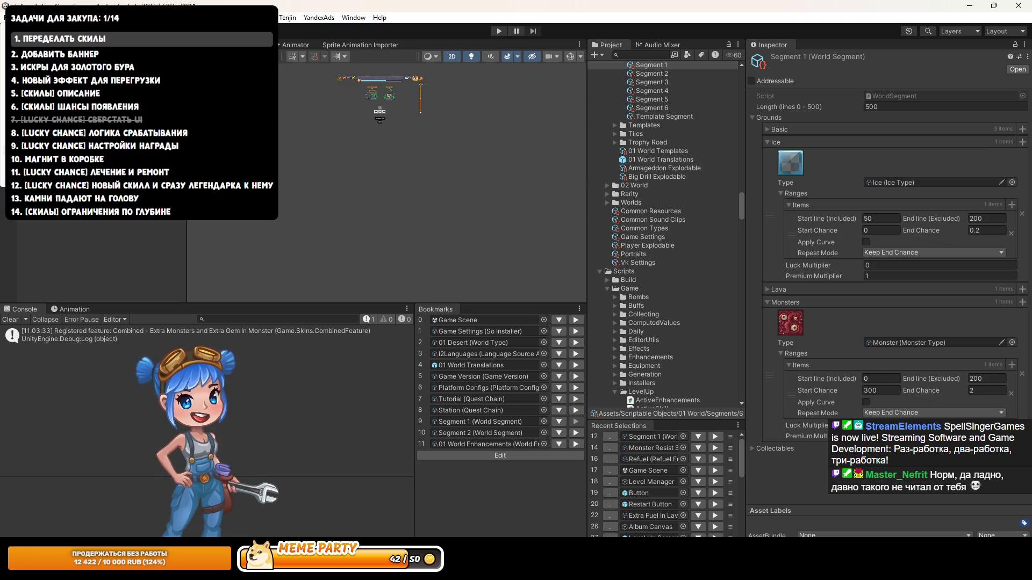
pyautogui.click(499, 31)
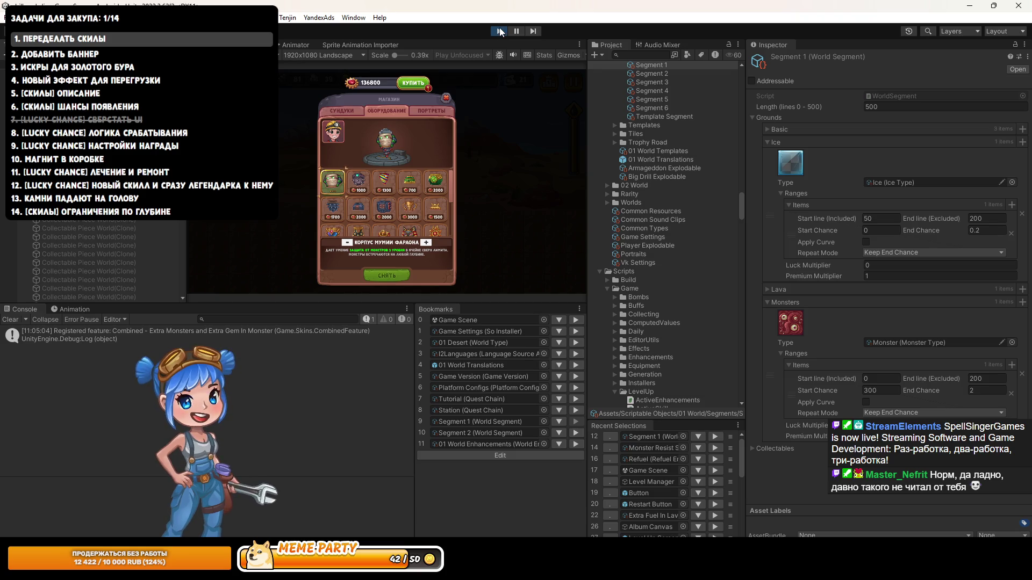
pyautogui.click(500, 31)
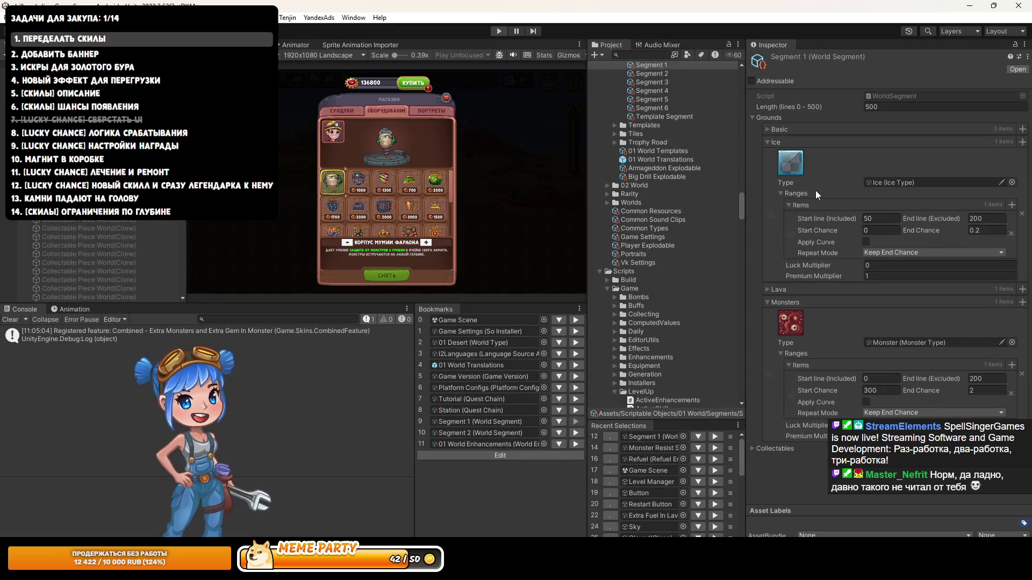
# Step: Locate the Monster Resist Skill card and run DH: Find References on it
pyautogui.click(886, 344)
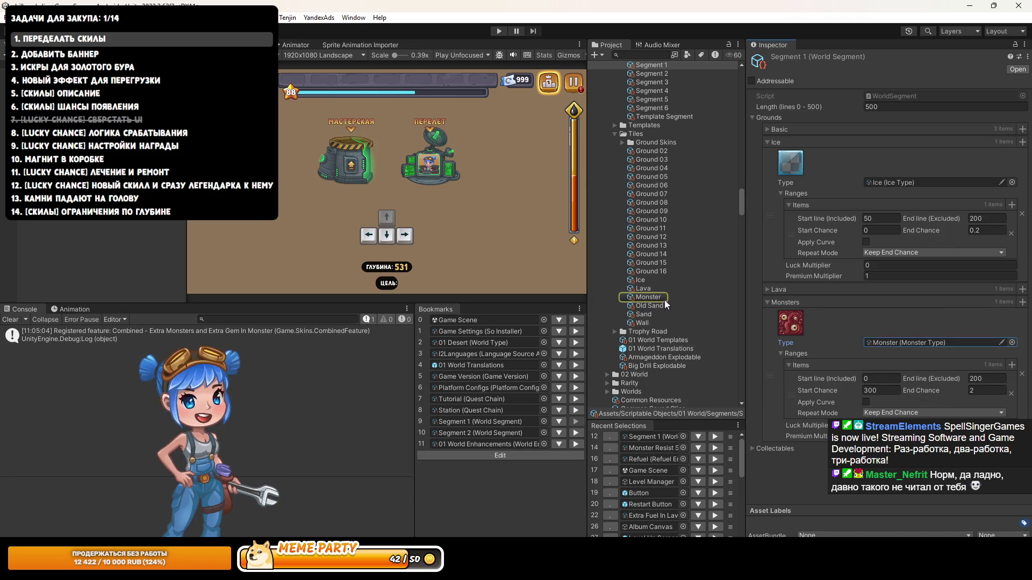
pyautogui.click(652, 449)
pyautogui.rightClick(682, 193)
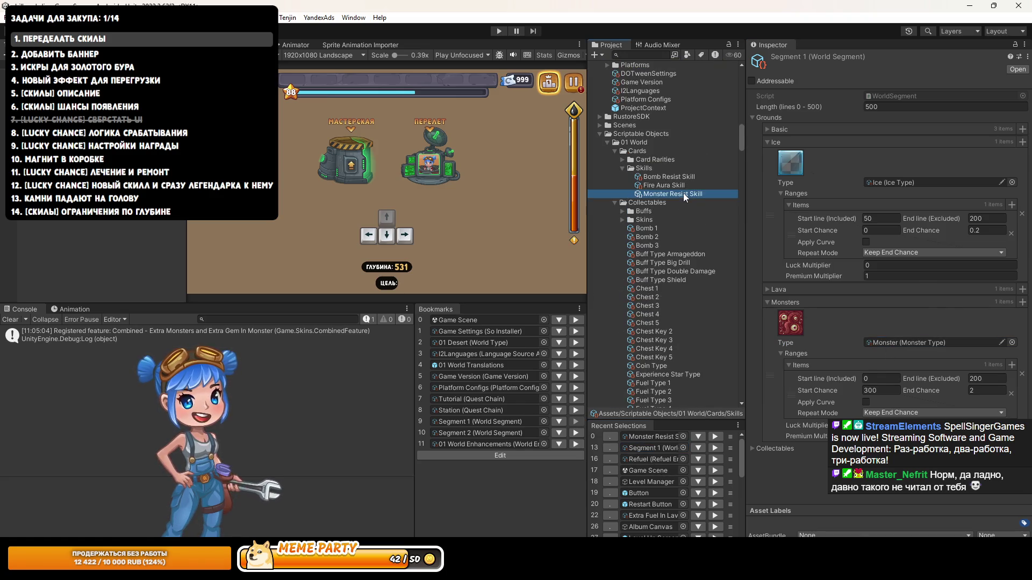
pyautogui.click(746, 257)
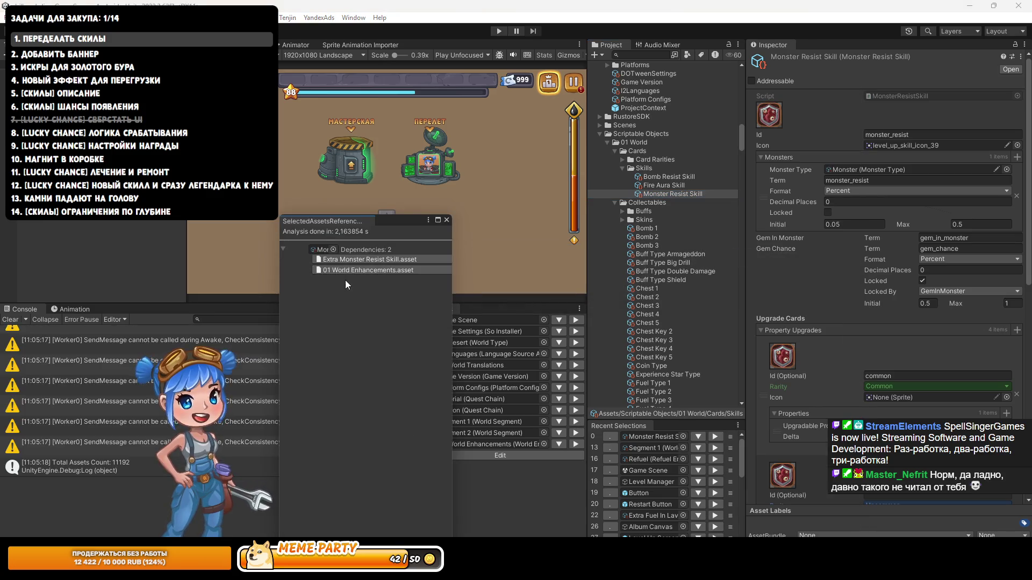
# Step: Open Extra Monster Resist Skill and inspect its combined extra monsters and Extra Monsters features
pyautogui.click(363, 260)
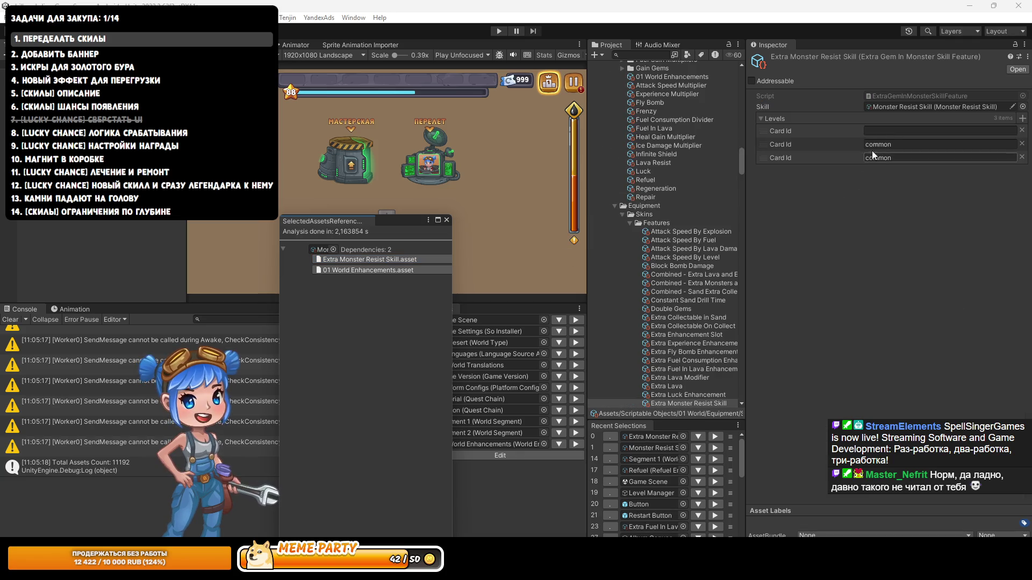
pyautogui.scroll(-1, 700, 333)
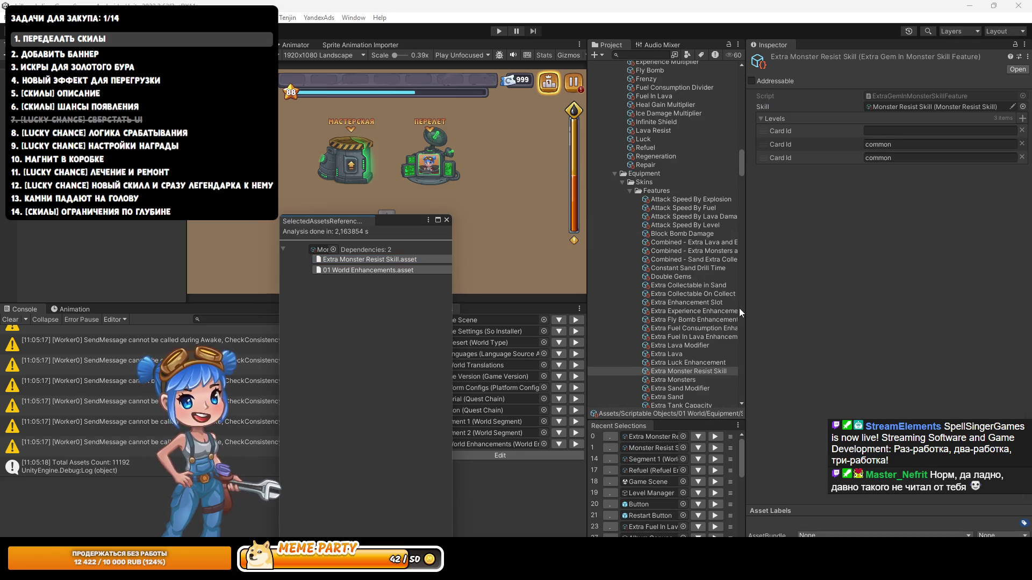
pyautogui.click(705, 252)
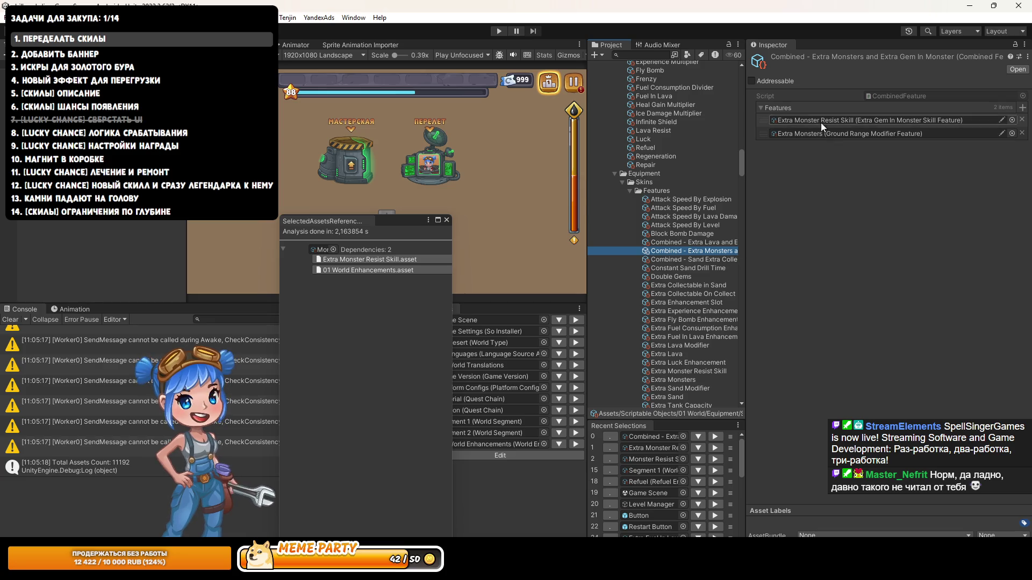
pyautogui.click(675, 380)
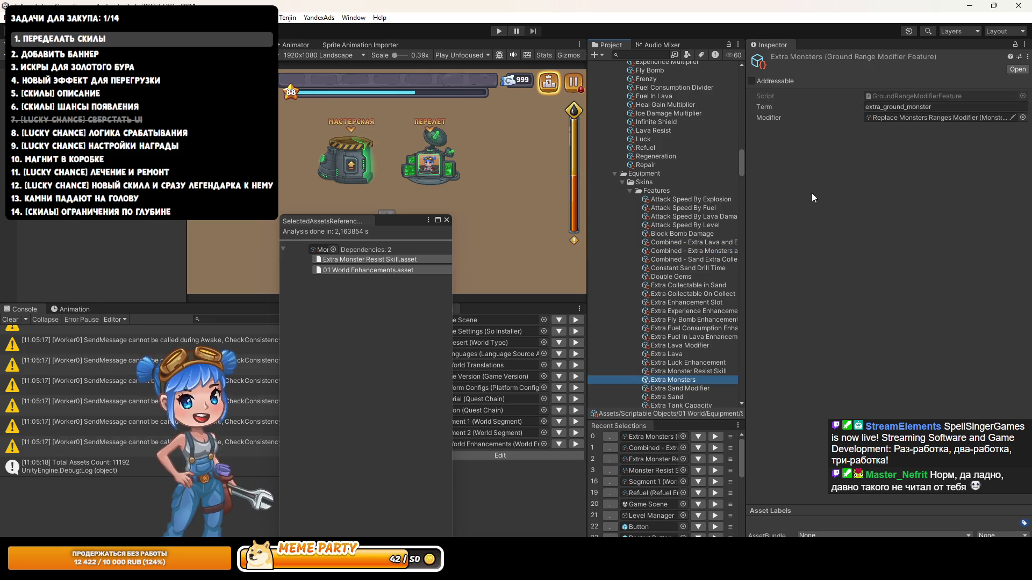
# Step: Open the Replace Monsters Ranges Modifier and view its ranges starting at 0, 0.001, 0.0125
pyautogui.click(899, 118)
pyautogui.click(670, 404)
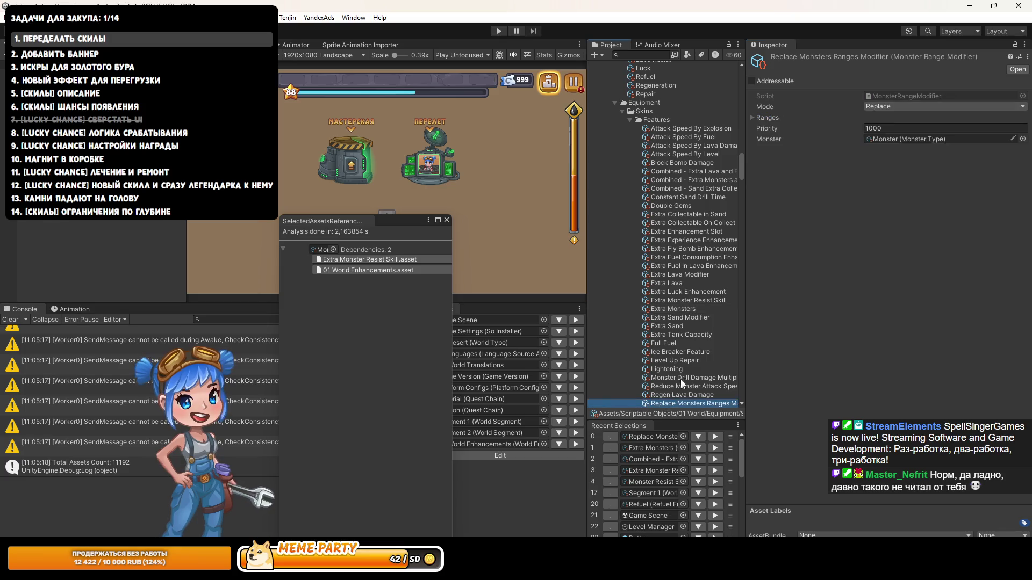
pyautogui.click(779, 117)
pyautogui.click(786, 128)
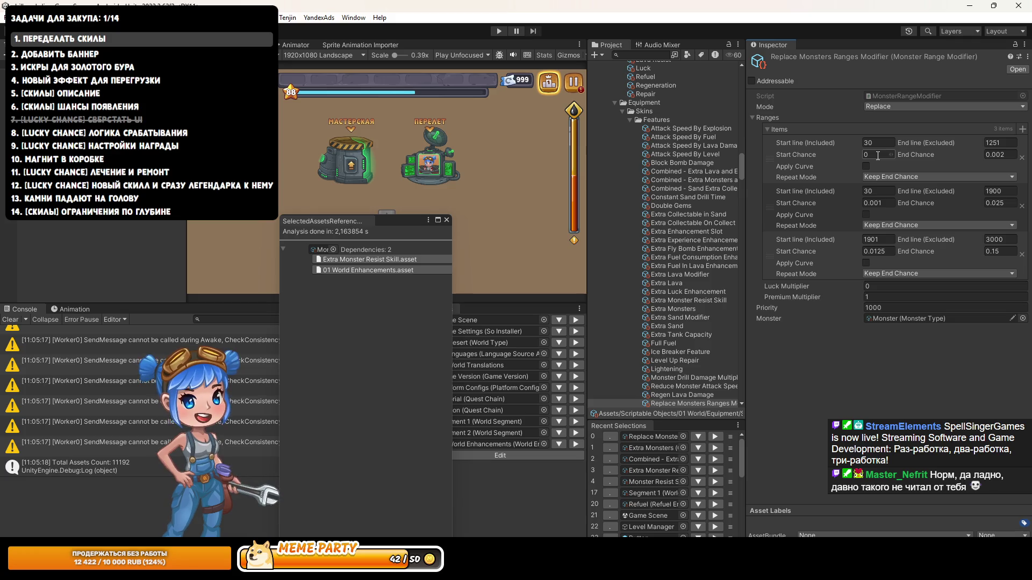
pyautogui.scroll(-3, 701, 317)
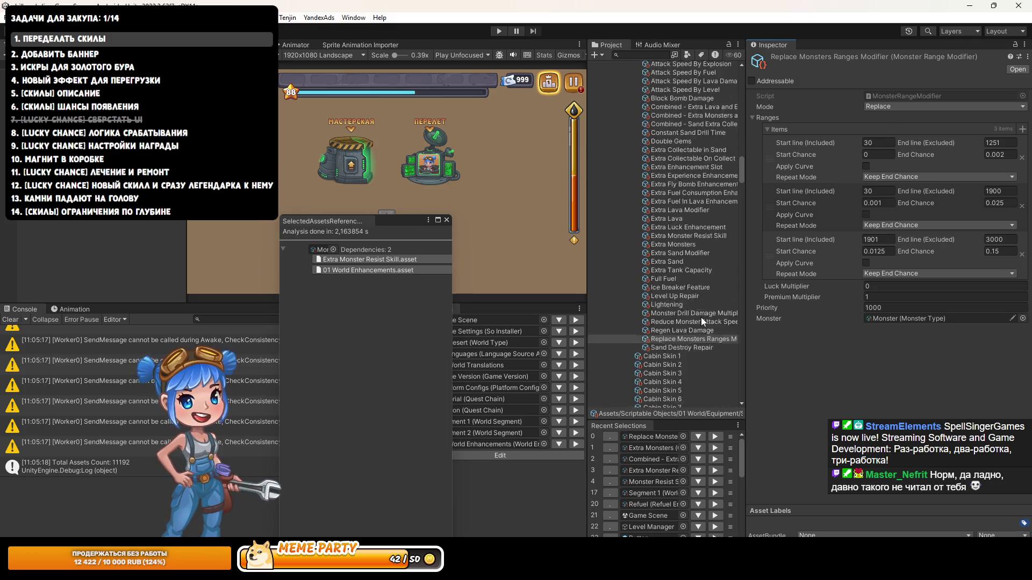
# Step: Widen the Project list and select the Combined - Extra Monsters and Extra Gem In Monster feature
pyautogui.click(695, 306)
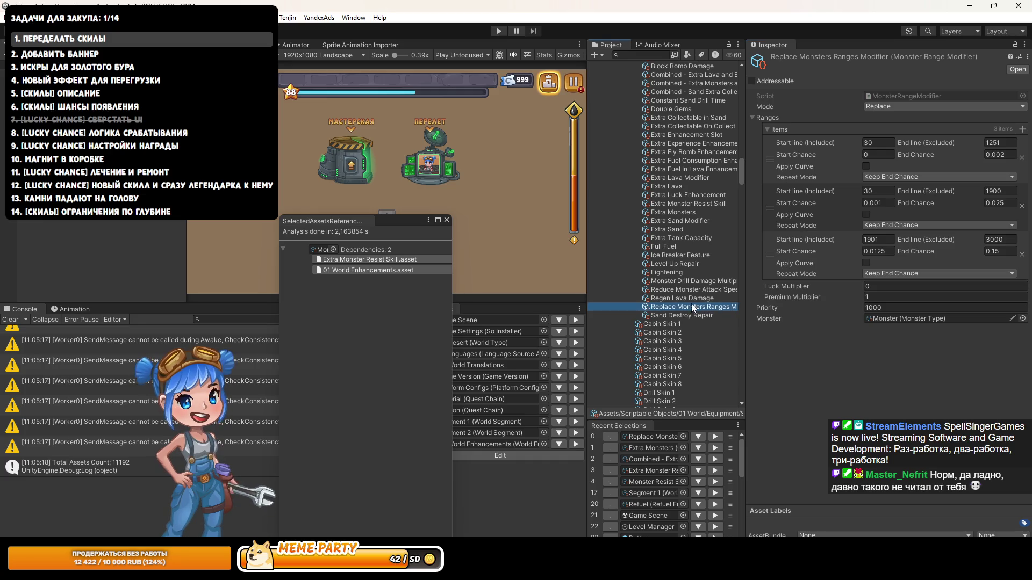
pyautogui.click(649, 460)
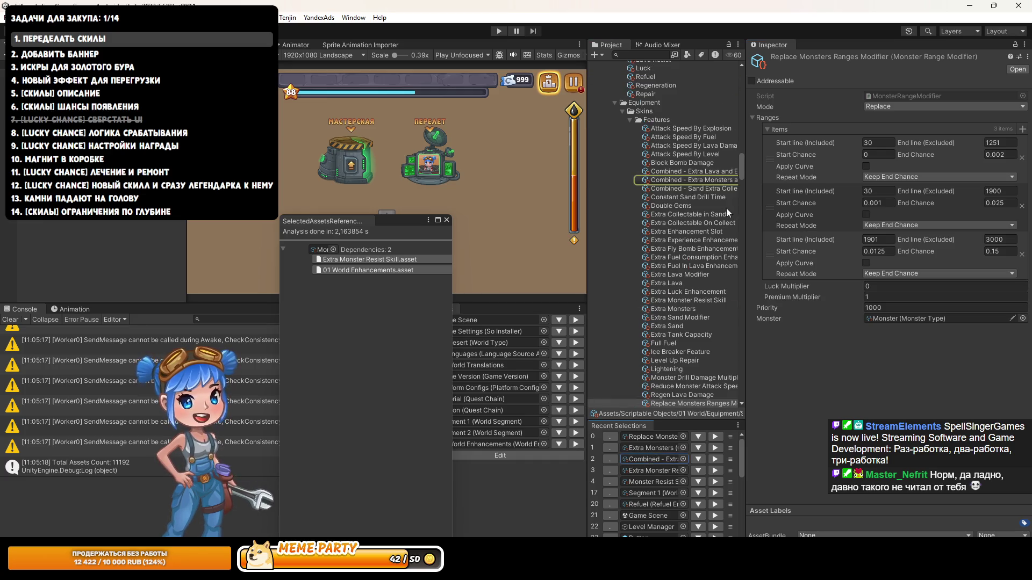
pyautogui.moveTo(587, 247); pyautogui.dragTo(499, 247)
pyautogui.click(633, 180)
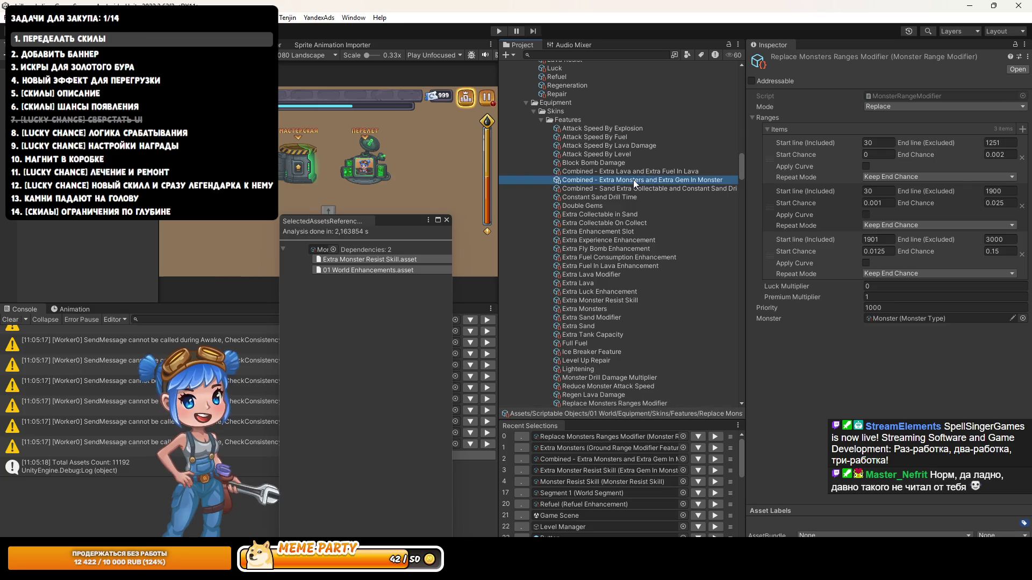
# Step: Find which assets reference the combined feature and select Cabin Skin 7, which uses it
pyautogui.rightClick(633, 180)
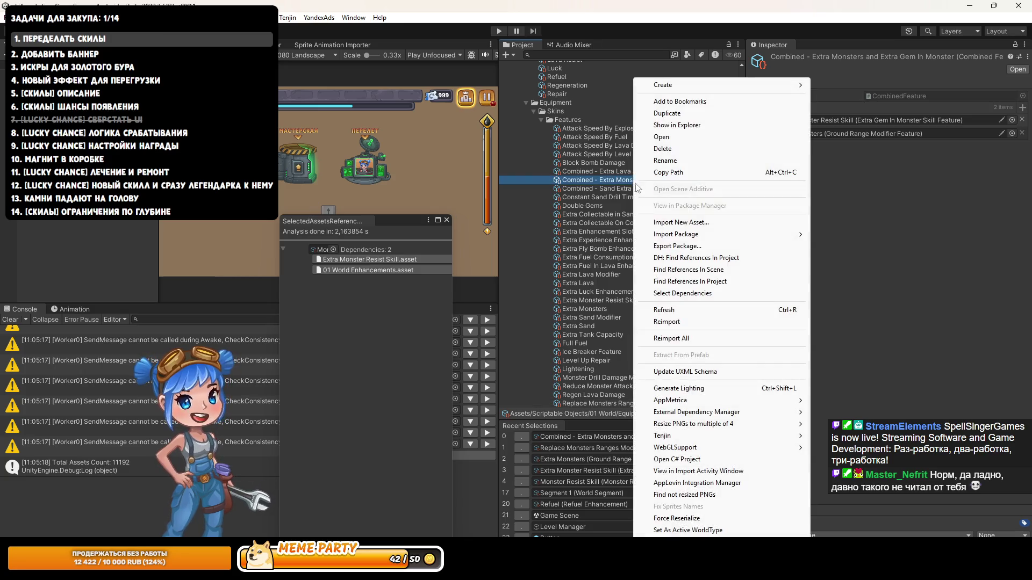
pyautogui.click(700, 259)
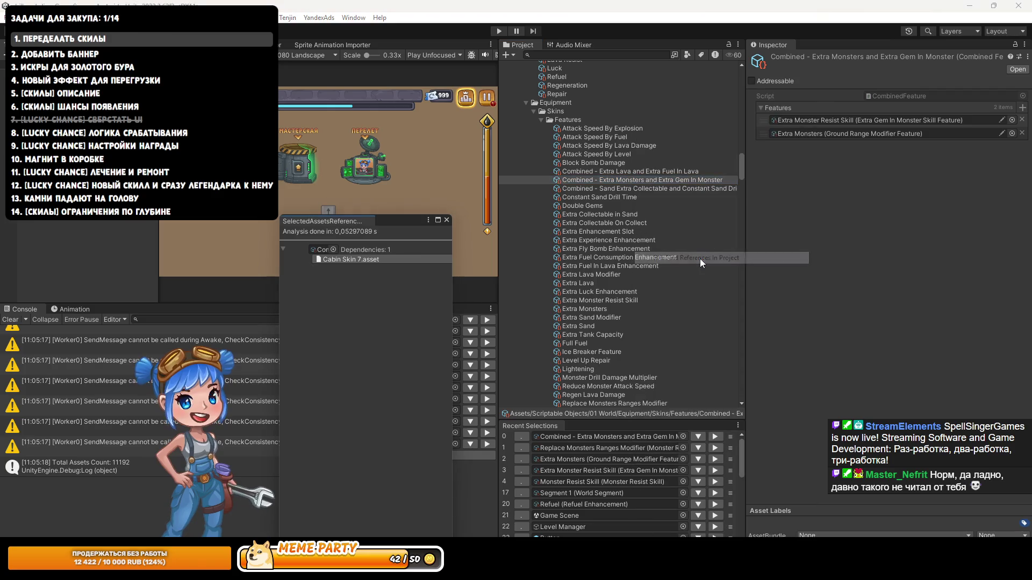
pyautogui.click(356, 259)
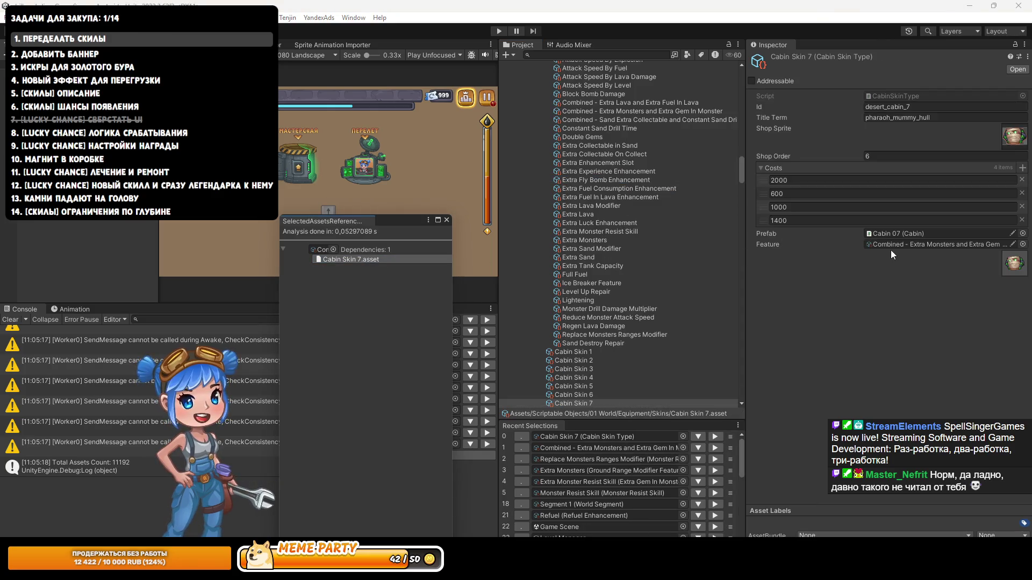
pyautogui.scroll(-3, 589, 398)
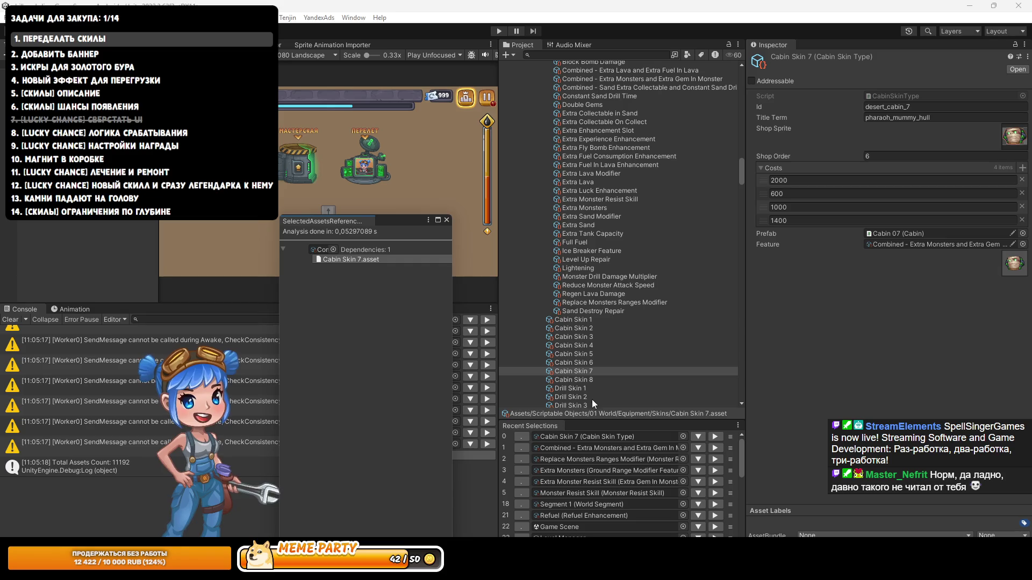
pyautogui.click(590, 372)
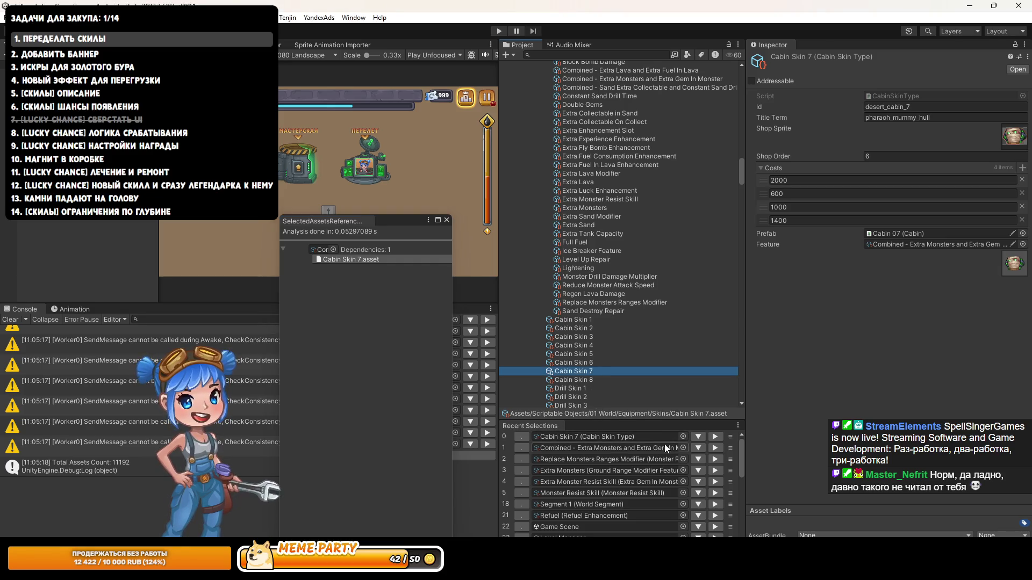
# Step: Assign Extra Monster Resist Skill as Cabin Skin 7's Feature
pyautogui.click(586, 482)
pyautogui.moveTo(621, 201)
pyautogui.mouseDown()
pyautogui.moveTo(895, 251)
pyautogui.moveTo(880, 247)
pyautogui.mouseUp()
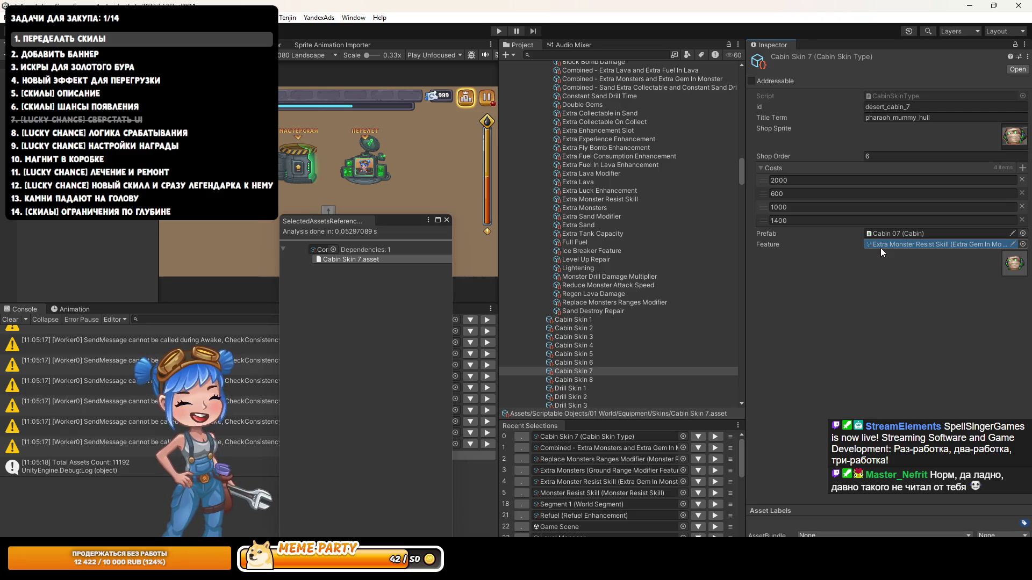
pyautogui.click(880, 247)
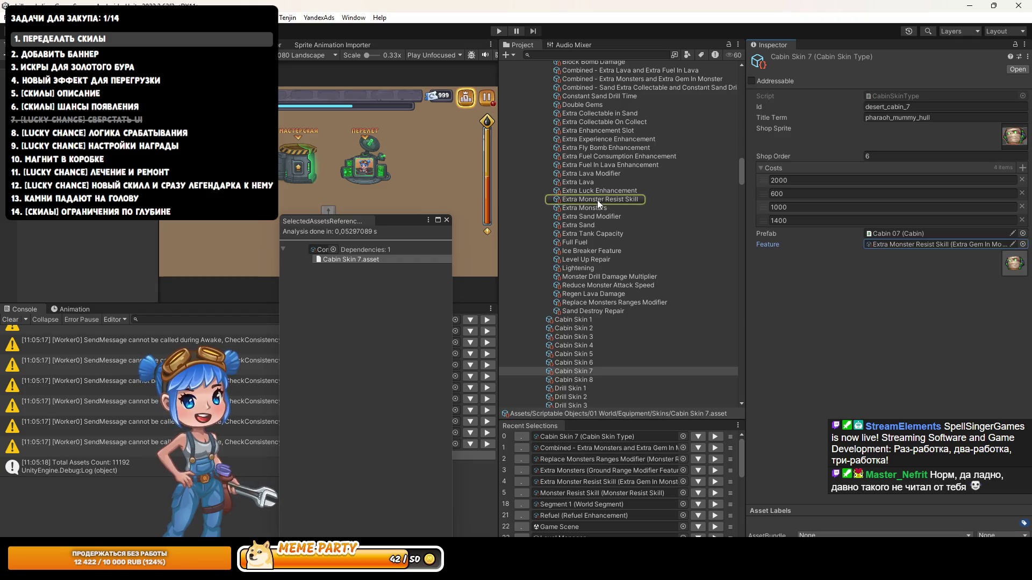
# Step: Select the old Combined - Extra Monsters and Extra Gem In Monster feature for removal
pyautogui.click(589, 449)
pyautogui.click(674, 144)
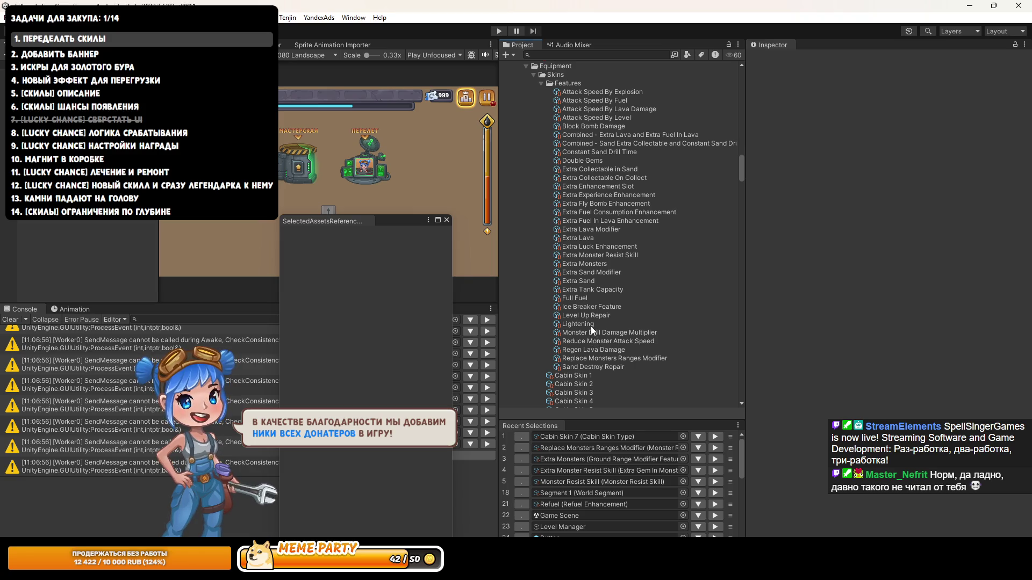
pyautogui.click(584, 460)
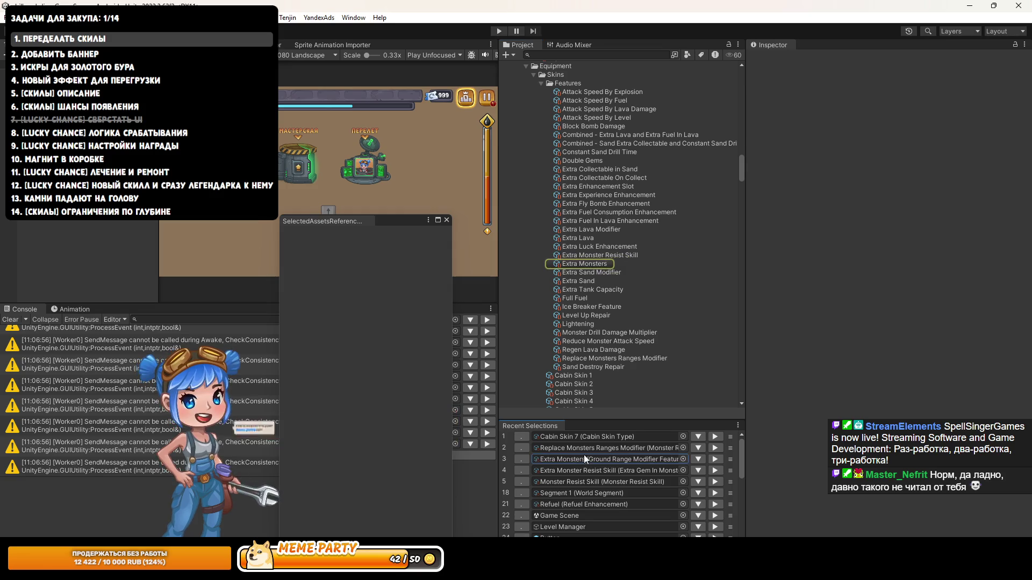
# Step: Delete the Replace Monsters Ranges Modifier asset used by Extra Monsters
pyautogui.click(595, 262)
pyautogui.click(875, 115)
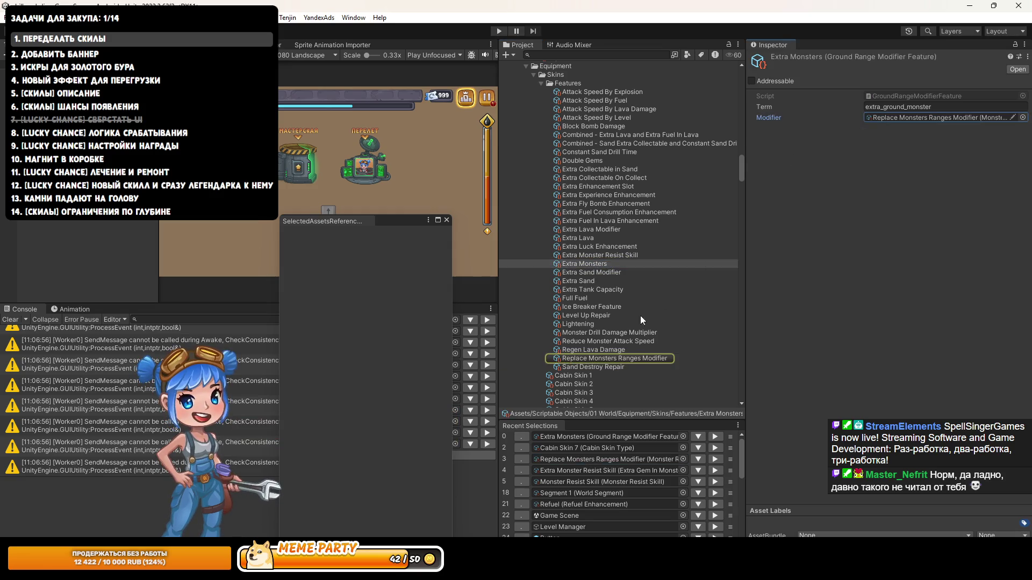
pyautogui.click(595, 358)
pyautogui.press('Delete')
pyautogui.press('Return')
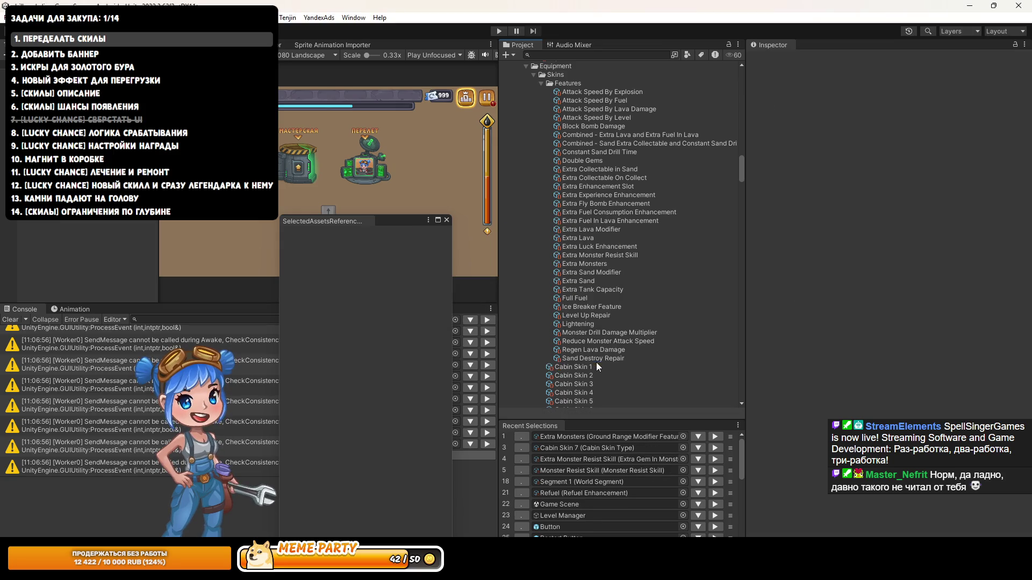
# Step: Confirm nothing references the Extra Monsters feature, then delete it
pyautogui.click(574, 436)
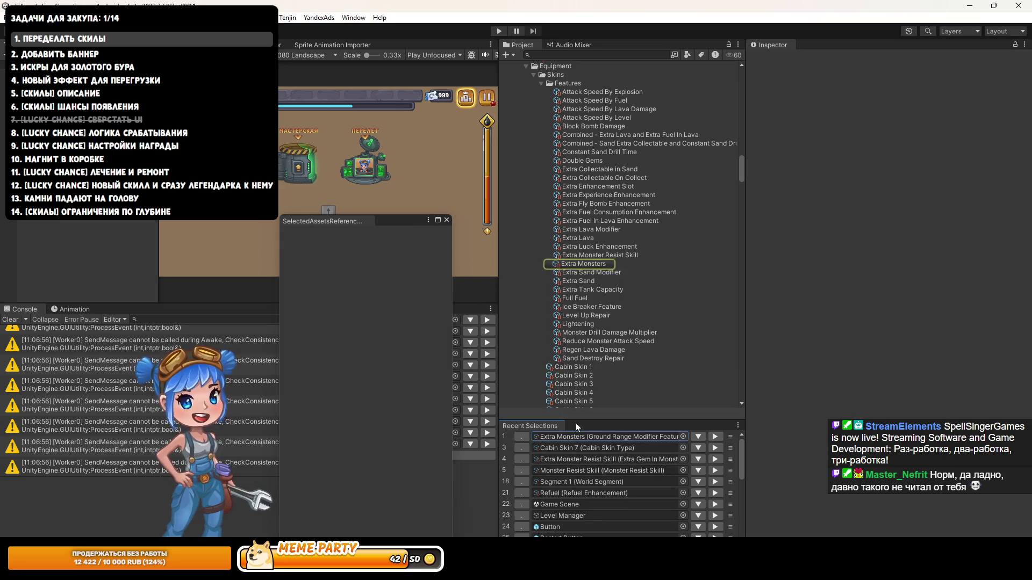
pyautogui.click(592, 265)
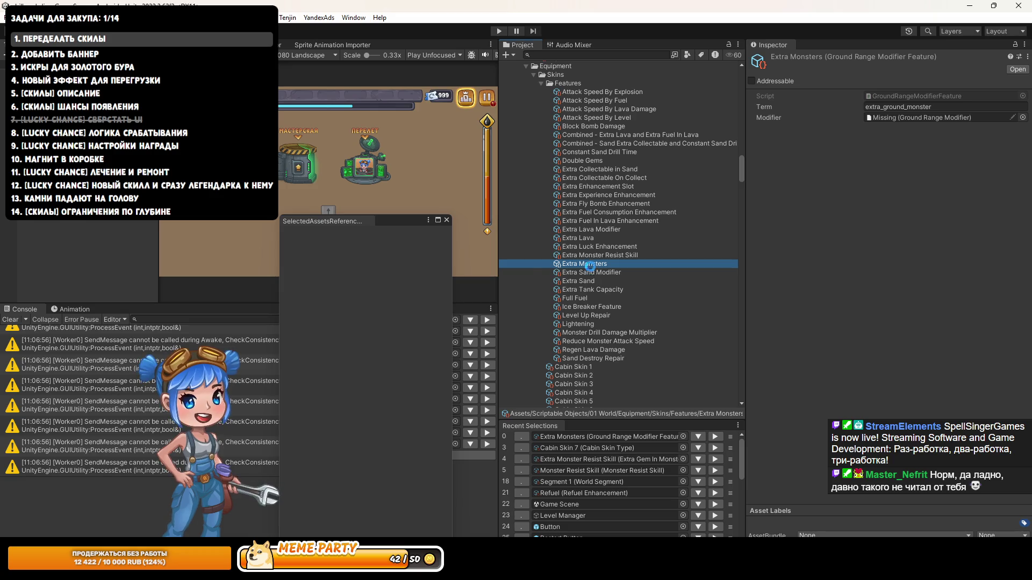
pyautogui.press('Delete')
pyautogui.click(593, 305)
pyautogui.rightClick(601, 266)
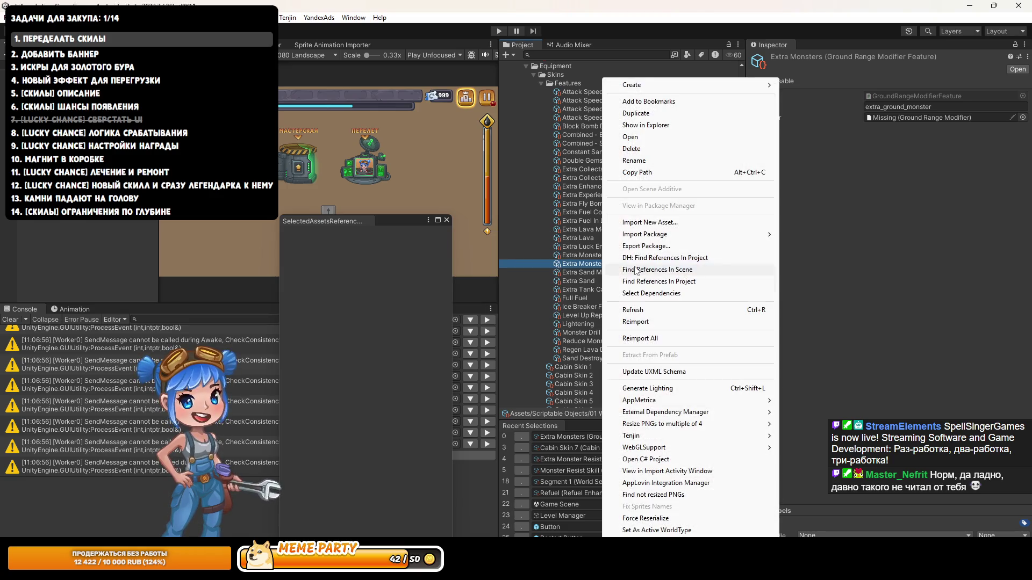
pyautogui.click(671, 257)
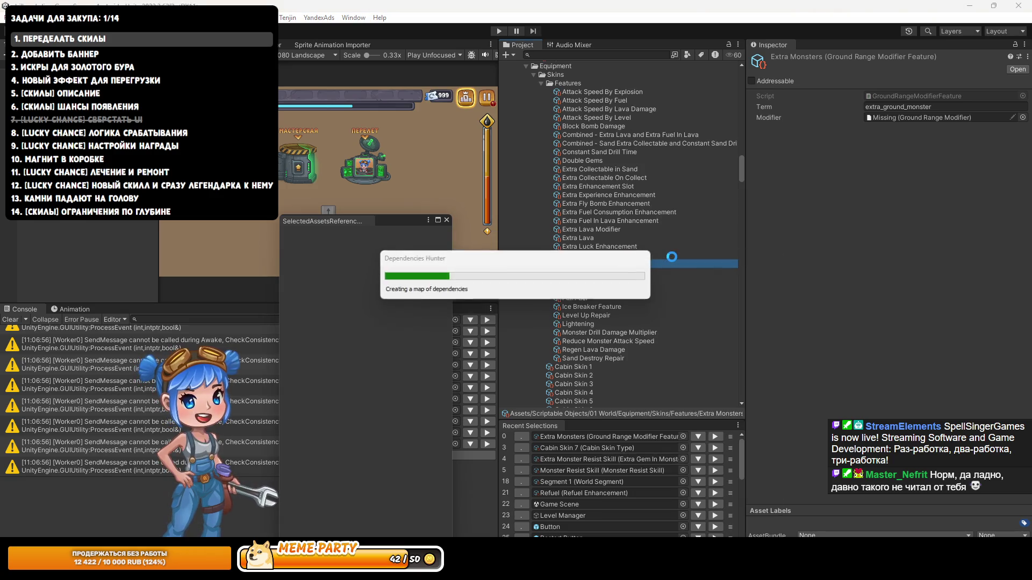
pyautogui.click(446, 220)
pyautogui.click(576, 264)
pyautogui.press('Delete')
pyautogui.press('Return')
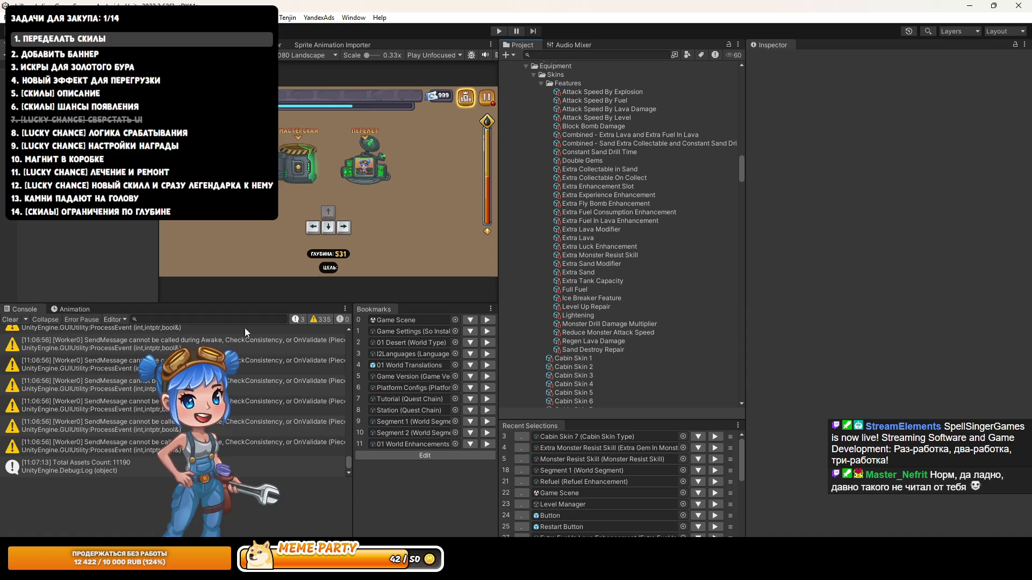
# Step: Clear the console, widen the project list and game view, and start the game
pyautogui.click(10, 320)
pyautogui.moveTo(742, 163); pyautogui.dragTo(774, 164)
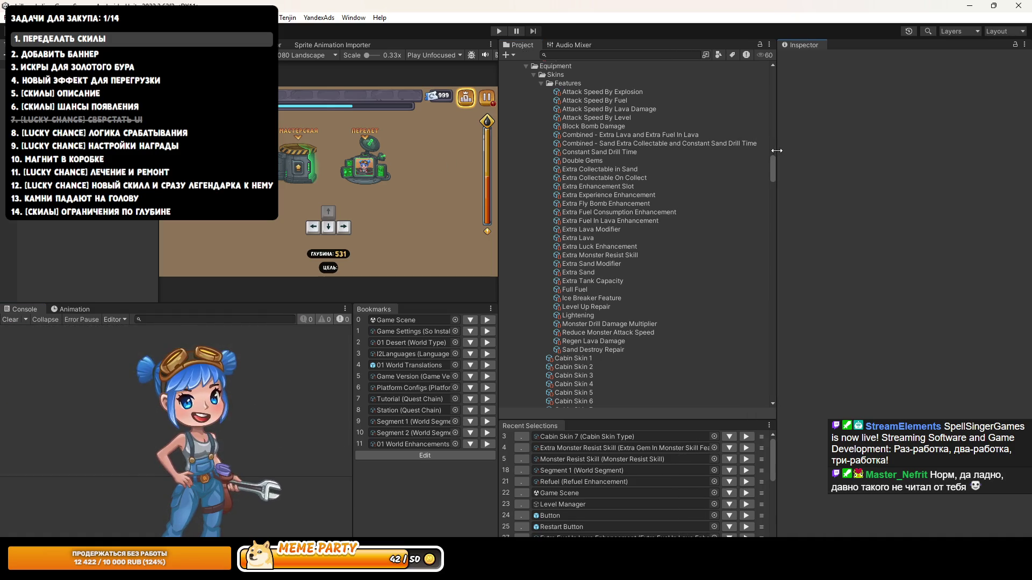
pyautogui.moveTo(498, 225); pyautogui.dragTo(591, 226)
pyautogui.click(500, 31)
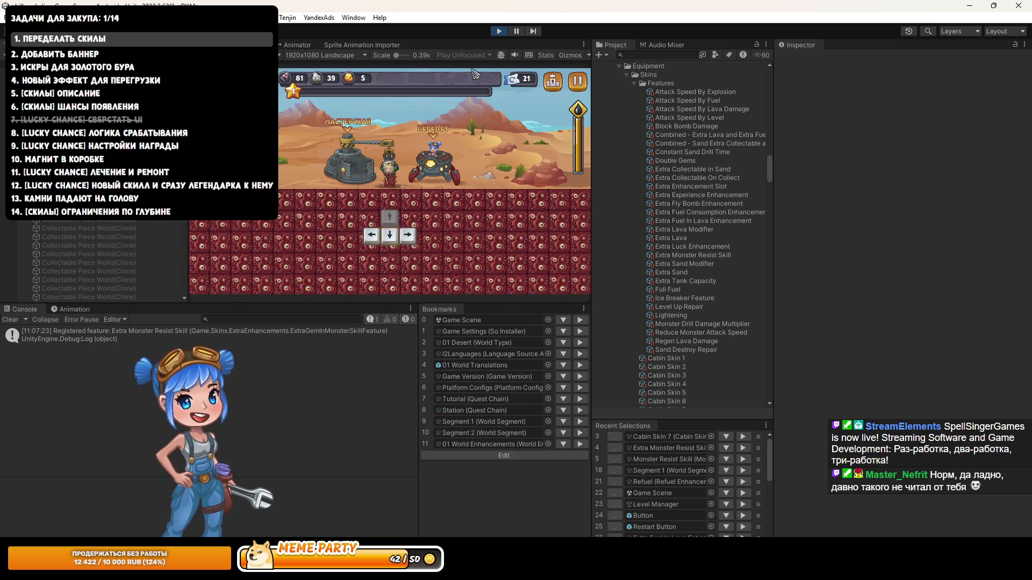
# Step: Give Segment 1's monsters Start Chance 0.1, End Chance 0.2 and Start line 1, then replay
pyautogui.hotkey('ctrl', 'p')
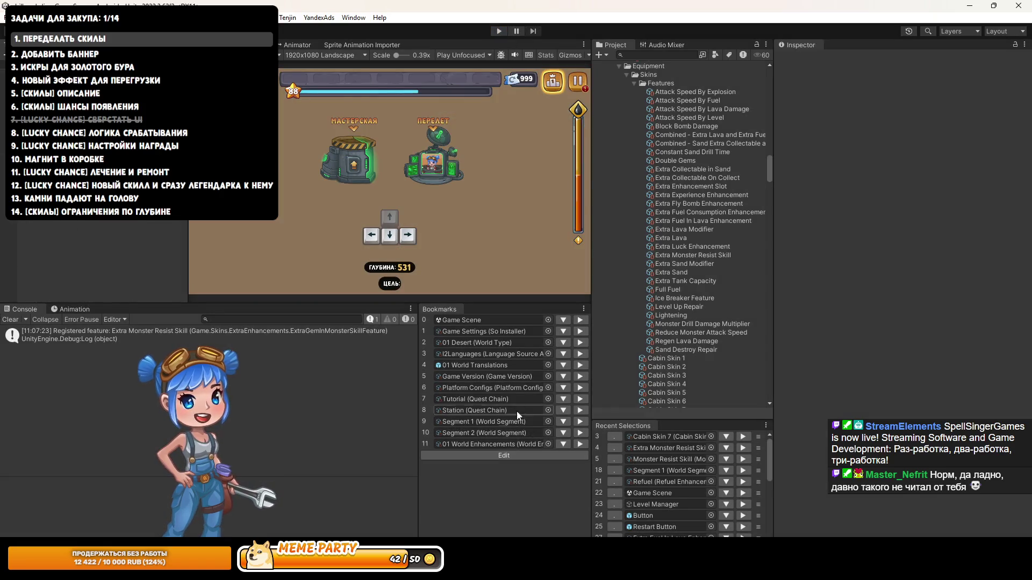
pyautogui.click(488, 420)
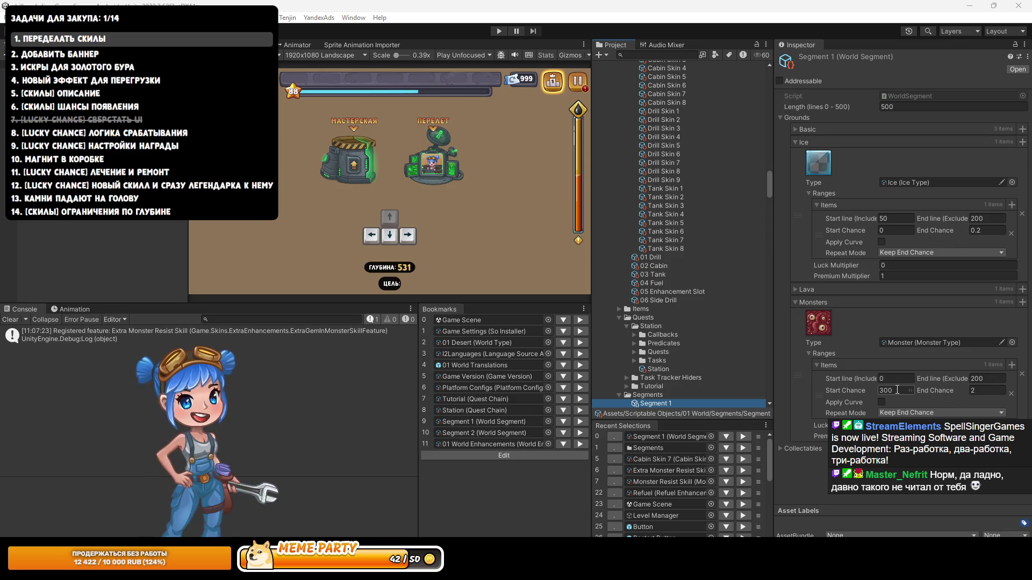
pyautogui.click(897, 389)
pyautogui.write('0.1')
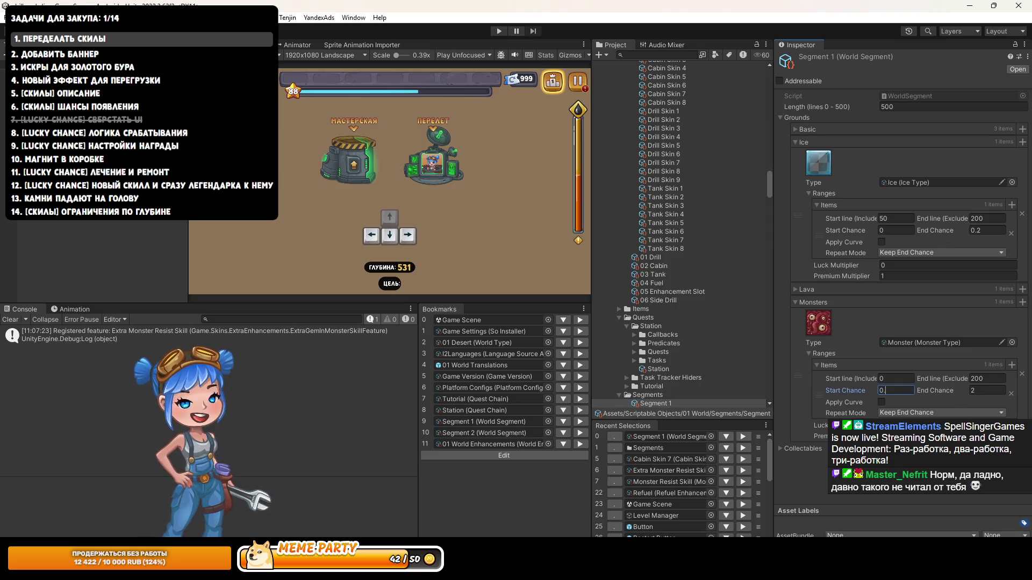
pyautogui.press('Tab')
pyautogui.write('0.2')
pyautogui.hotkey('shift', 'Tab')
pyautogui.hotkey('shift', 'Tab')
pyautogui.hotkey('shift', 'Tab')
pyautogui.write('1')
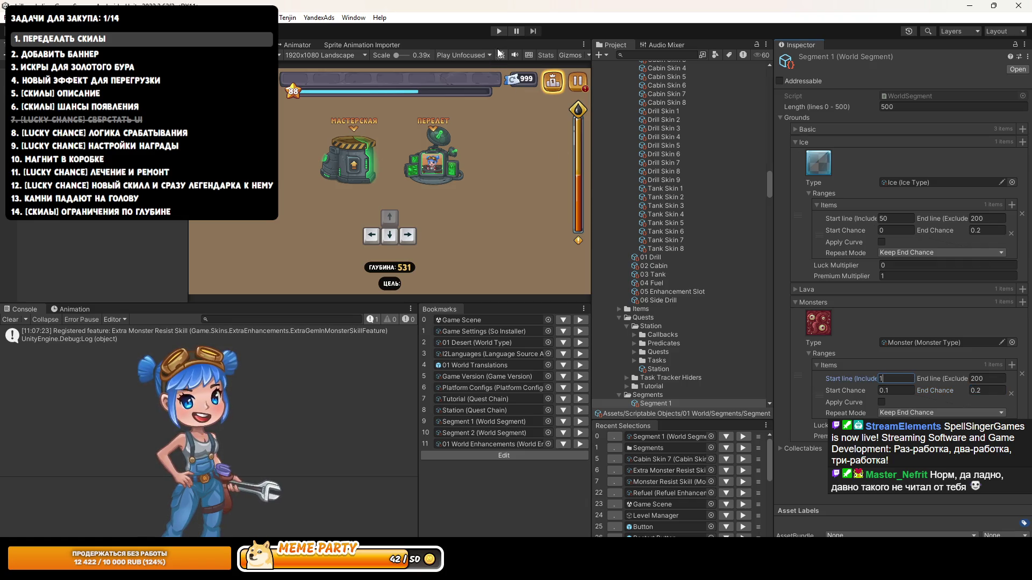
pyautogui.click(500, 31)
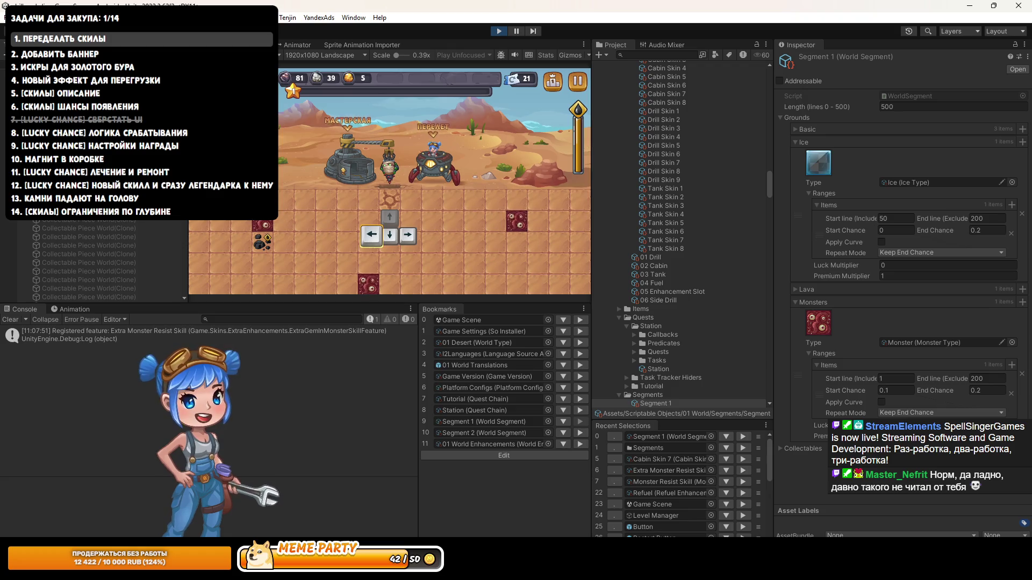
# Step: Playtest in a maximized game view, drilling down to depth 45, then stop the game
pyautogui.hotkey('shift', 'space')
pyautogui.press('Down')
pyautogui.press('Down')
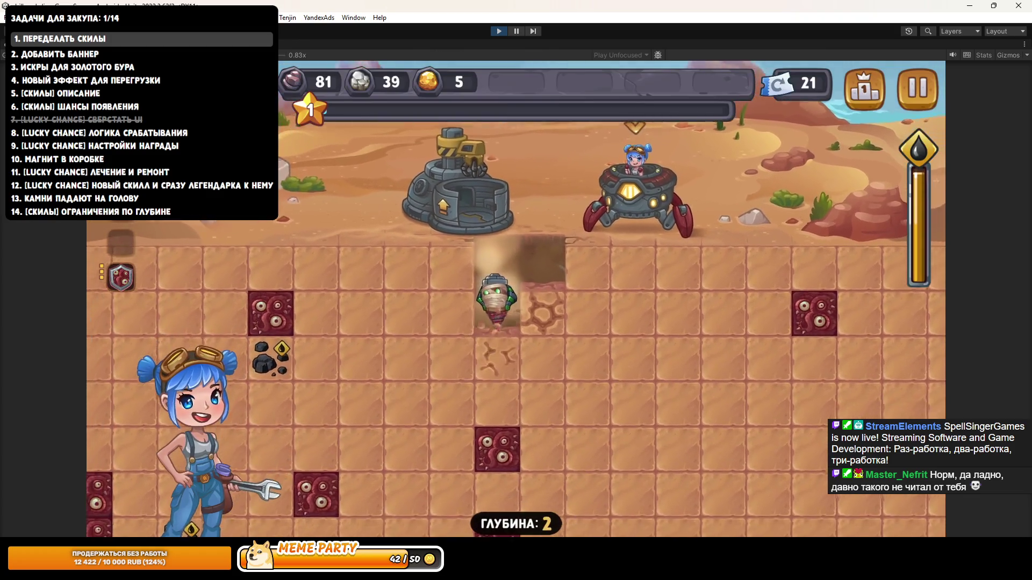
pyautogui.press('Down')
pyautogui.press('Down')
pyautogui.press('Down')
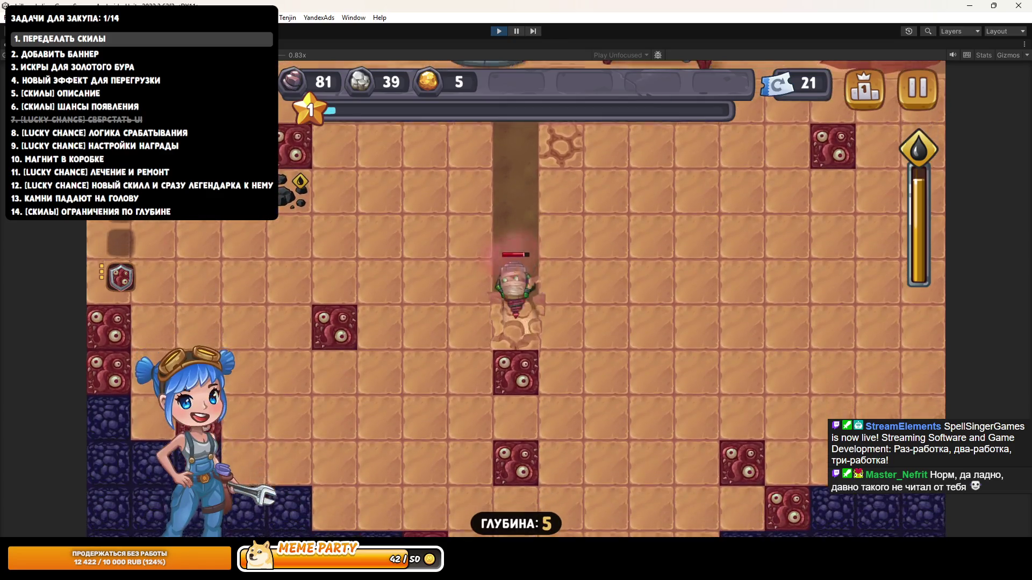
pyautogui.press('Down')
pyautogui.press('Down')
pyautogui.press('Down')
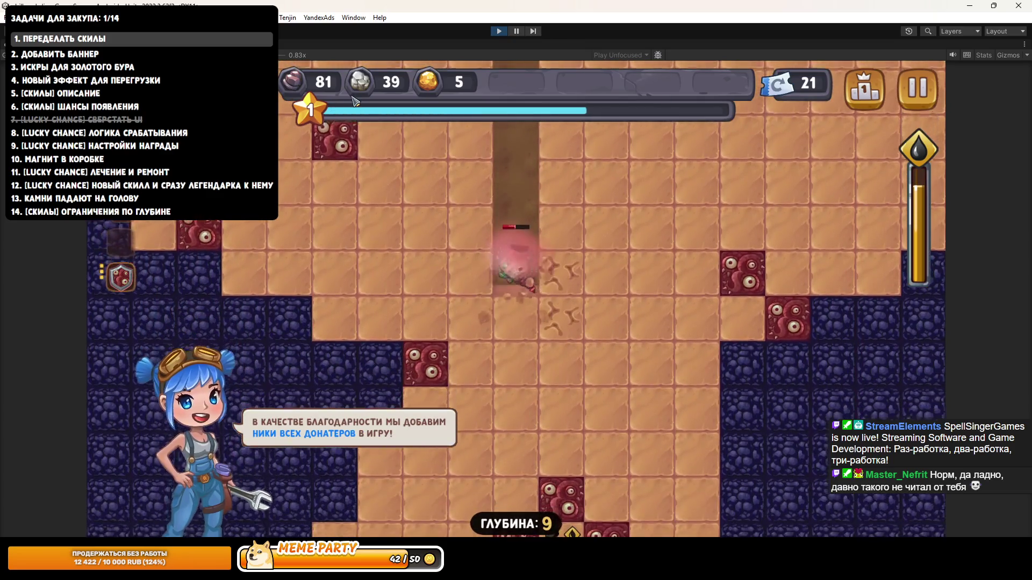
pyautogui.press('Down')
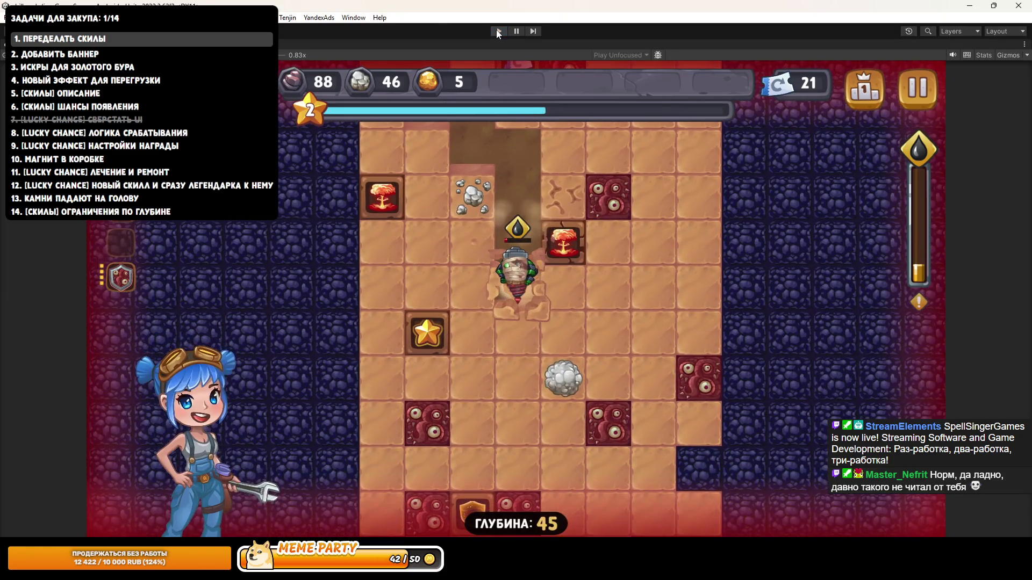
pyautogui.click(497, 33)
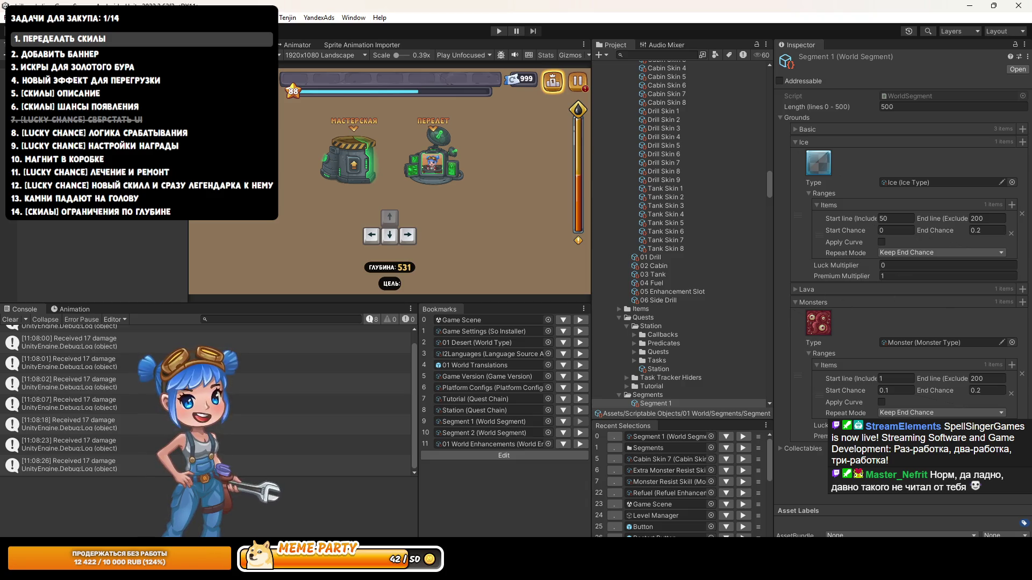
# Step: Set Segment 1's Collectables heal End Chance to 0.01
pyautogui.click(799, 118)
pyautogui.click(798, 128)
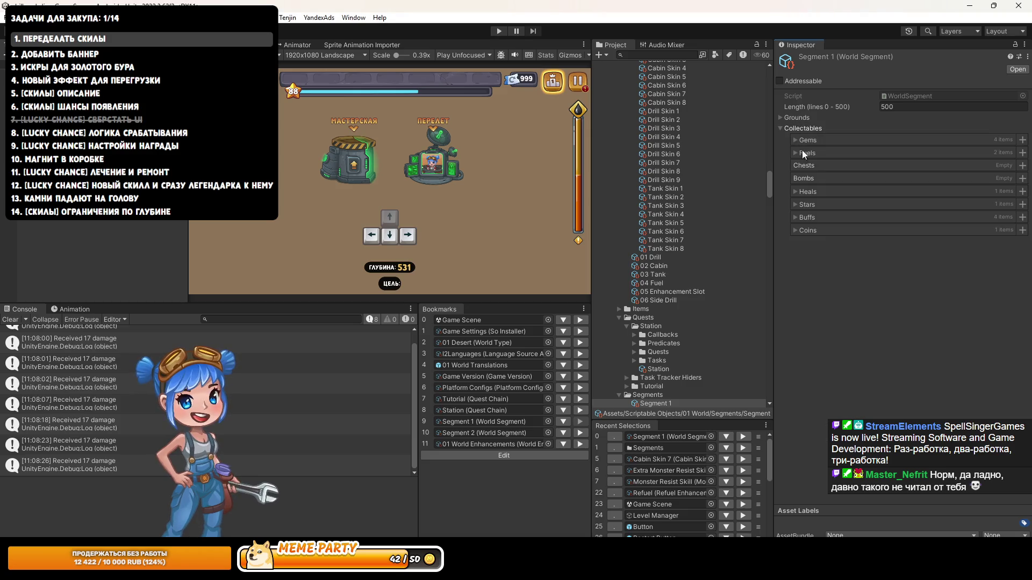
pyautogui.click(808, 192)
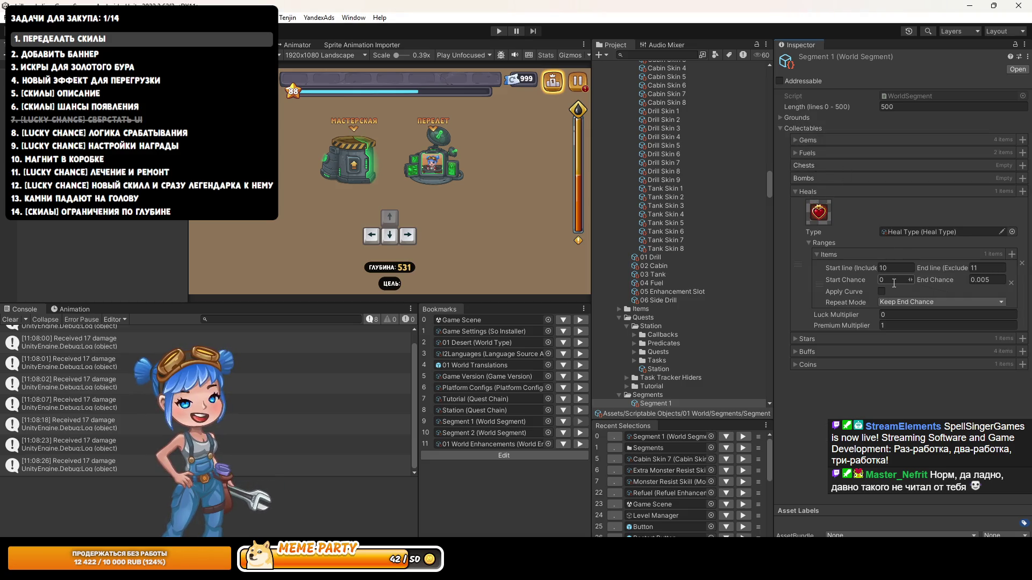
pyautogui.click(980, 279)
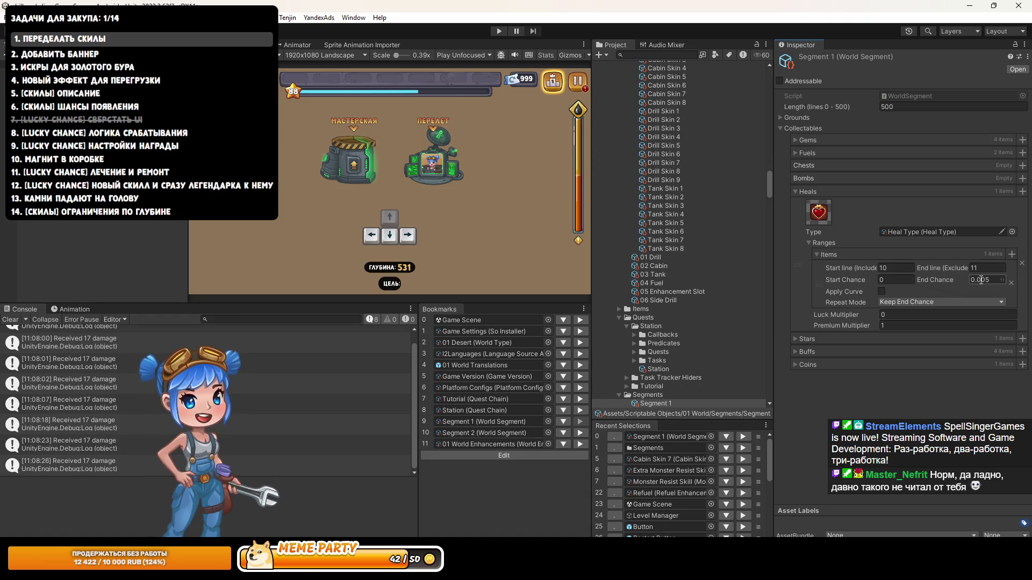
pyautogui.doubleClick(983, 280)
pyautogui.write('01')
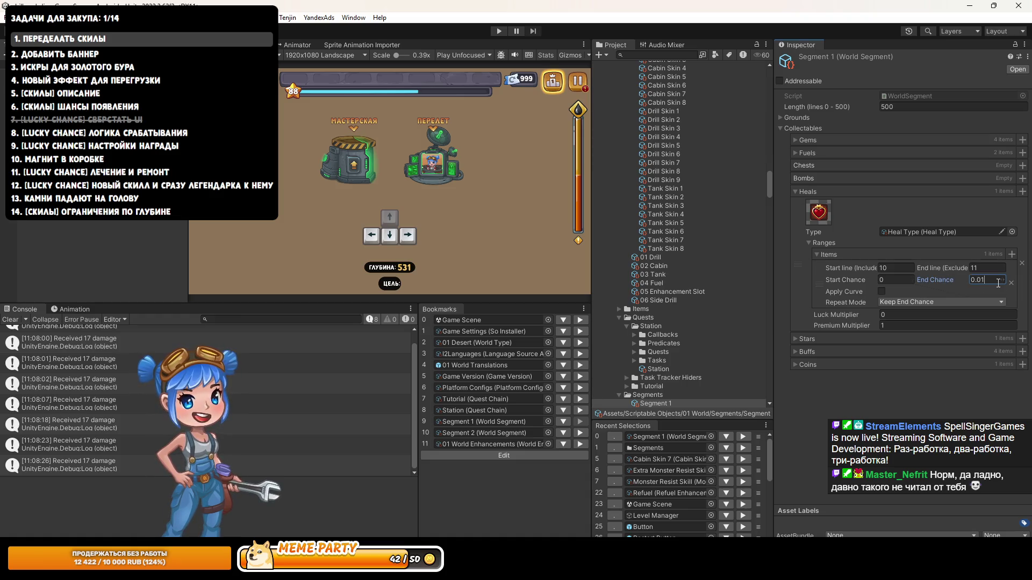
# Step: Set the first fuel range's End Chance to 0.1 and start a playtest
pyautogui.click(812, 152)
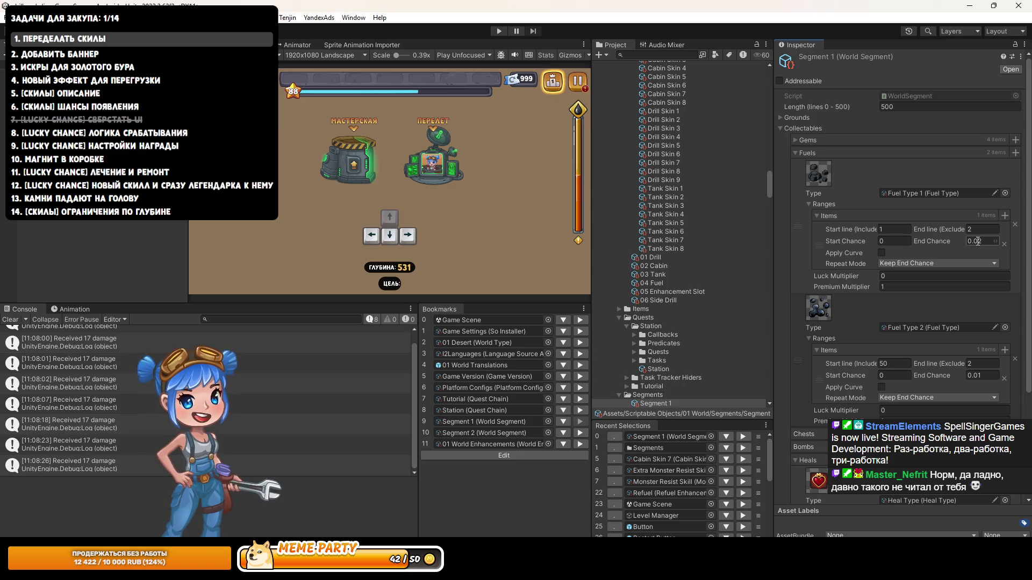
pyautogui.write('3')
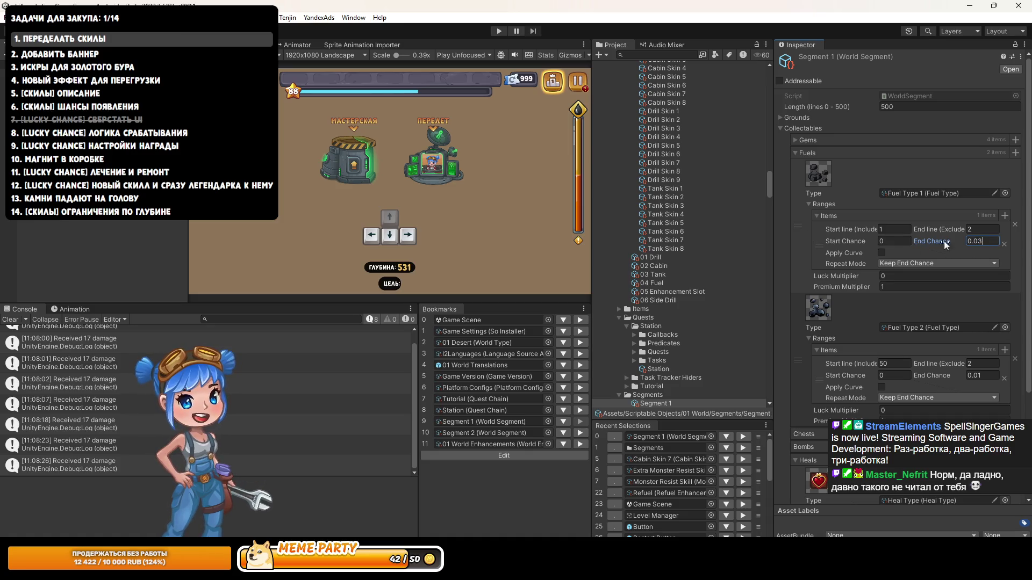
pyautogui.press('BackSpace')
pyautogui.press('BackSpace')
pyautogui.write('1')
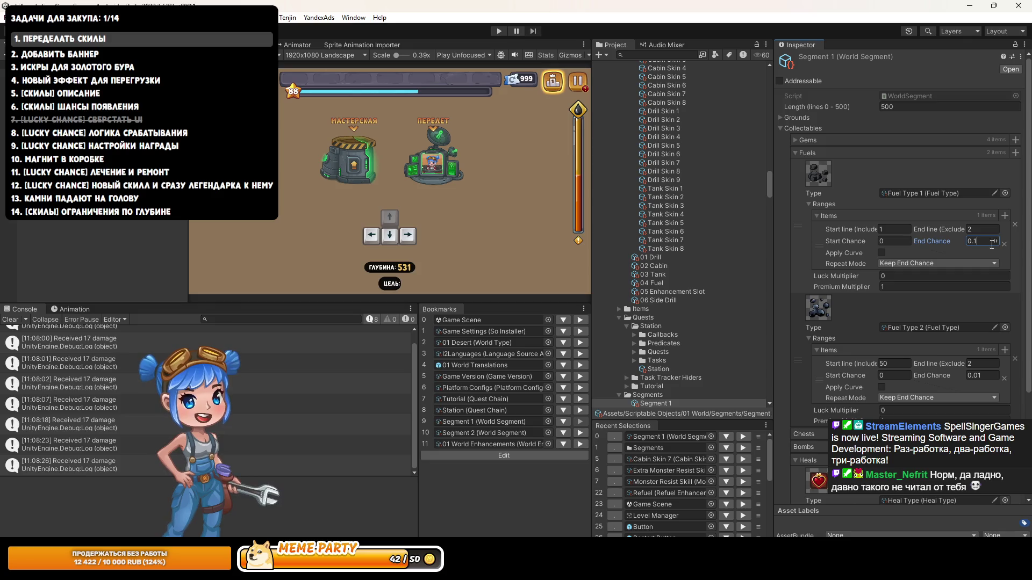
pyautogui.click(499, 31)
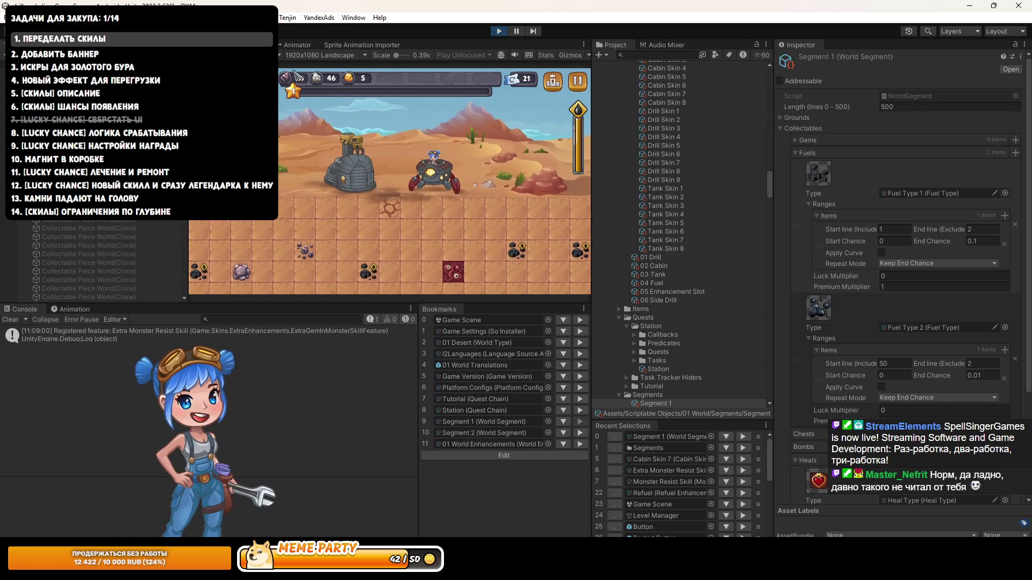
# Step: Playtest maximized, taking the legendary Защита от монстров card, then stop at depth 40
pyautogui.hotkey('shift', 'space')
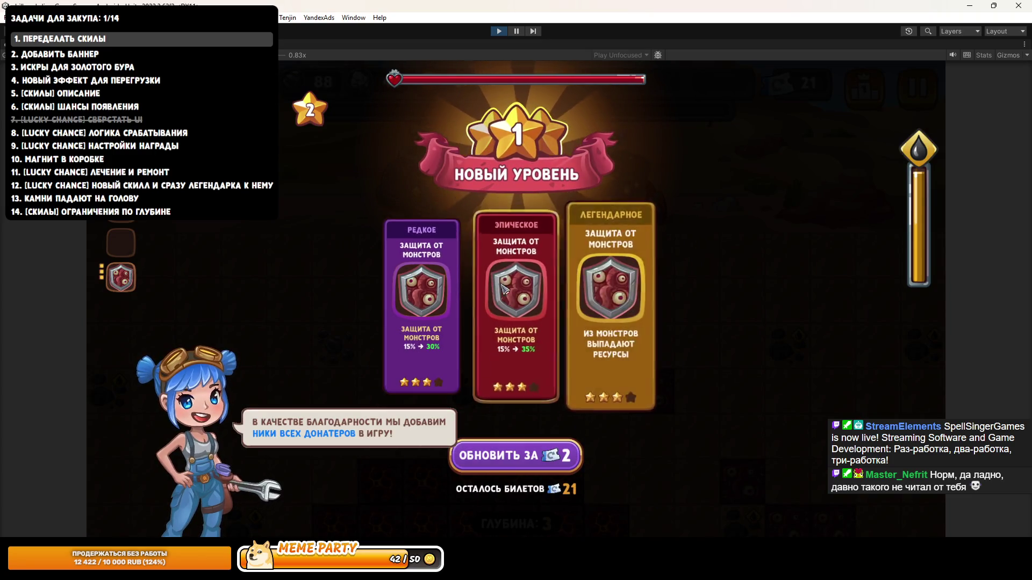
pyautogui.click(607, 295)
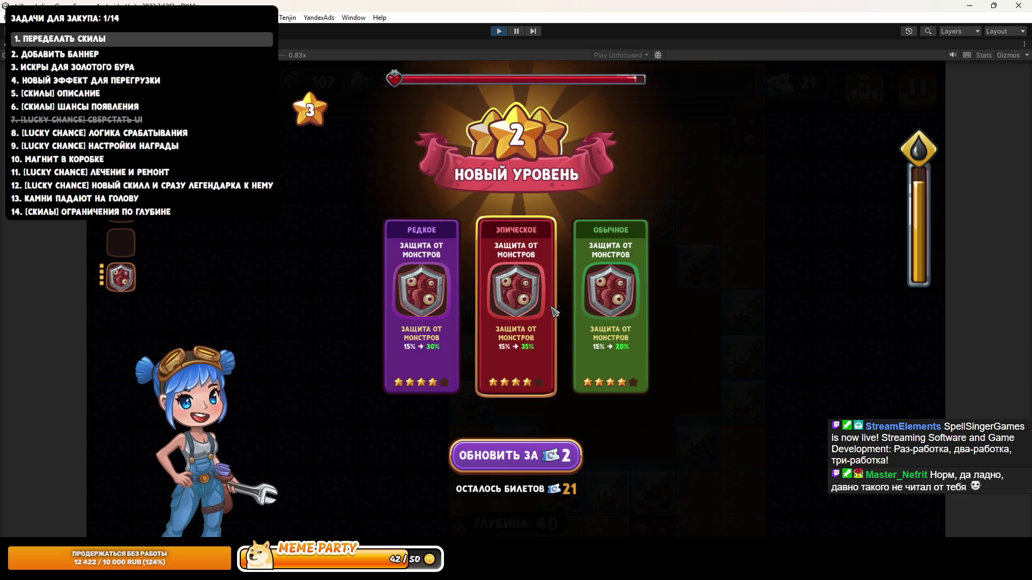
pyautogui.hotkey('ctrl', 'p')
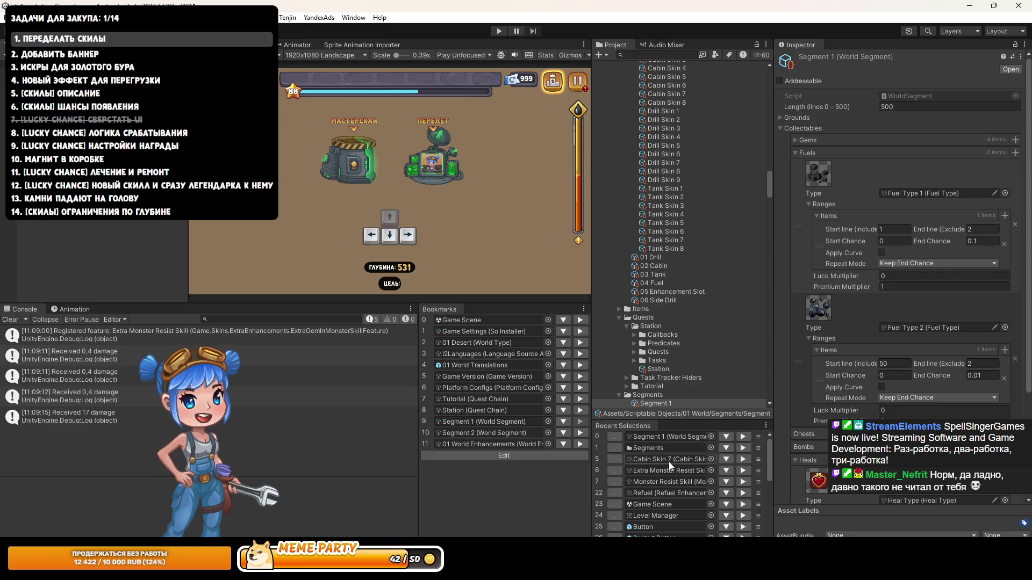
# Step: Review Monster Resist Skill's Uncommon, Rare and Epic deltas (0.1, 0.15, 0.2), then replay
pyautogui.click(742, 482)
pyautogui.scroll(-5, 935, 349)
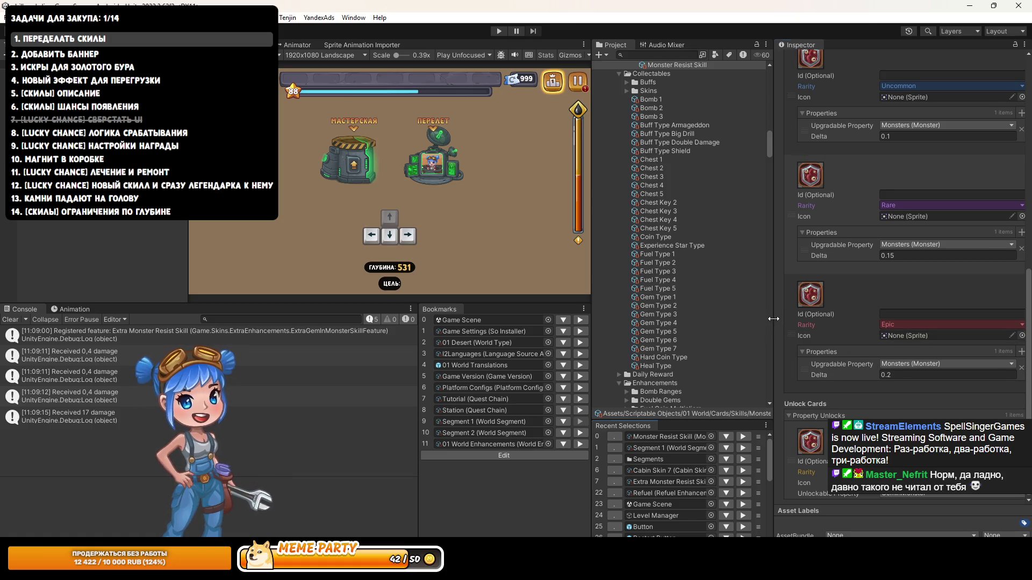
pyautogui.moveTo(773, 318); pyautogui.dragTo(723, 324)
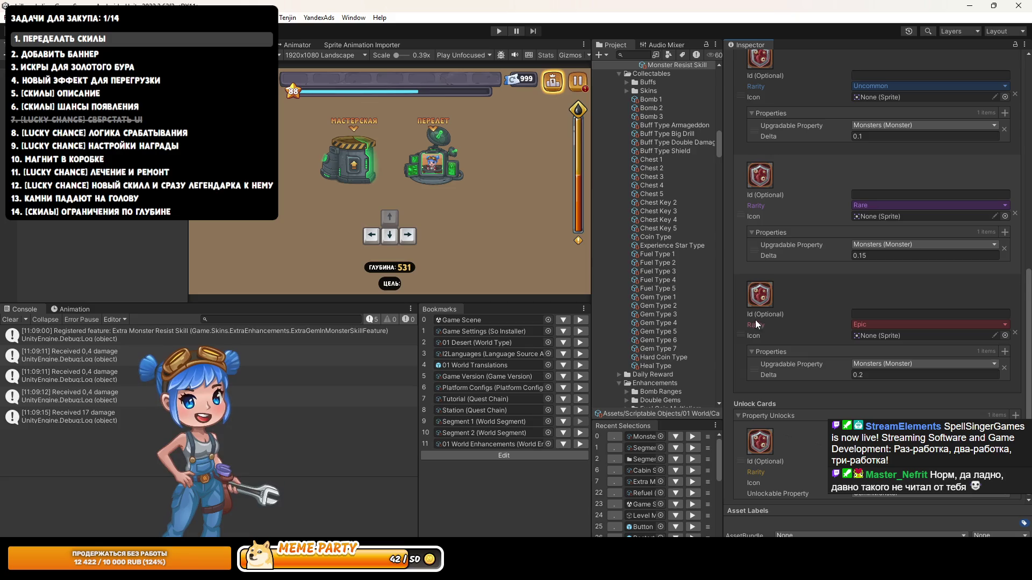
pyautogui.scroll(5, 752, 317)
pyautogui.scroll(-5, 738, 410)
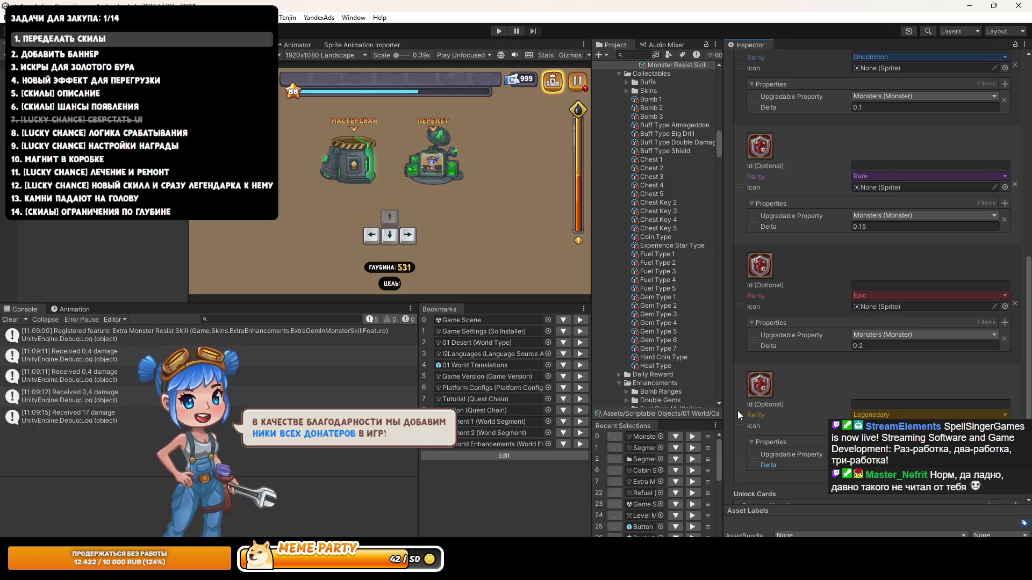
pyautogui.click(499, 31)
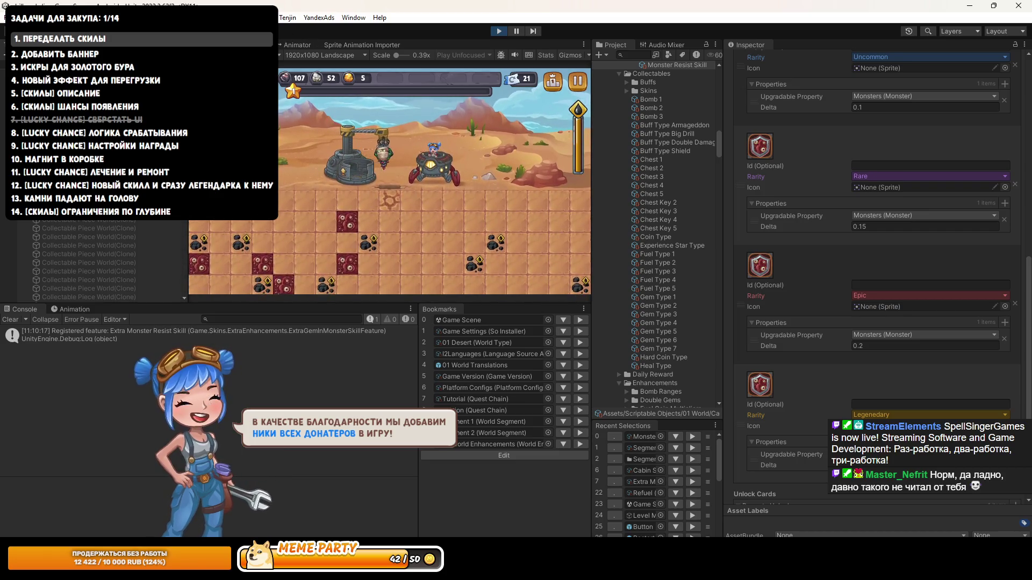
# Step: Playtest maximized, taking epic, legendary and rare Защита от монстров cards while digging deeper
pyautogui.hotkey('shift', 'space')
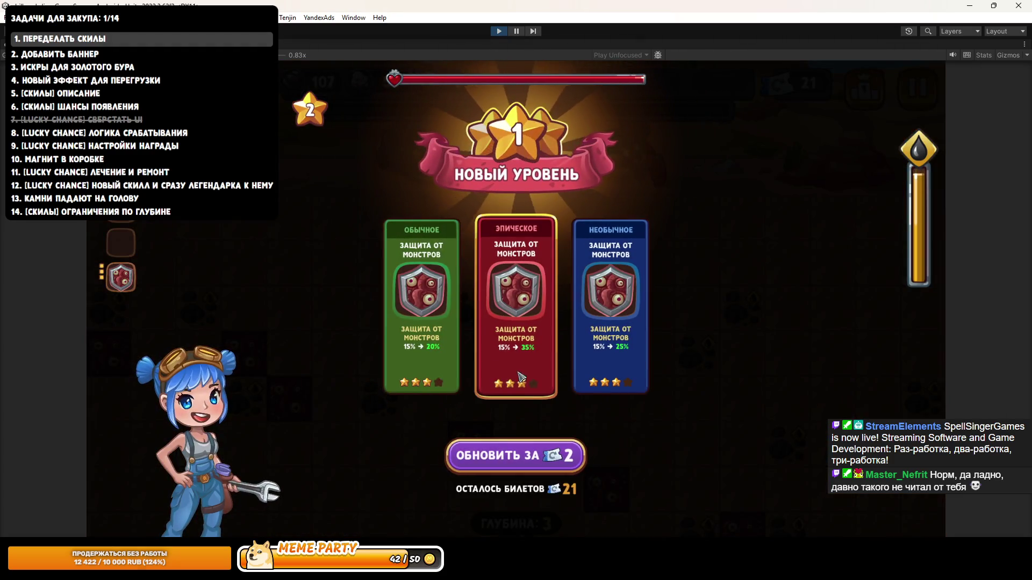
pyautogui.click(520, 376)
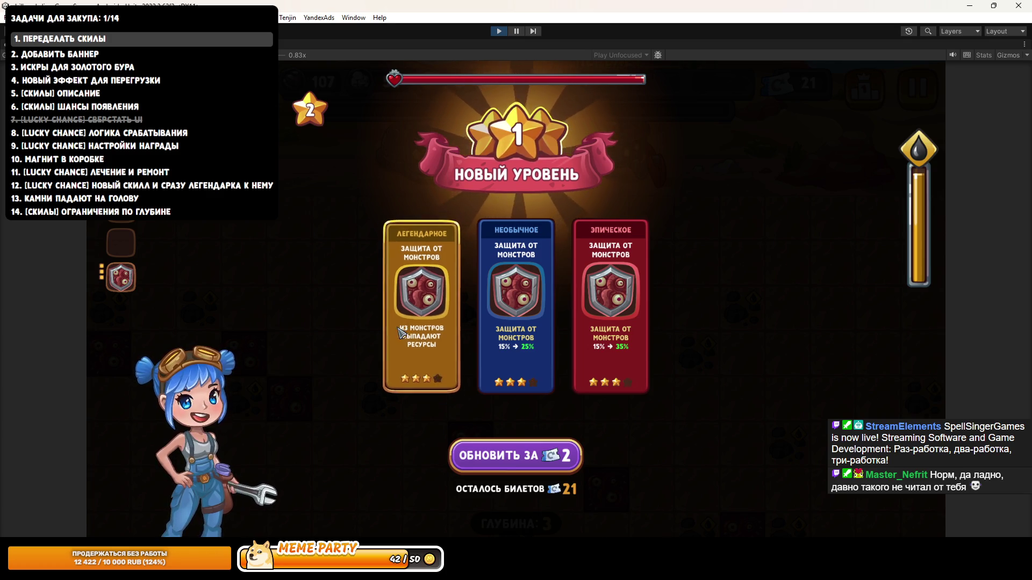
pyautogui.click(400, 333)
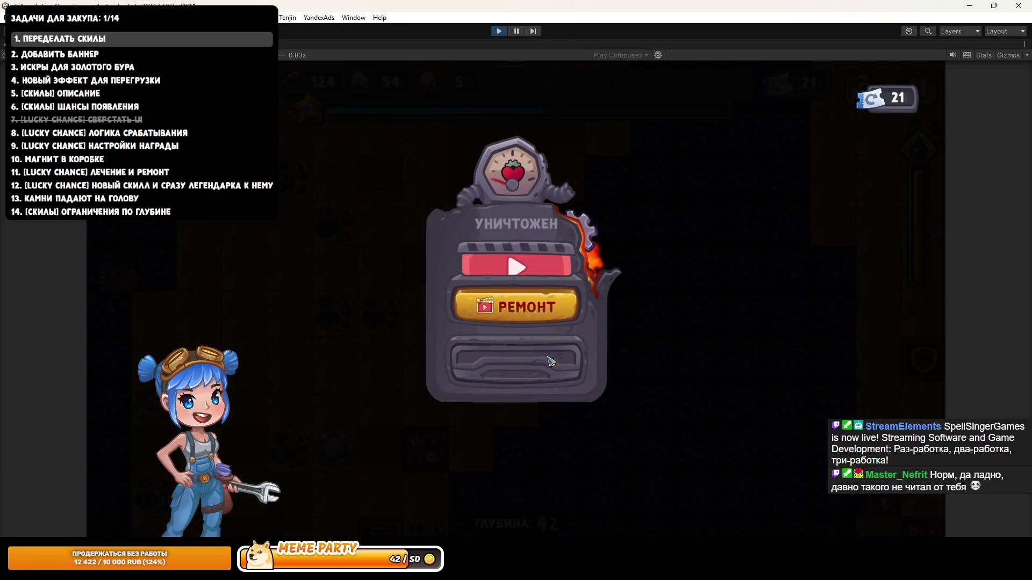
pyautogui.click(524, 312)
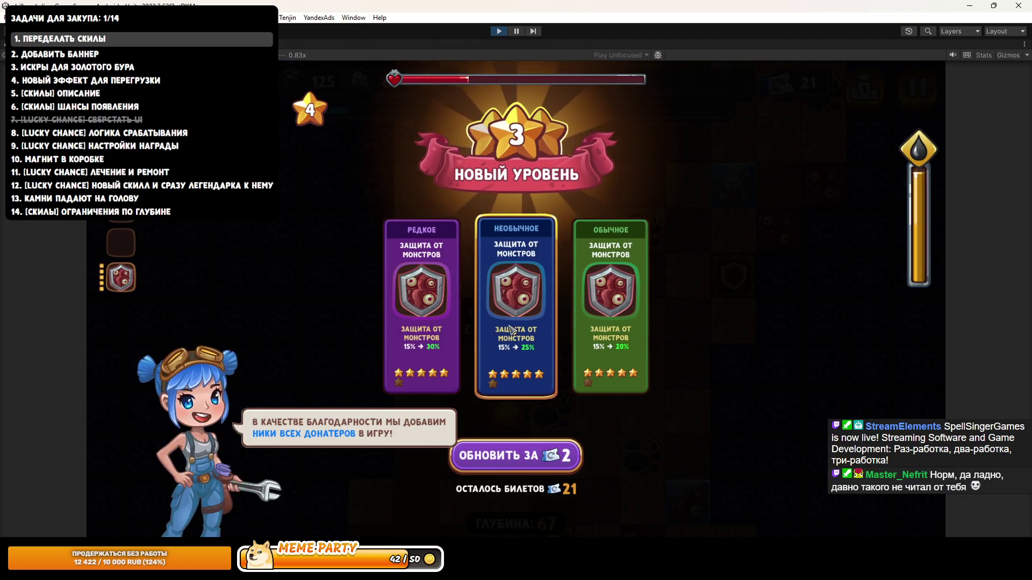
pyautogui.click(413, 308)
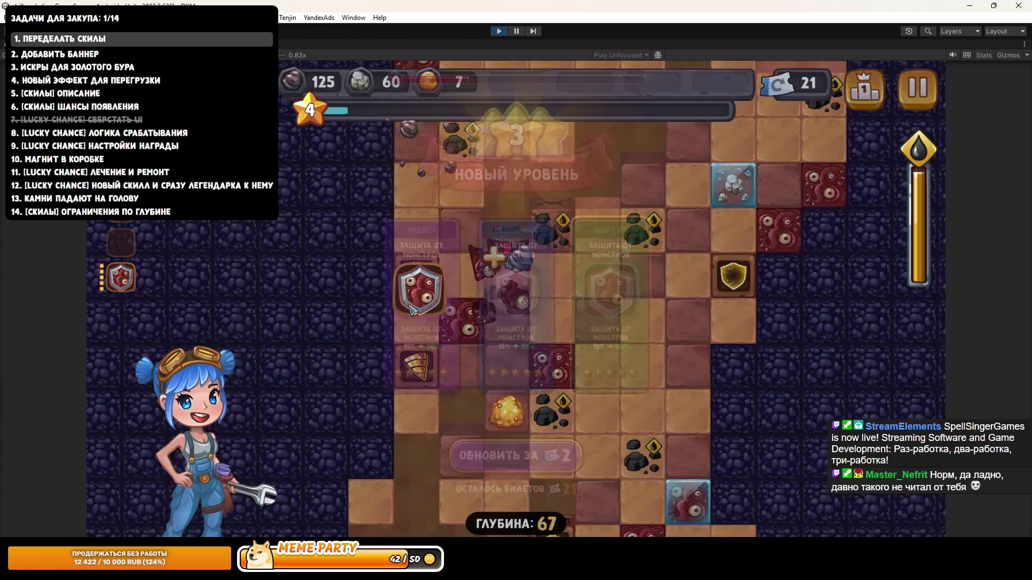
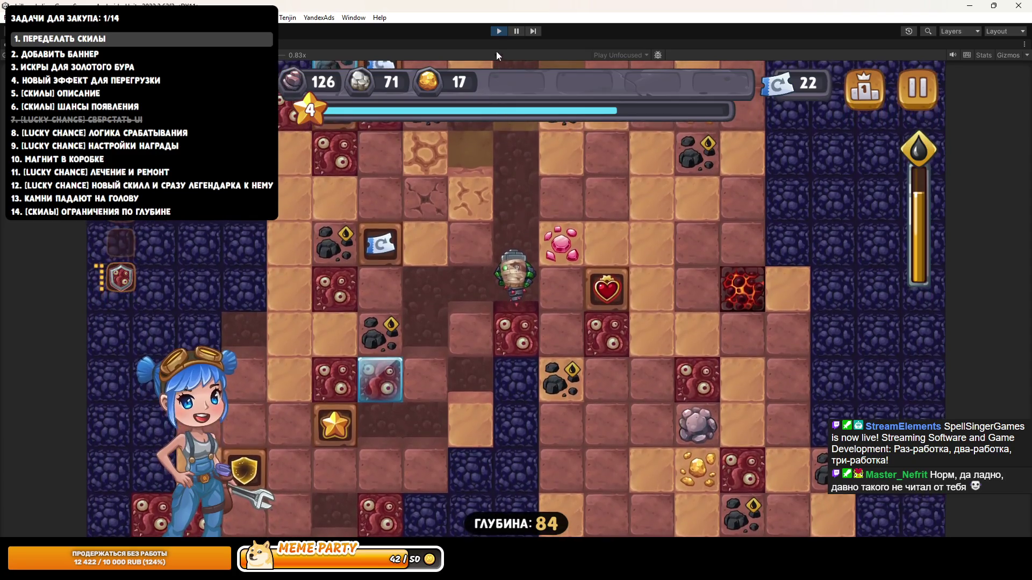
# Step: Exit Unity Play mode to restore the normal editor layout, then return to Rider
pyautogui.click(497, 35)
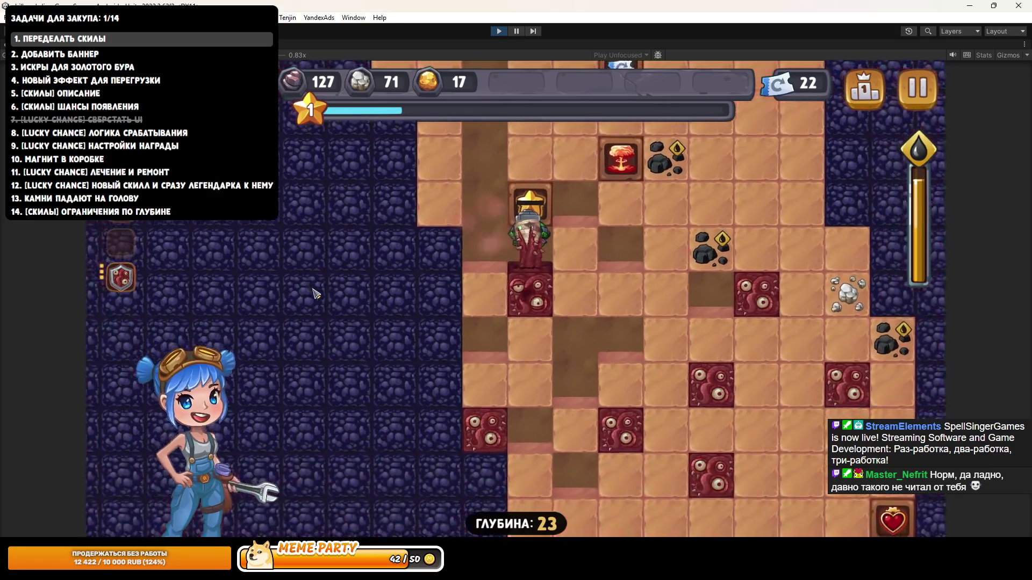
pyautogui.click(497, 31)
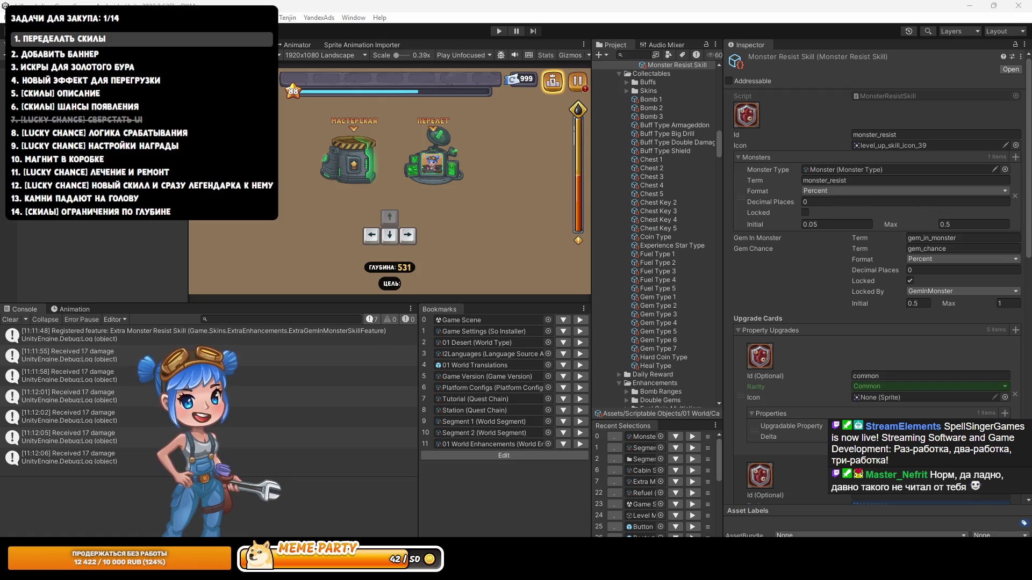
pyautogui.hotkey('alt', 'Tab')
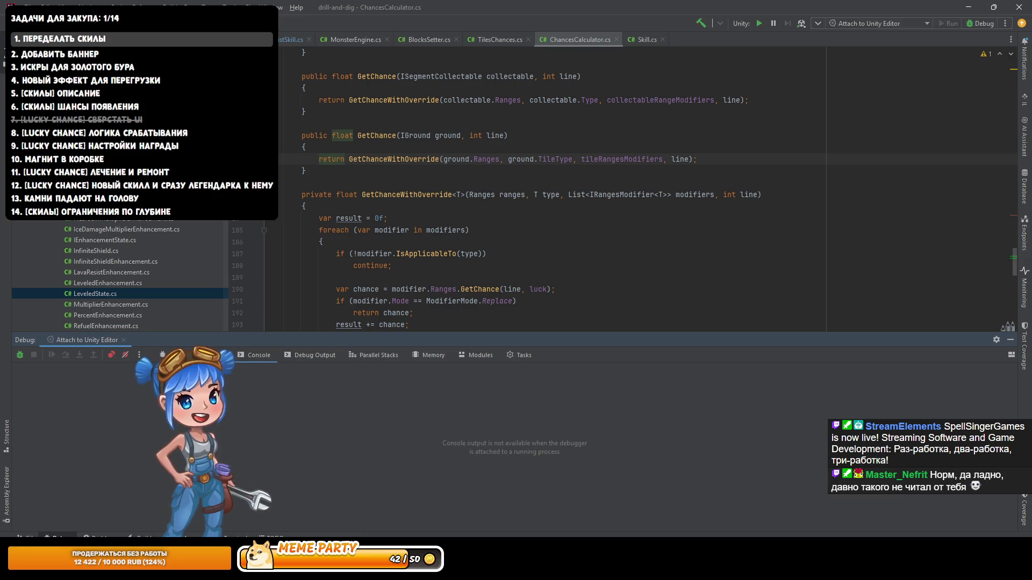
# Step: Start a commit in Rider and edit the message to 'gem in monster chance'
pyautogui.hotkey('alt', 'Tab')
pyautogui.hotkey('alt', 'Tab')
pyautogui.click(458, 282)
pyautogui.hotkey('ctrl', 'k')
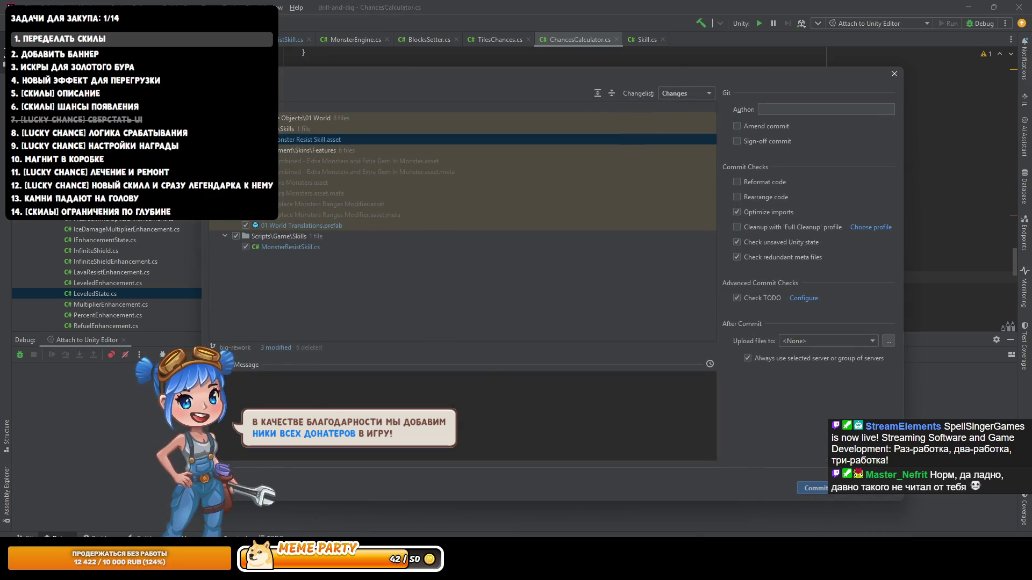
pyautogui.write('ter chance. remove')
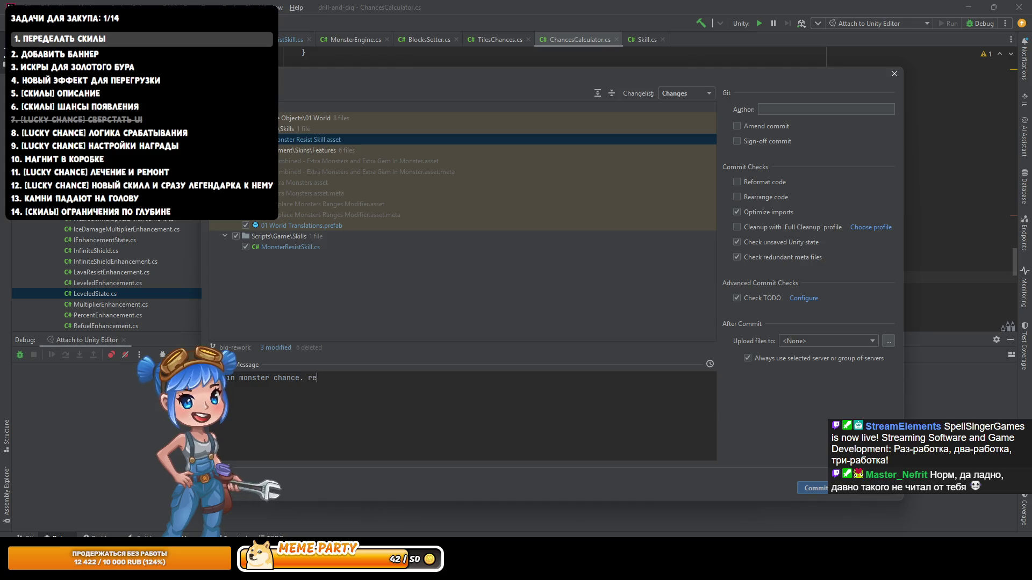
pyautogui.hotkey('ctrl', 'BackSpace')
pyautogui.hotkey('ctrl', 'BackSpace')
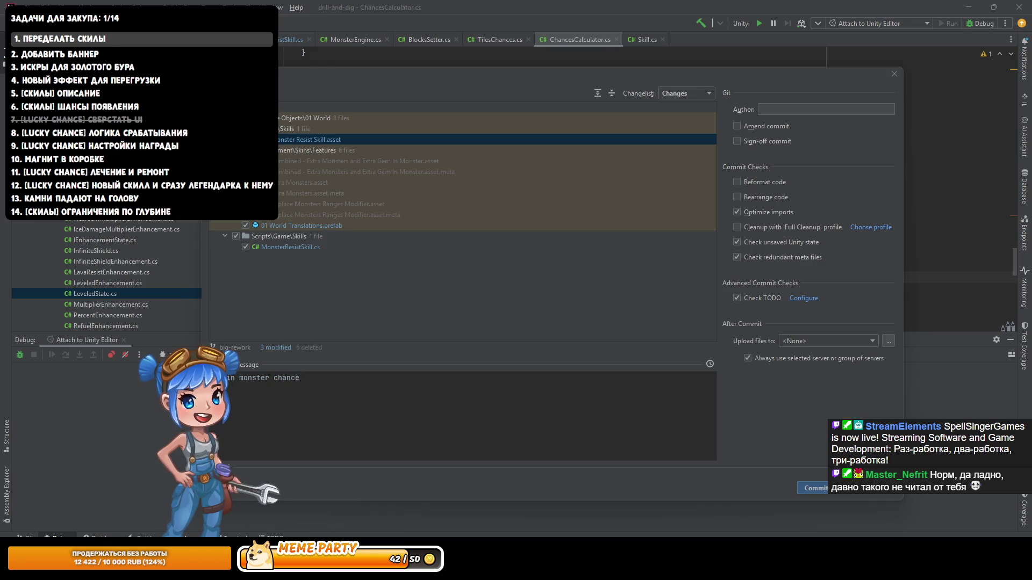
# Step: Include Cabin Skin 7.asset after reviewing its diff, then commit and push all 10 files
pyautogui.hotkey('alt', 'Tab')
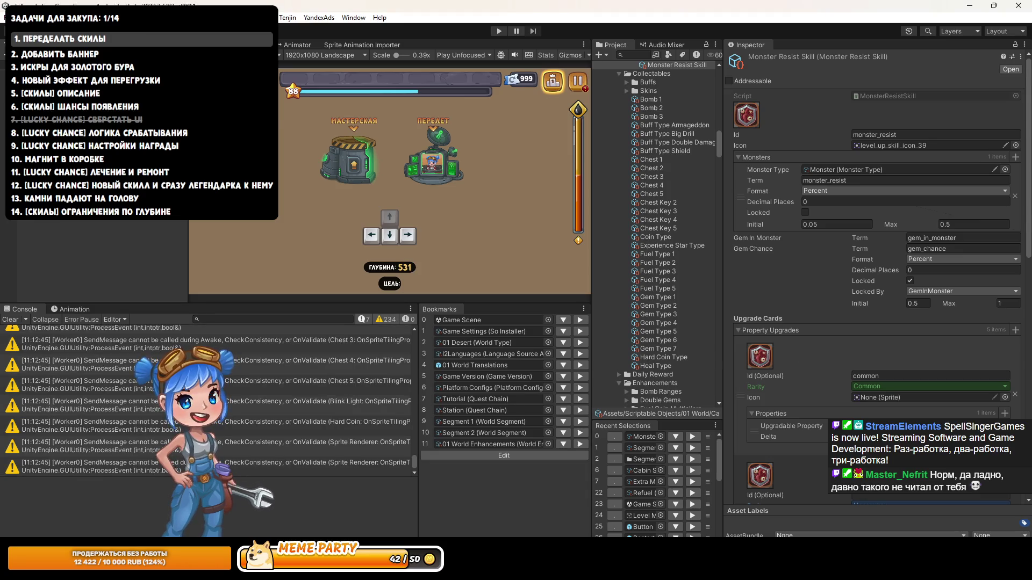
pyautogui.hotkey('alt', 'Tab')
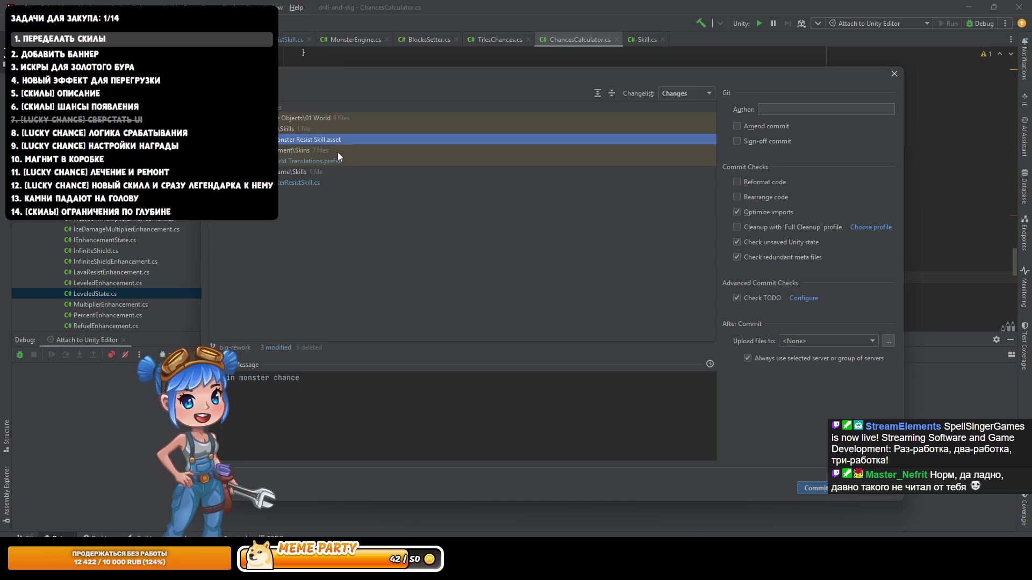
pyautogui.click(598, 93)
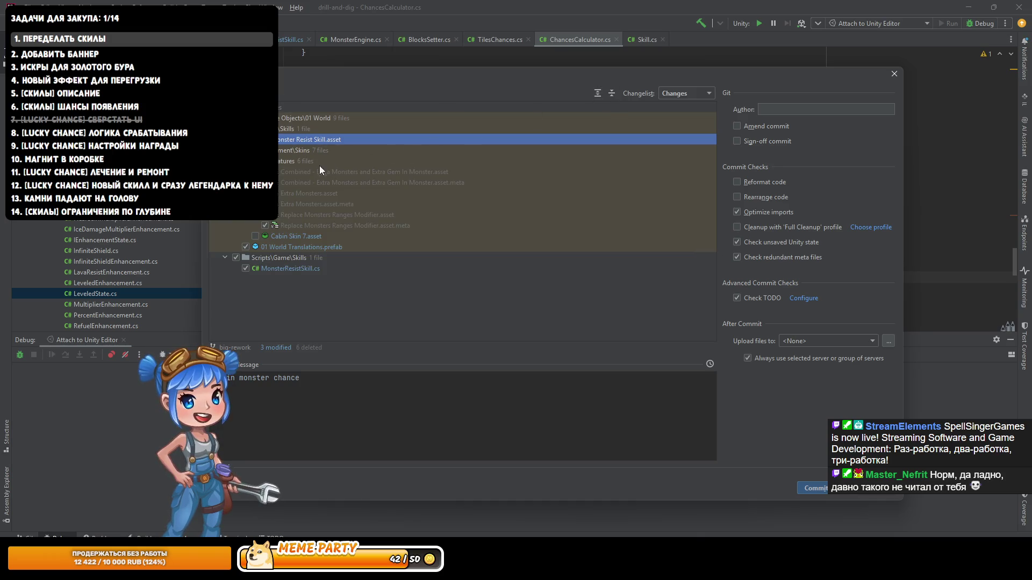
pyautogui.click(256, 236)
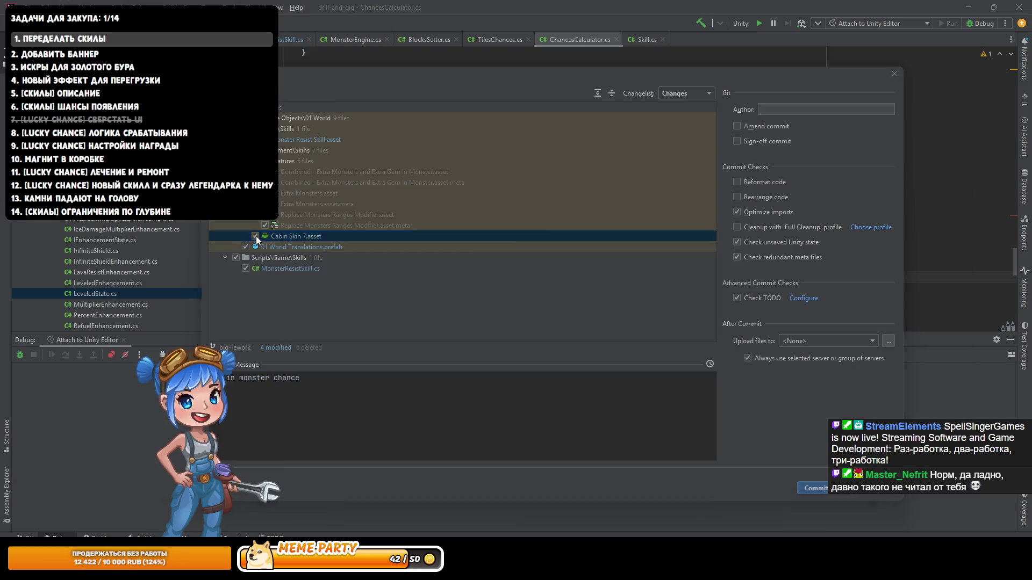
pyautogui.doubleClick(322, 237)
pyautogui.click(1003, 55)
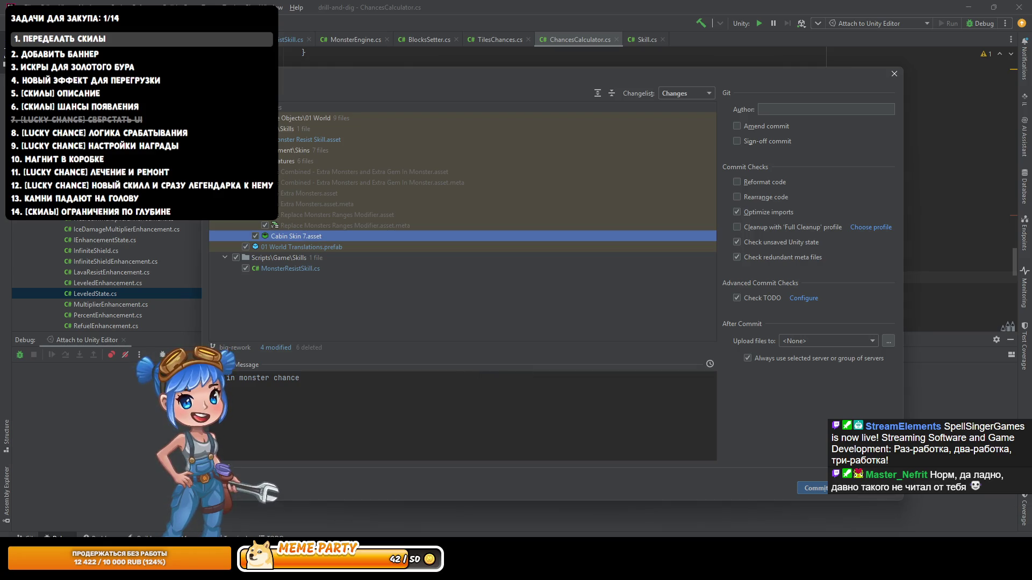
pyautogui.click(346, 246)
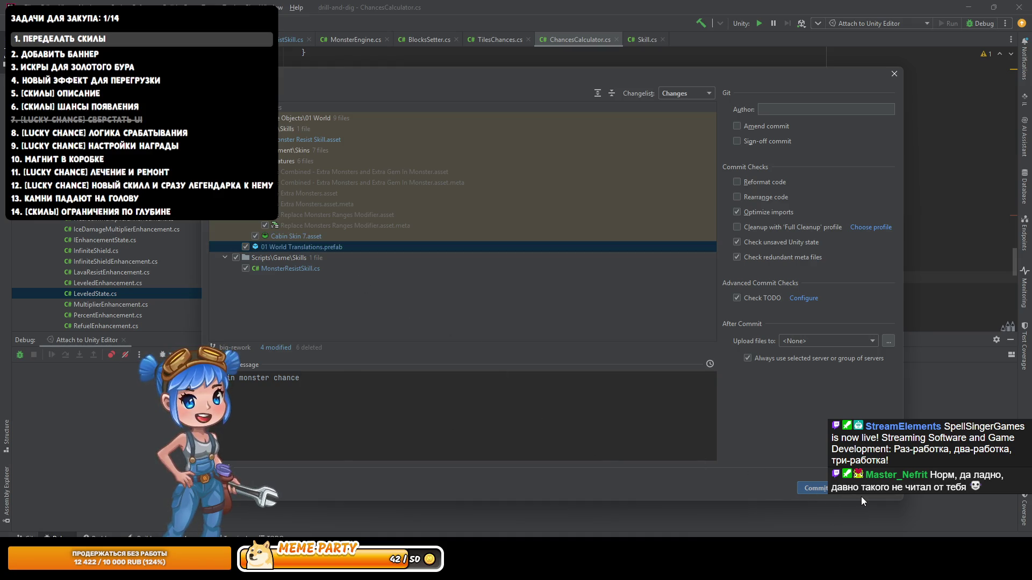
pyautogui.click(845, 494)
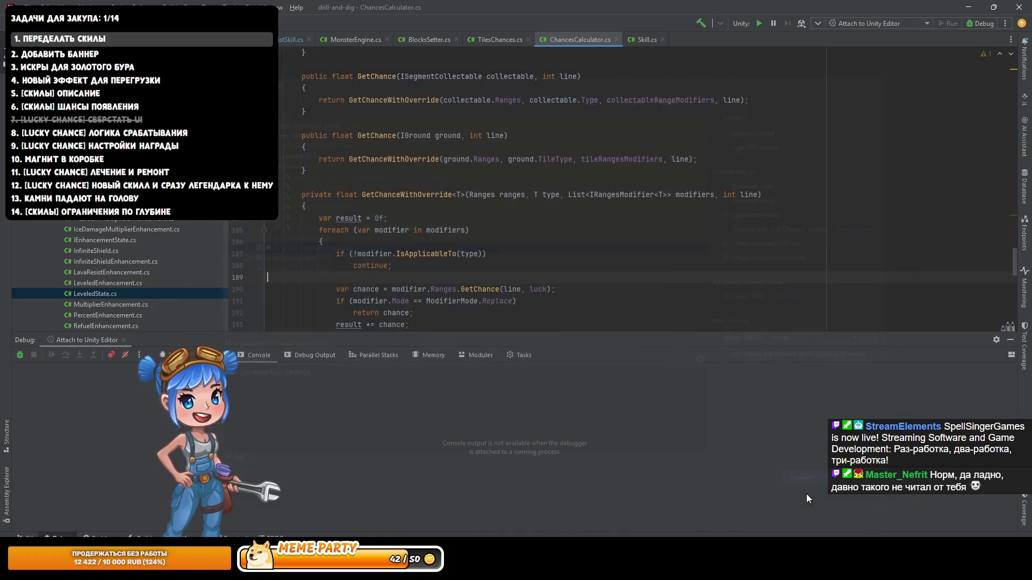
pyautogui.click(869, 416)
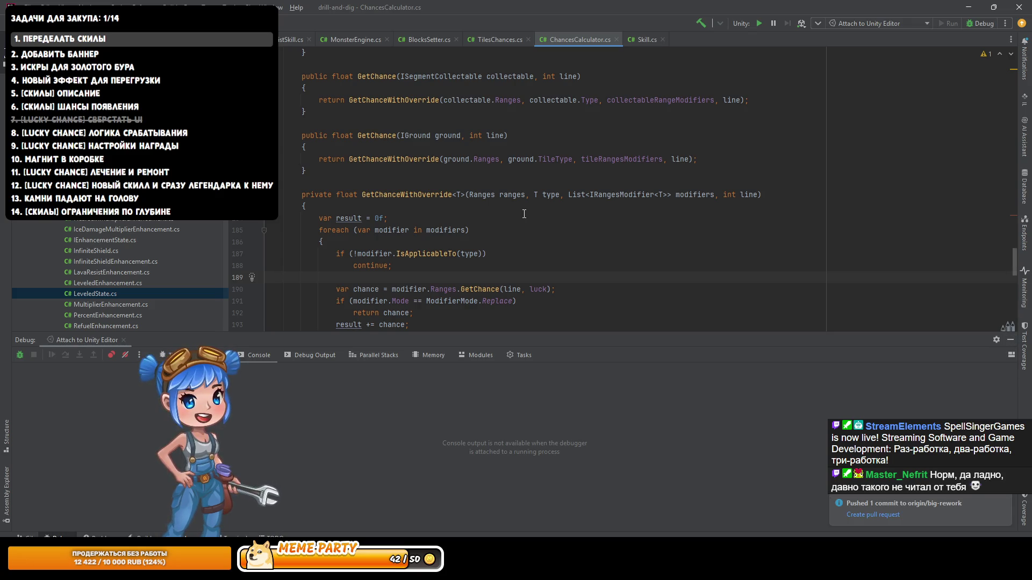
# Step: Dismiss the pushed-commit notification and hide the Debug tool window
pyautogui.scroll(-5, 404, 215)
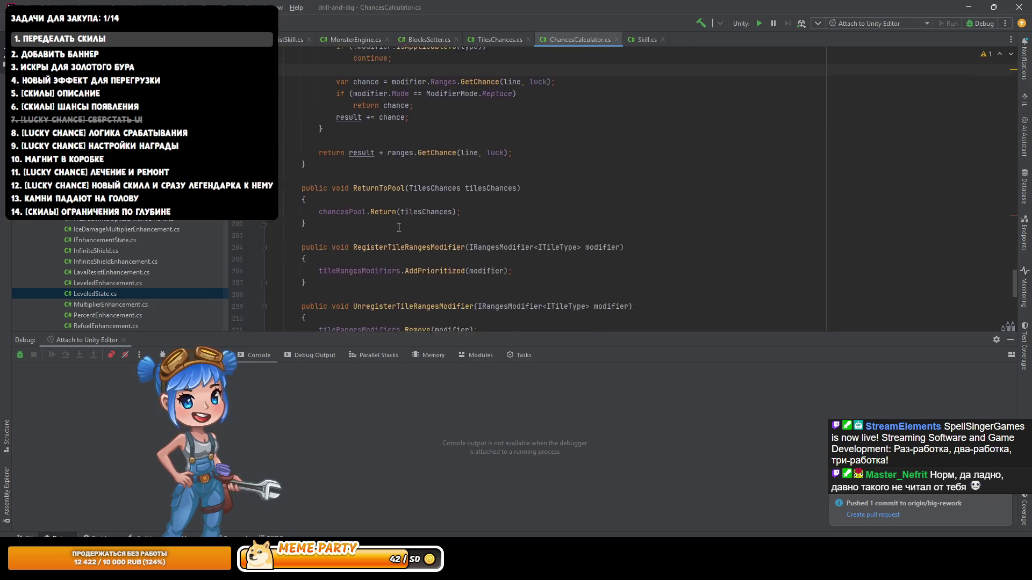
pyautogui.scroll(6, 381, 230)
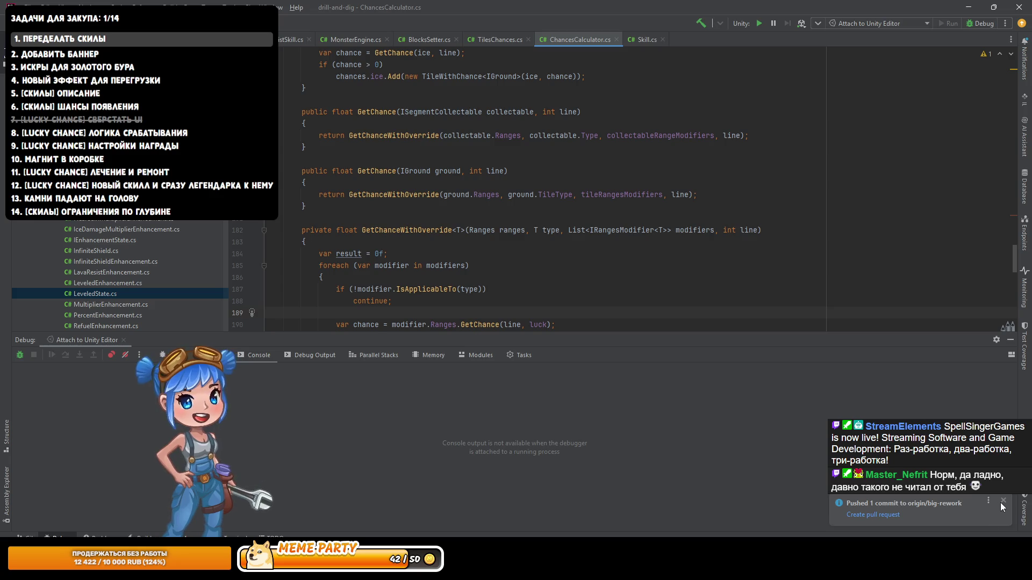
pyautogui.click(1002, 500)
pyautogui.scroll(-6, 364, 235)
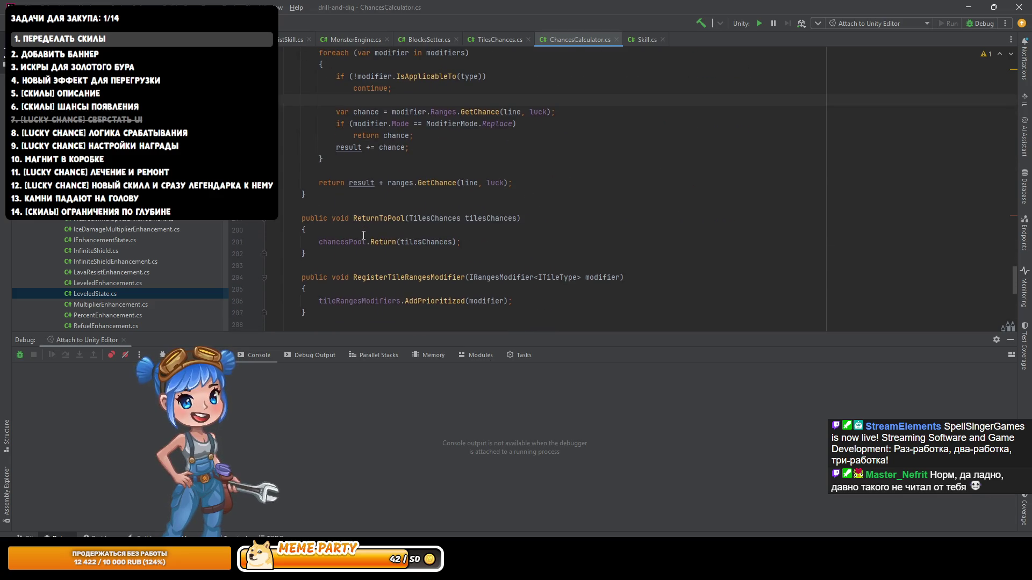
pyautogui.click(1010, 340)
pyautogui.scroll(20, 671, 317)
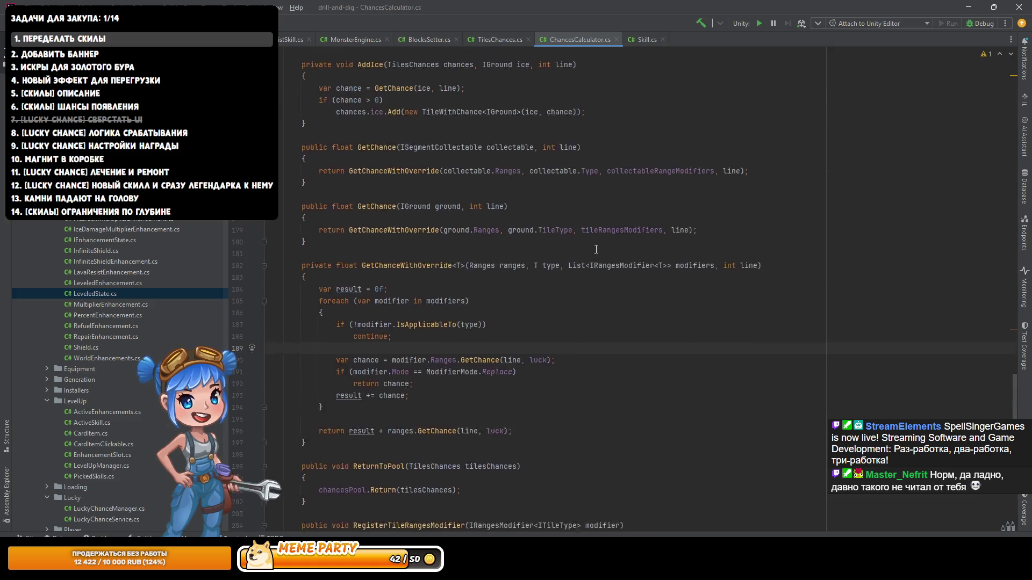
# Step: Close all open editor tabs and switch to Chrome
pyautogui.rightClick(576, 38)
pyautogui.click(591, 69)
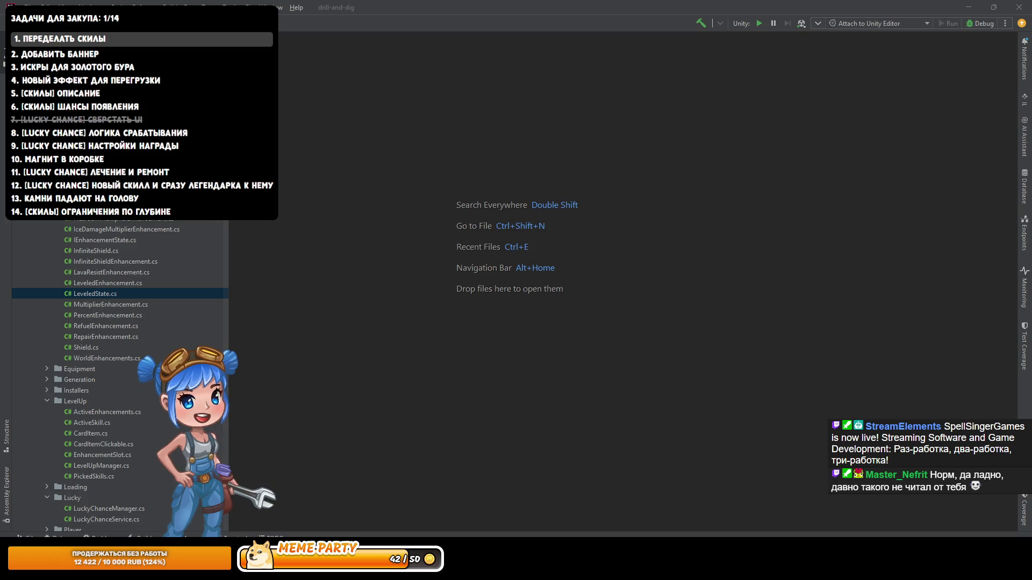
pyautogui.hotkey('alt', 'Tab')
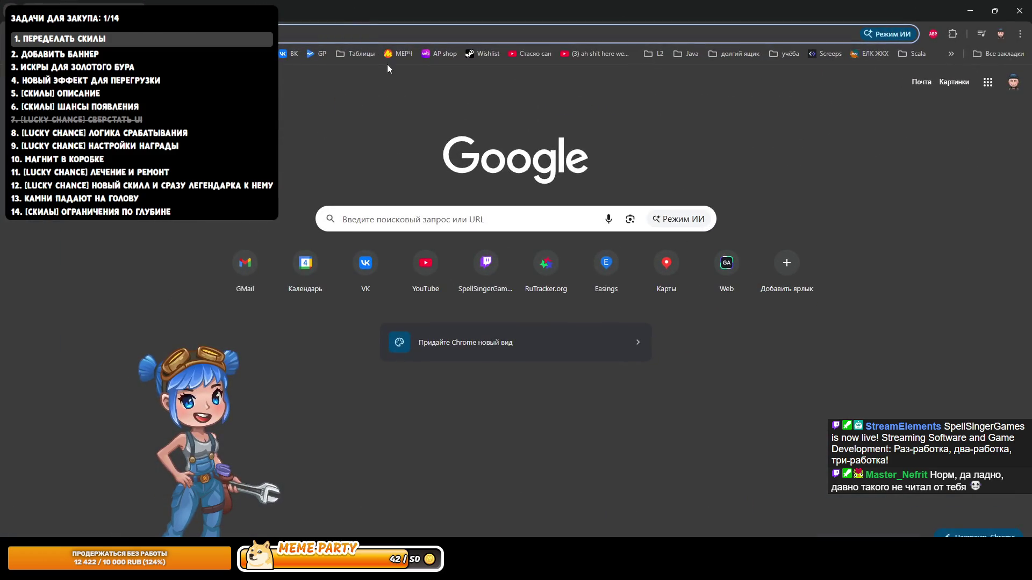
# Step: Open ChatGPT and begin the prompt about adding floats like 0+0.2+0.1+0.5 and so on
pyautogui.click(387, 63)
pyautogui.write('chat')
pyautogui.press('Return')
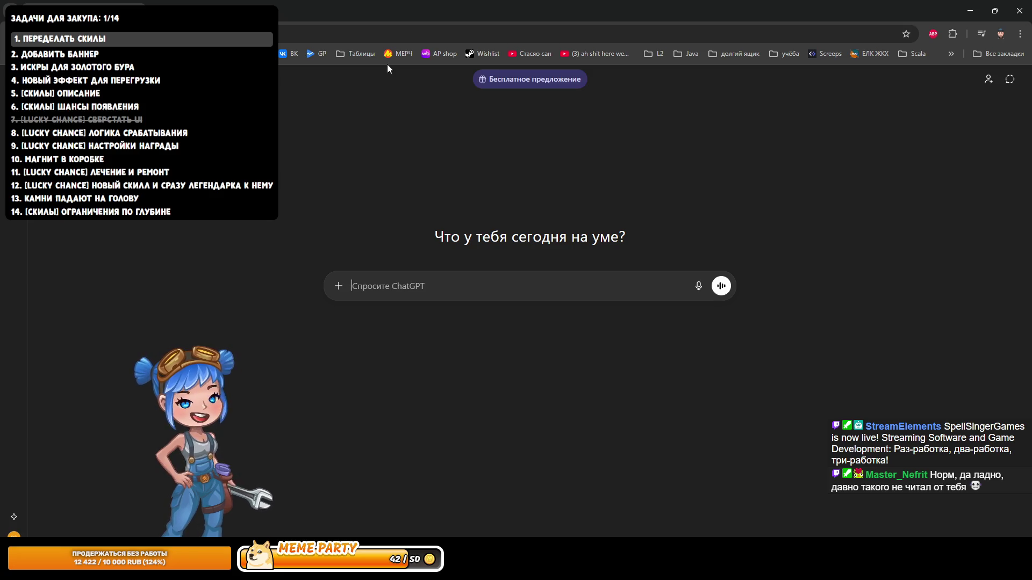
pyautogui.write('a')
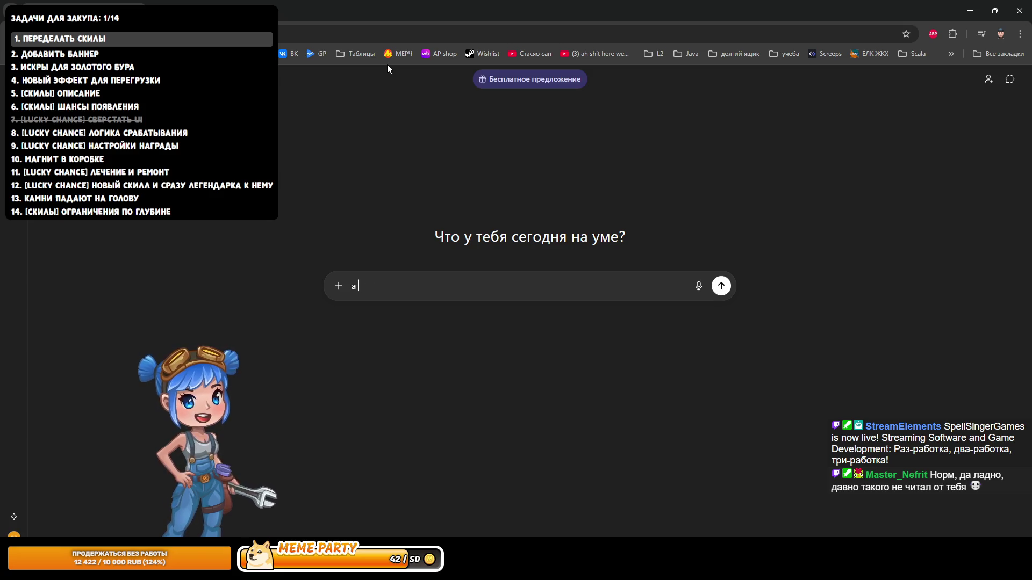
pyautogui.write(' what')
pyautogui.press('BackSpace')
pyautogui.press('BackSpace')
pyautogui.press('BackSpace')
pyautogui.write('wh')
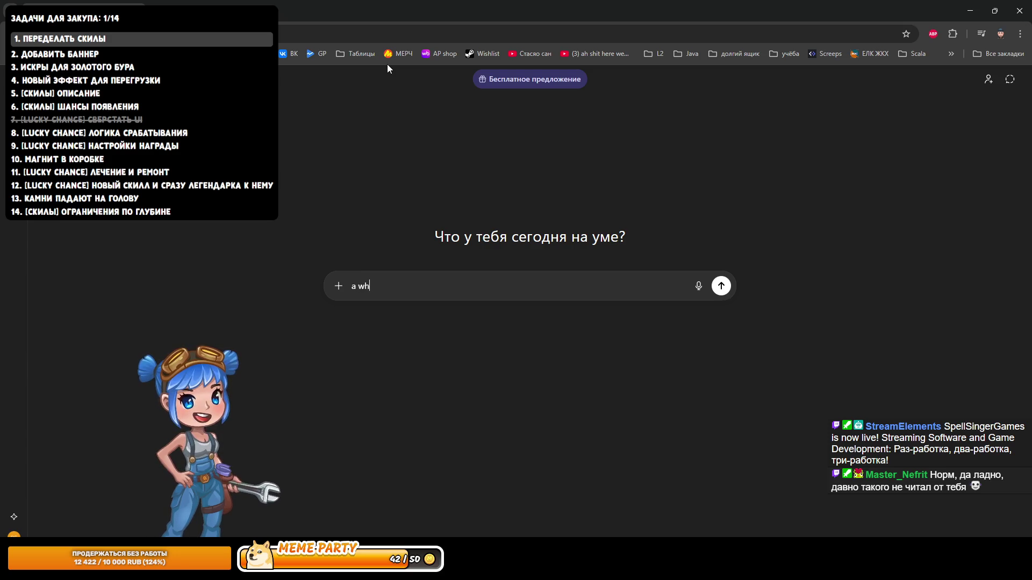
pyautogui.press('BackSpace')
pyautogui.write('a')
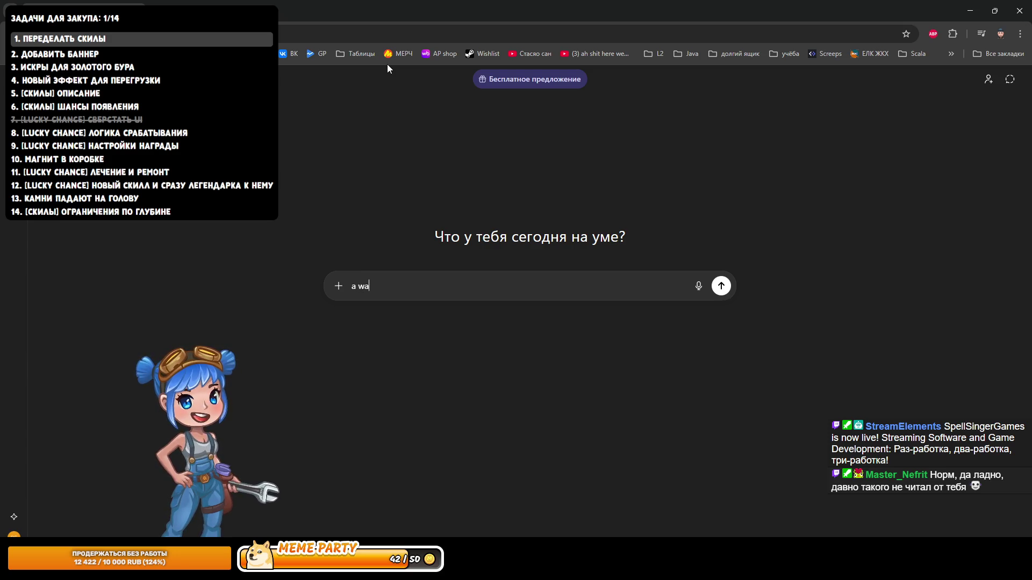
pyautogui.write('nt')
pyautogui.write(' some')
pyautogui.press('BackSpace')
pyautogui.press('BackSpace')
pyautogui.press('BackSpace')
pyautogui.write('to add sum')
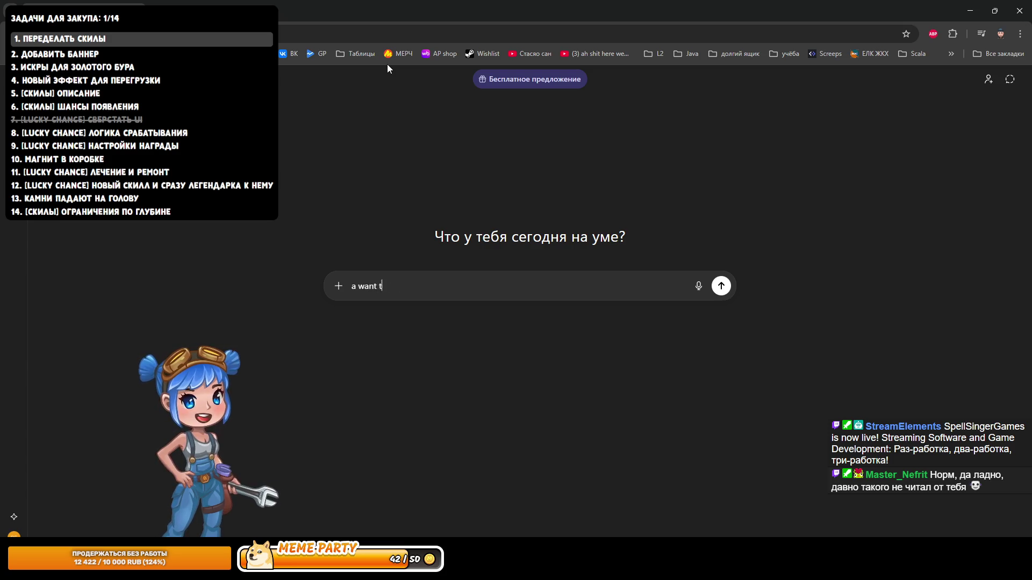
pyautogui.press('BackSpace')
pyautogui.write('ome fl')
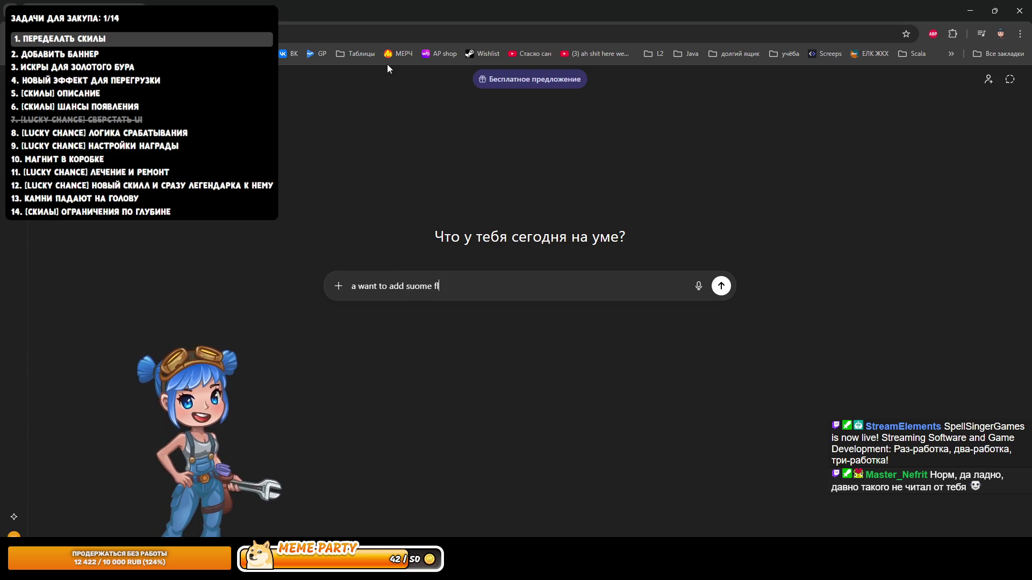
pyautogui.hotkey('ctrl', 'BackSpace')
pyautogui.write('some floats like ')
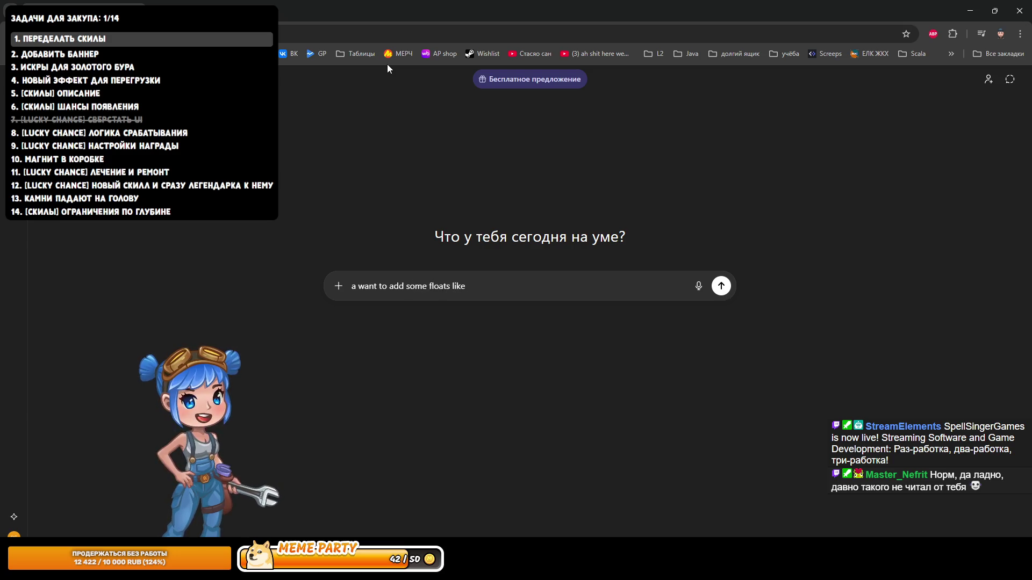
pyautogui.write('0+0.')
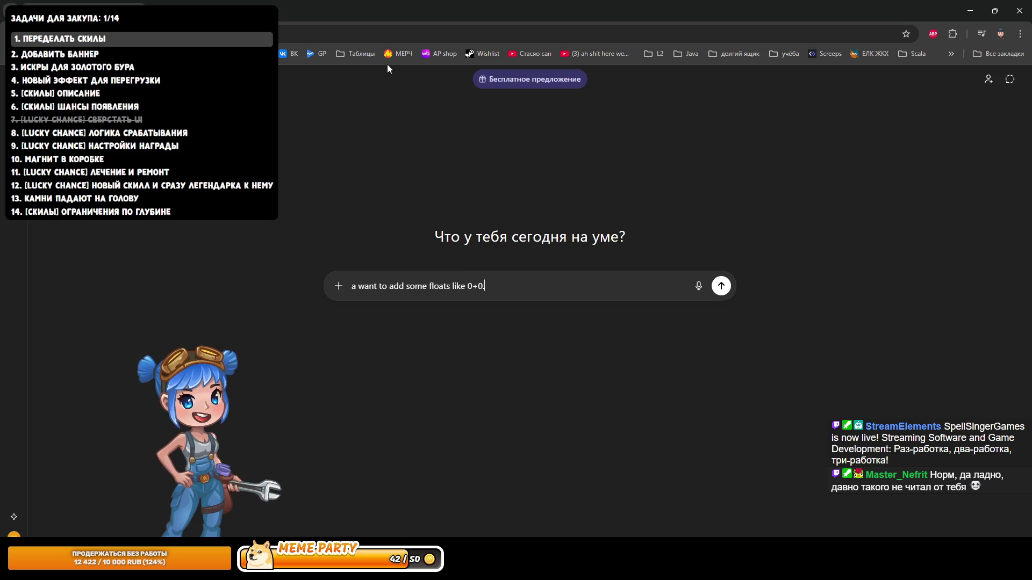
pyautogui.write('2+01')
pyautogui.press('BackSpace')
pyautogui.write('.1+0.')
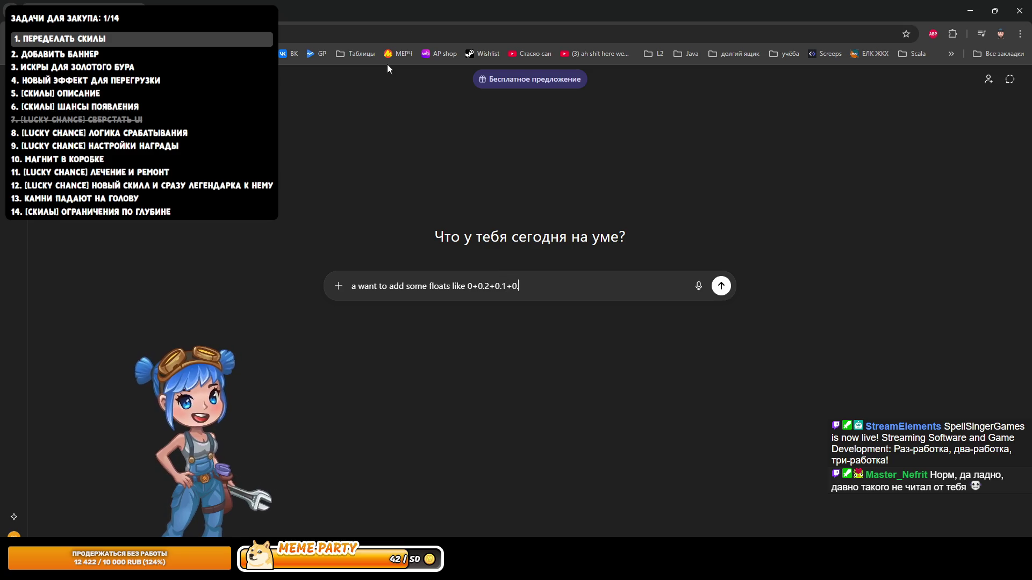
pyautogui.write('5 and so ou')
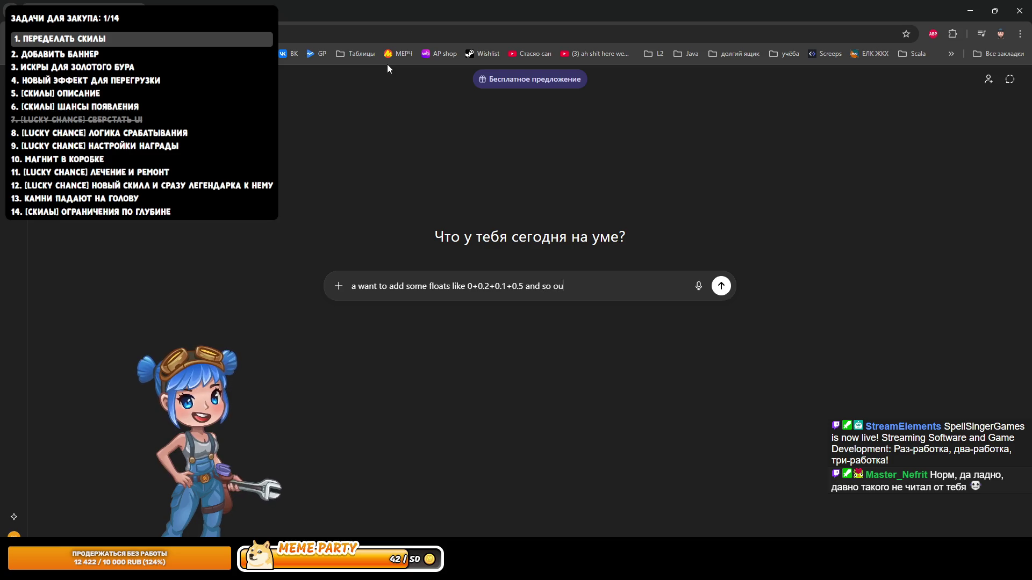
pyautogui.press('BackSpace')
pyautogui.write('n')
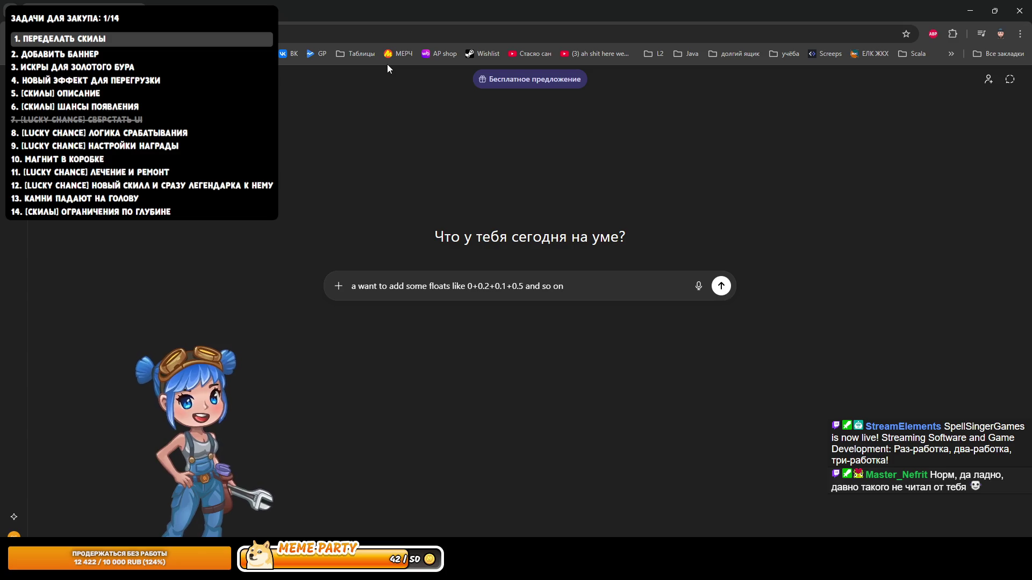
pyautogui.write('.')
# Step: Prefix the prompt with 'C#.' and add that each addition must not exceed a max
pyautogui.press('Home')
pyautogui.write('C#/')
pyautogui.press('BackSpace')
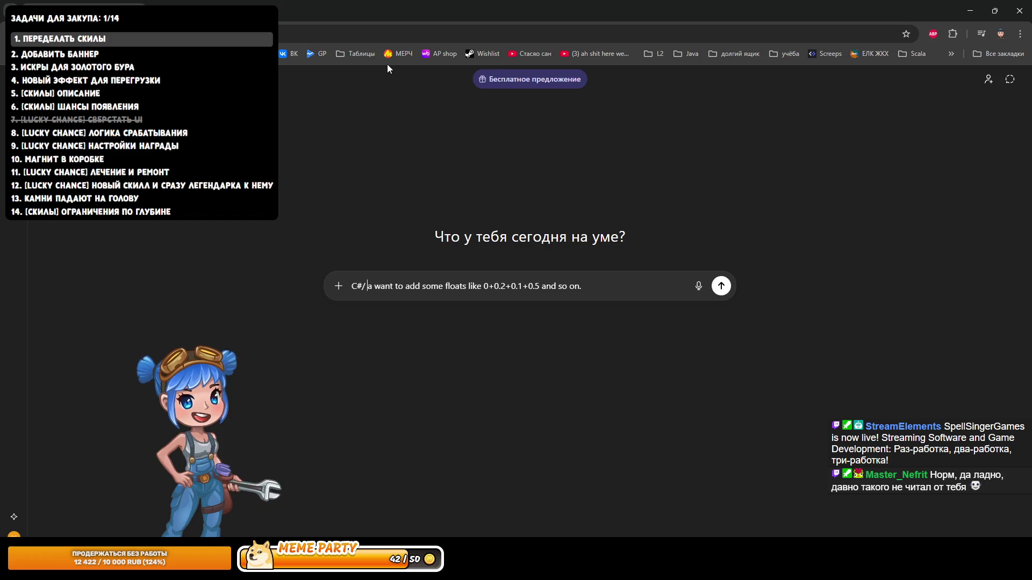
pyautogui.write('.')
pyautogui.press('End')
pyautogui.write('A')
pyautogui.press('BackSpace')
pyautogui.write('I wanht')
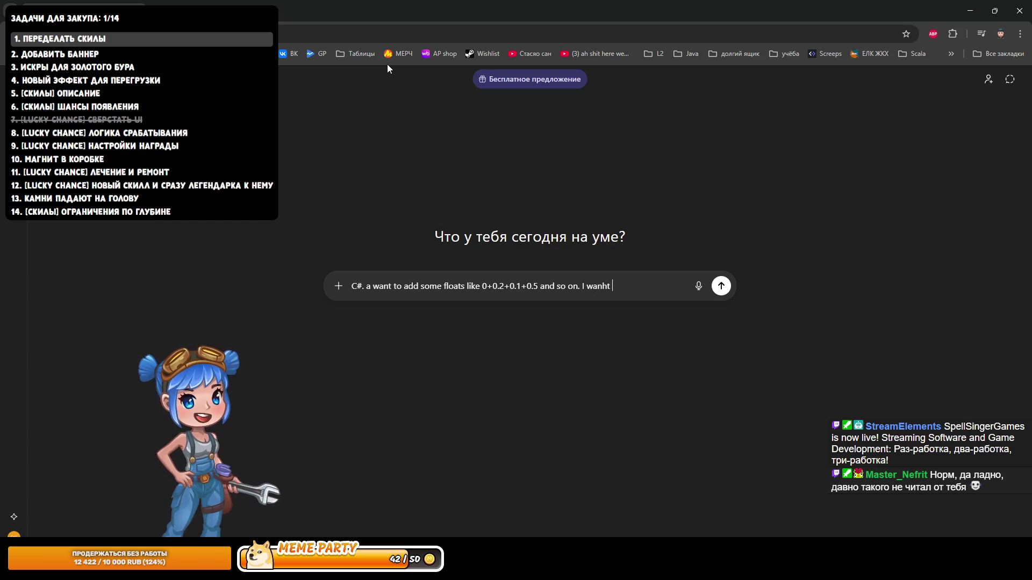
pyautogui.press('BackSpace')
pyautogui.press('BackSpace')
pyautogui.press('BackSpace')
pyautogui.write('Every to')
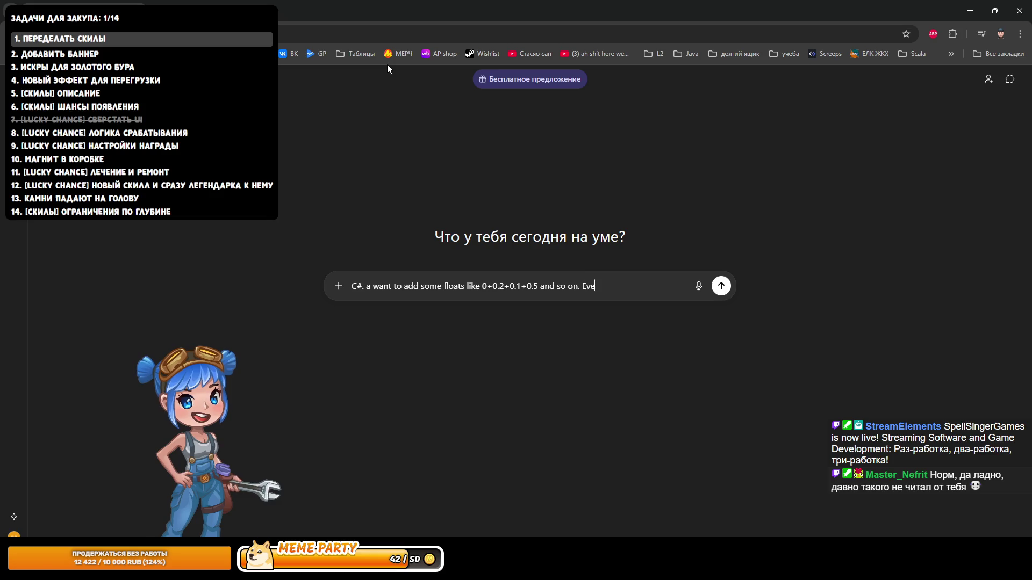
pyautogui.press('BackSpace')
pyautogui.press('BackSpace')
pyautogui.write('ime m')
pyautogui.press('BackSpace')
pyautogui.write('befo')
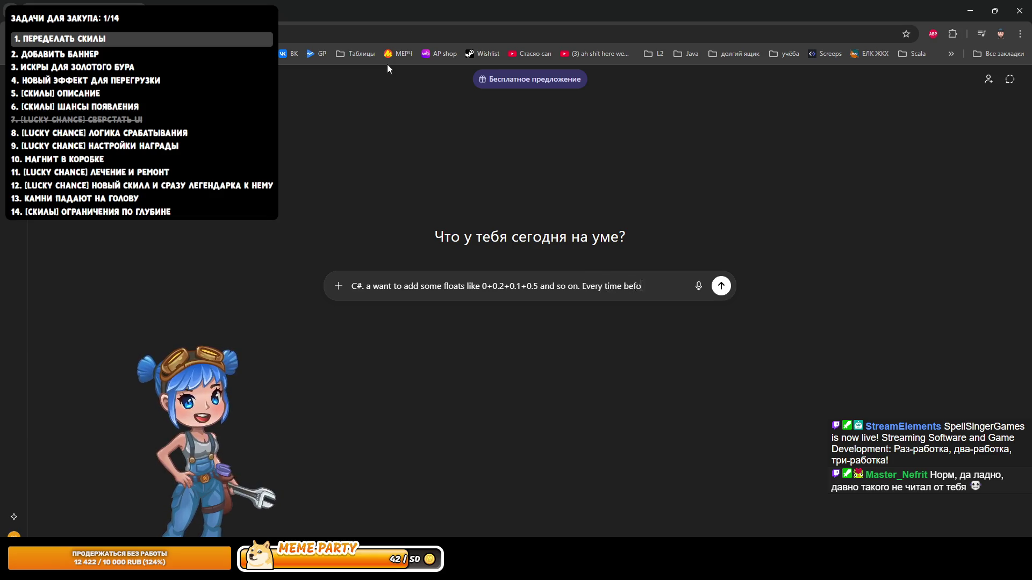
pyautogui.write('re add I shou')
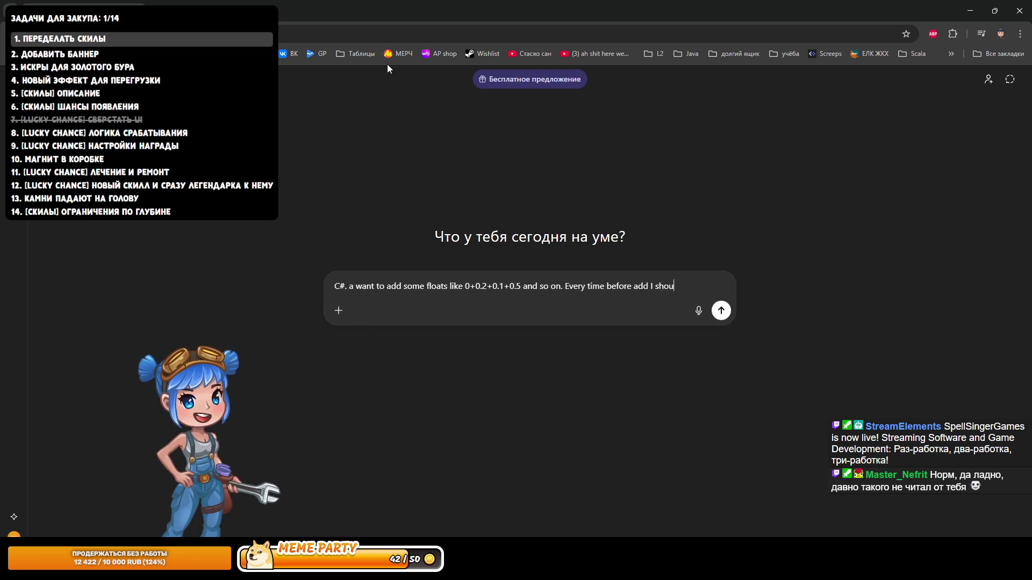
pyautogui.press('BackSpace')
pyautogui.press('BackSpace')
pyautogui.press('BackSpace')
pyautogui.write('s')
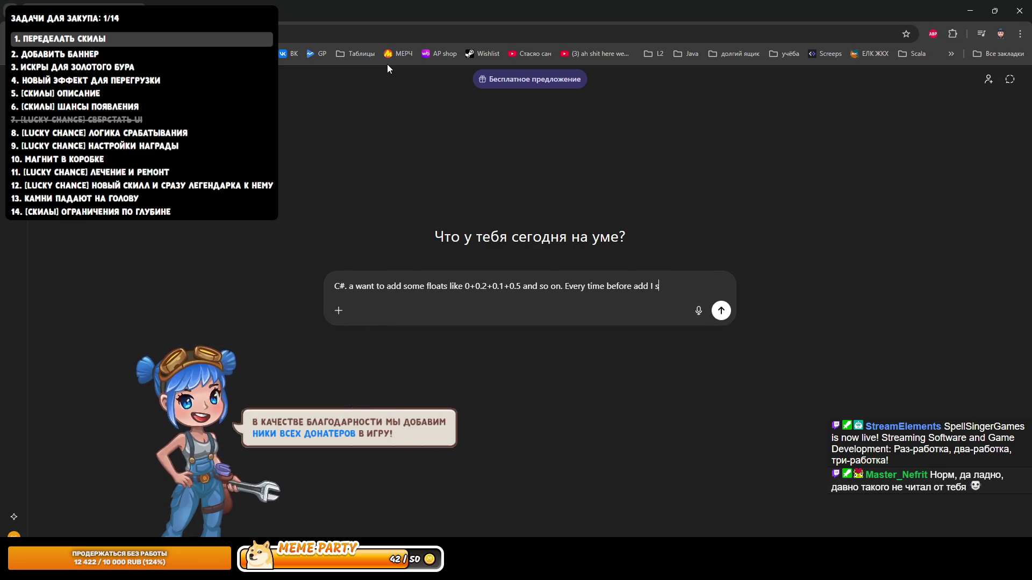
pyautogui.press('BackSpace')
pyautogui.write('check')
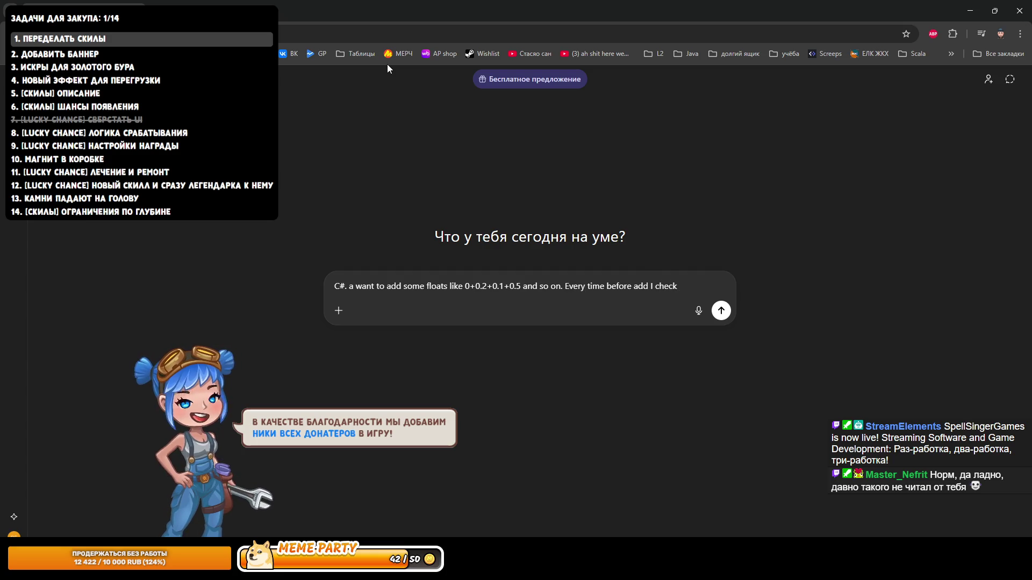
pyautogui.hotkey('ctrl', 'BackSpace')
pyautogui.write('when to ')
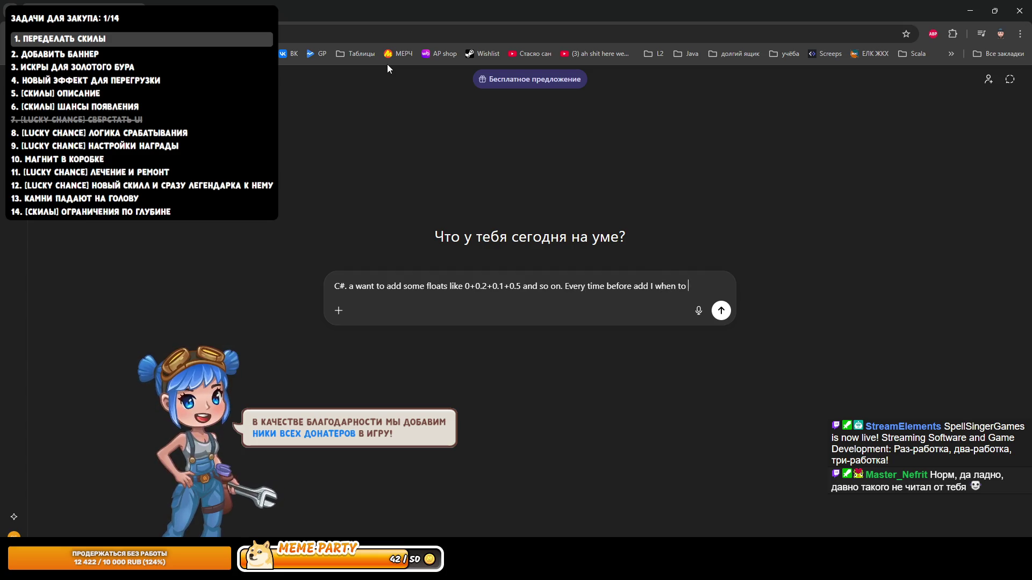
pyautogui.write('check that ')
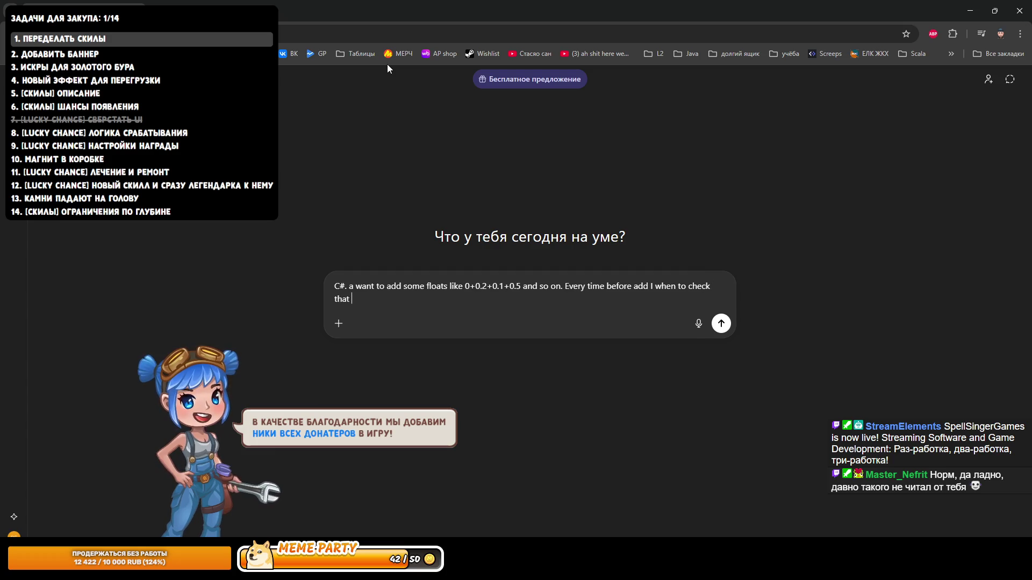
pyautogui.write('value')
pyautogui.hotkey('ctrl', 'BackSpace')
pyautogui.write('result wuil')
pyautogui.press('BackSpace')
pyautogui.press('BackSpace')
pyautogui.press('BackSpace')
pyautogui.write('ill be not ')
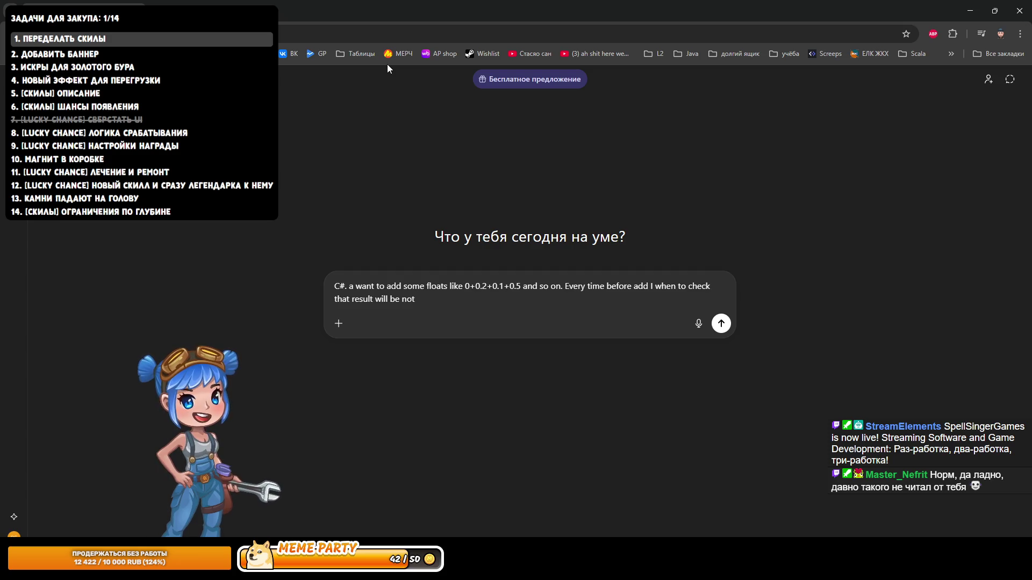
pyautogui.write('light')
pyautogui.press('BackSpace')
pyautogui.press('BackSpace')
pyautogui.press('BackSpace')
pyautogui.write('higher')
pyautogui.hotkey('ctrl', 'BackSpace')
pyautogui.write('greaten')
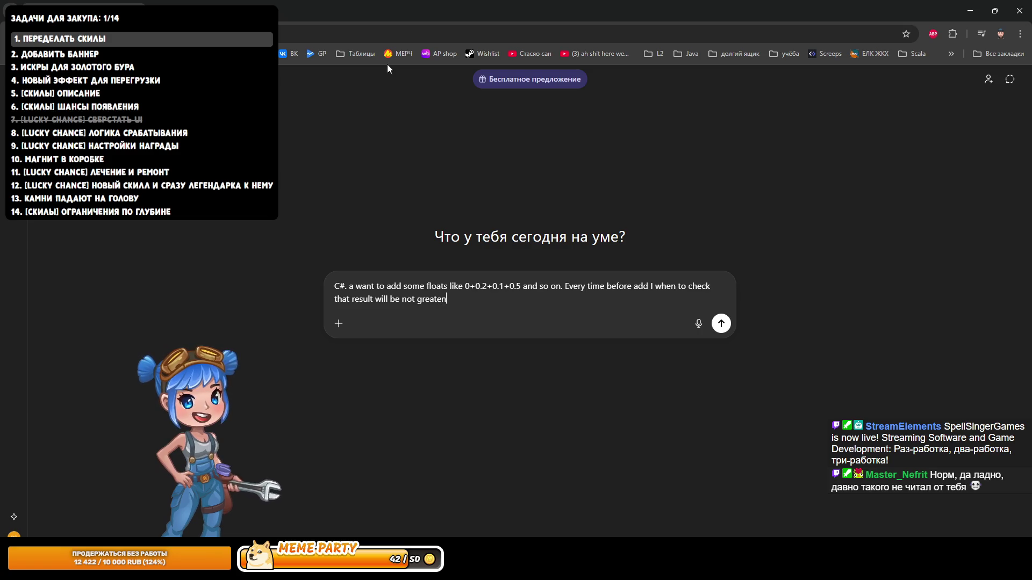
pyautogui.press('BackSpace')
pyautogui.write('r t')
pyautogui.write('ma')
pyautogui.press('BackSpace')
pyautogui.press('BackSpace')
pyautogui.press('BackSpace')
pyautogui.write('n m')
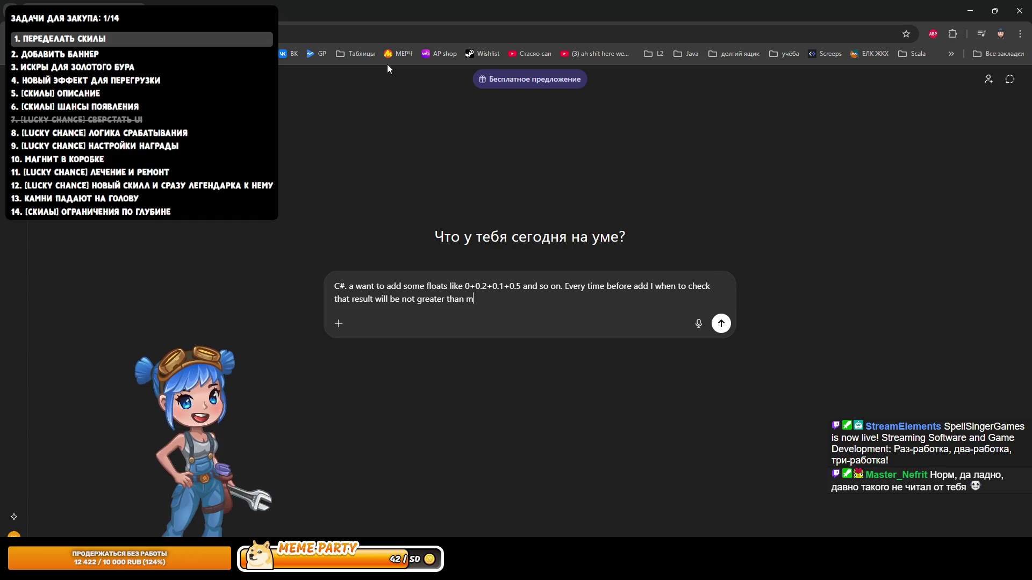
pyautogui.write("ax (let's say 1")
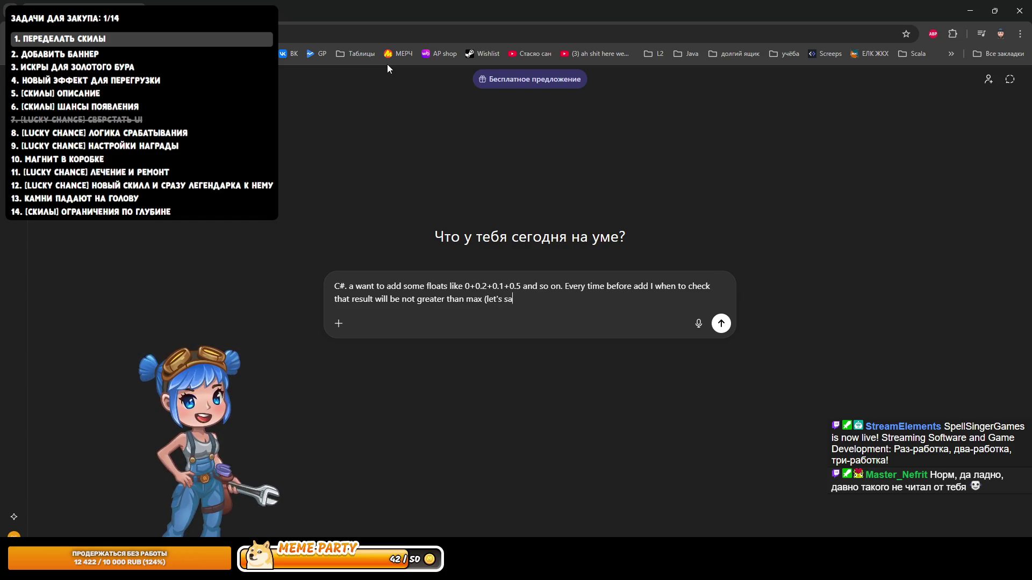
pyautogui.press('BackSpace')
# Step: Specify max=1, ask how to land exactly on max with floats (e.g. 0.5 + 0.5), and send
pyautogui.write('max=1). I also ')
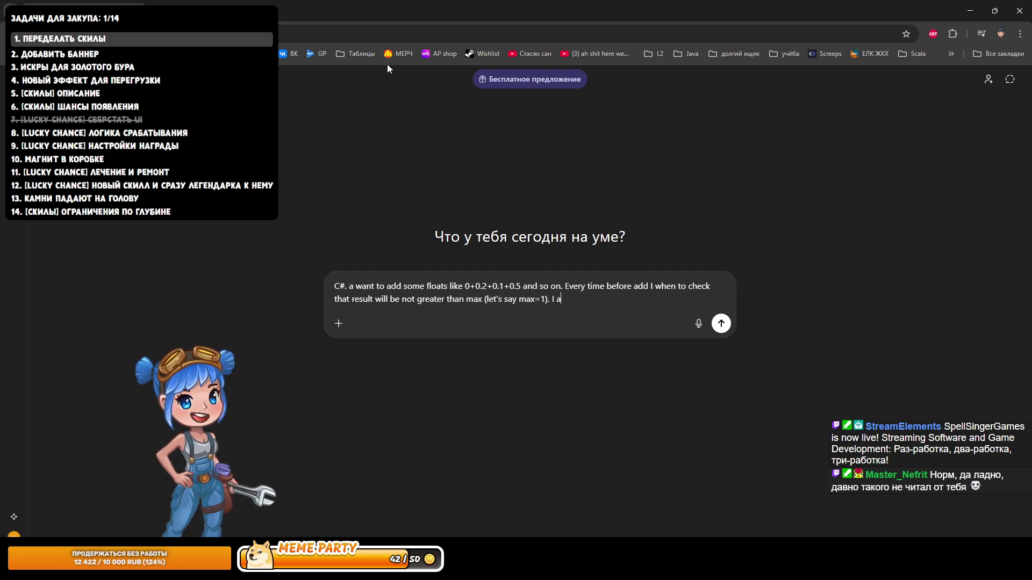
pyautogui.write('w')
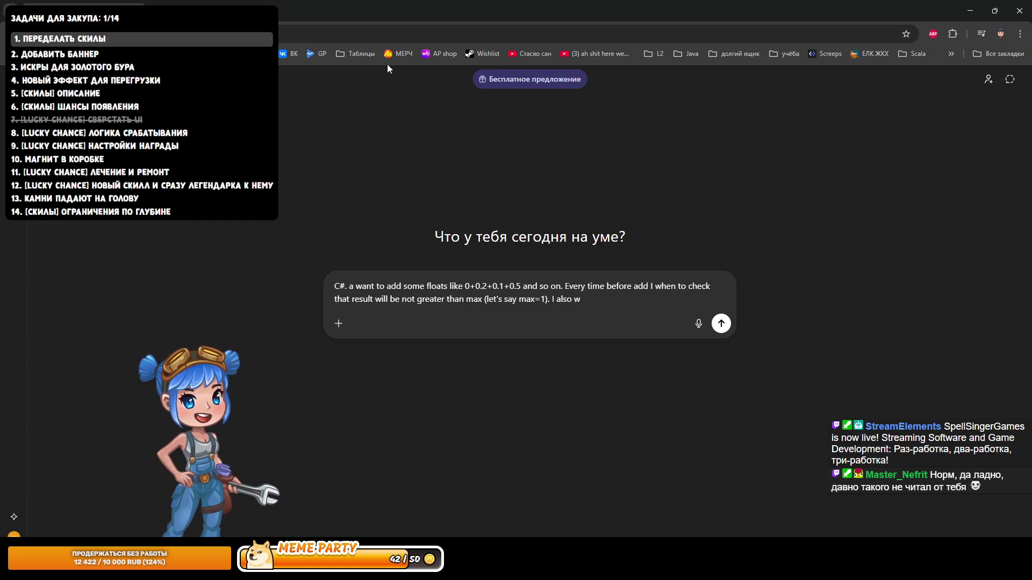
pyautogui.write('hant t')
pyautogui.press('BackSpace')
pyautogui.press('BackSpace')
pyautogui.press('BackSpace')
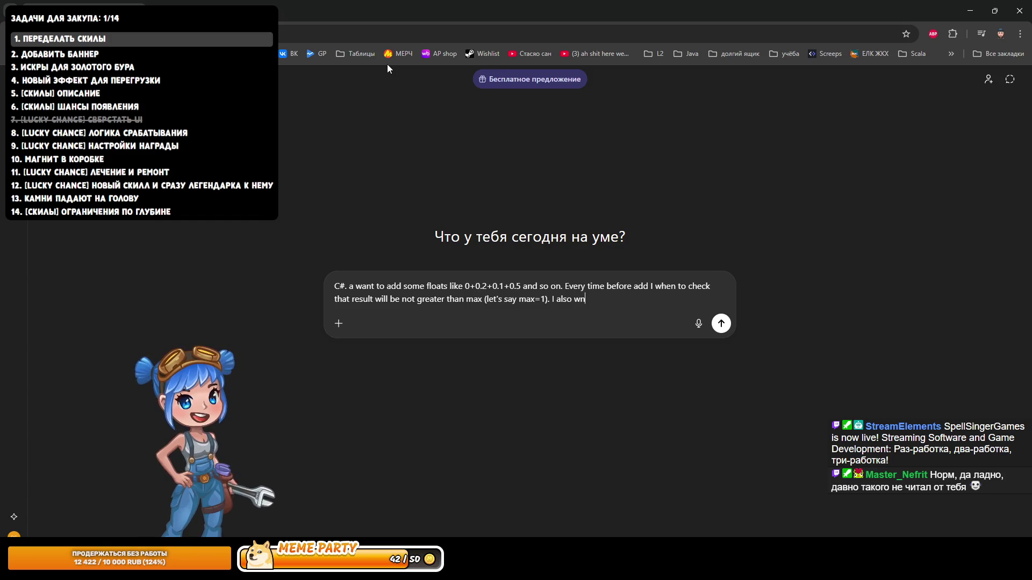
pyautogui.write('a')
pyautogui.write('nt to gen e')
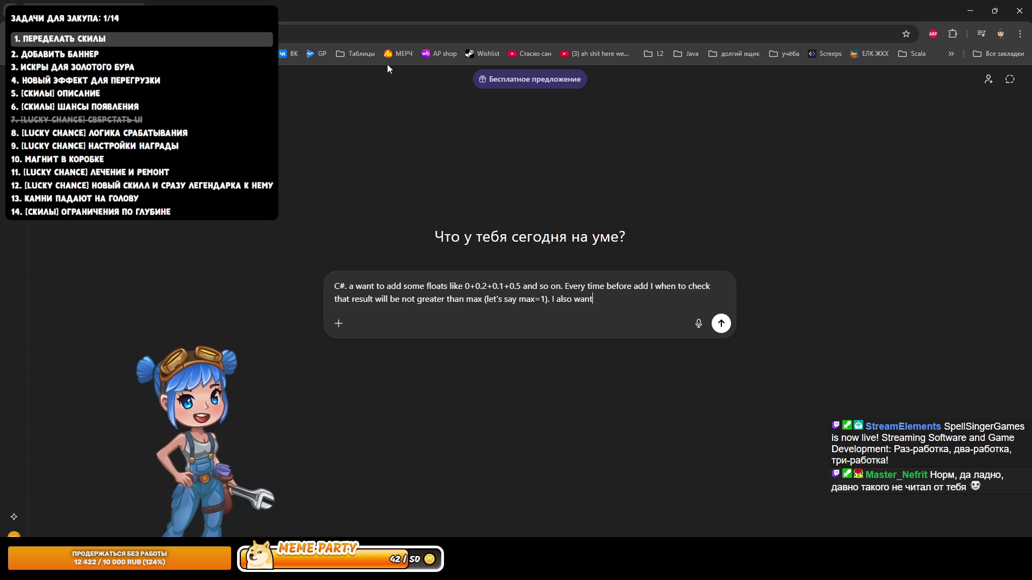
pyautogui.press('BackSpace')
pyautogui.press('BackSpace')
pyautogui.press('BackSpace')
pyautogui.write('t ex')
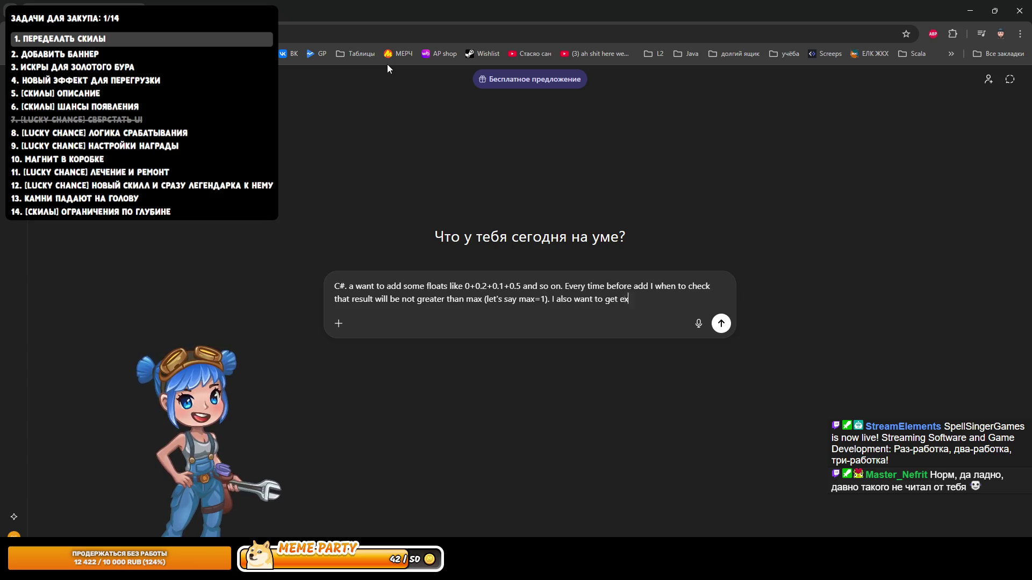
pyautogui.write('actl')
pyautogui.press('BackSpace')
pyautogui.press('BackSpace')
pyautogui.write('tly ')
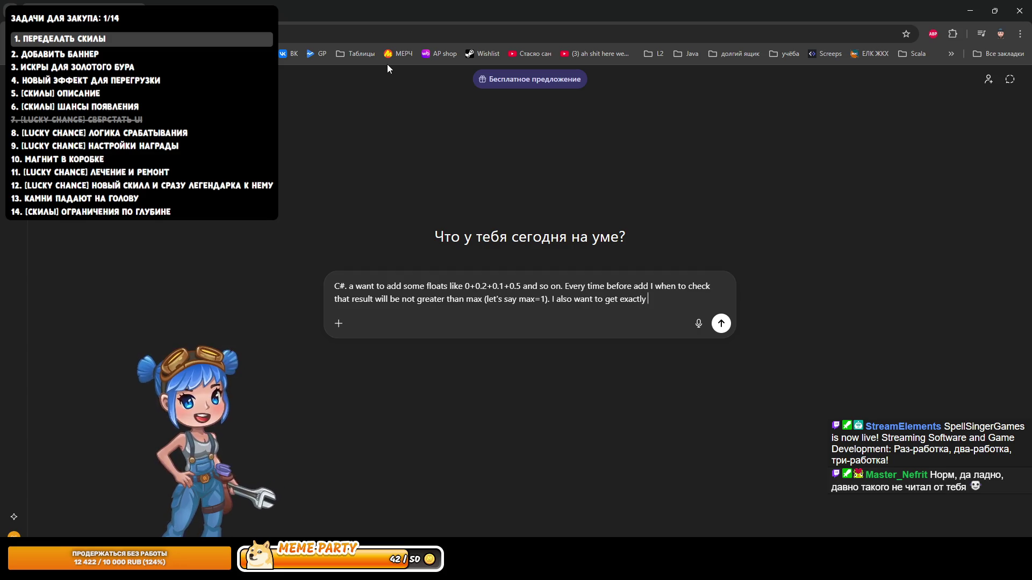
pyautogui.write('max o')
pyautogui.write('f')
pyautogui.press('BackSpace')
pyautogui.write('if ')
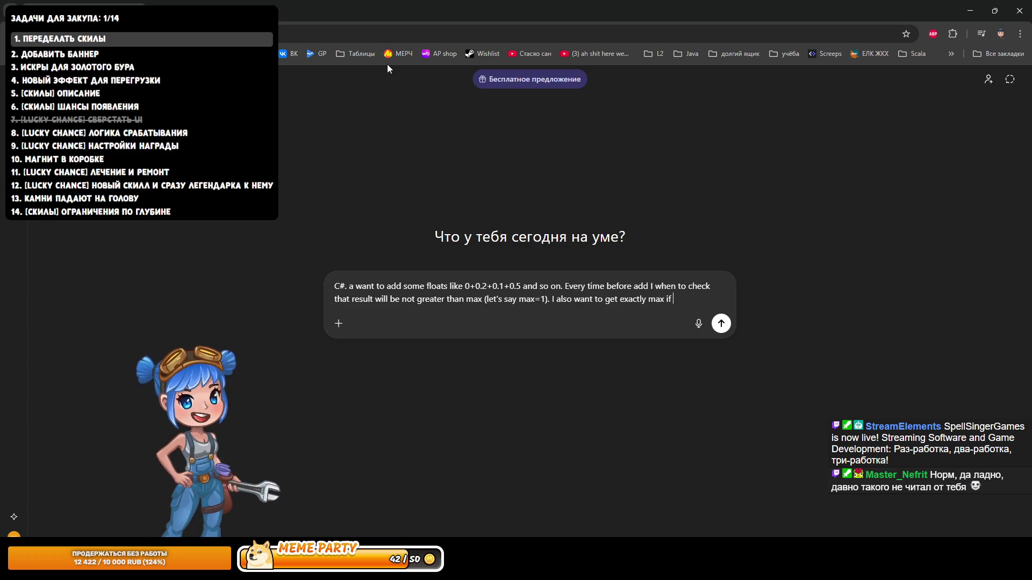
pyautogui.write(', e')
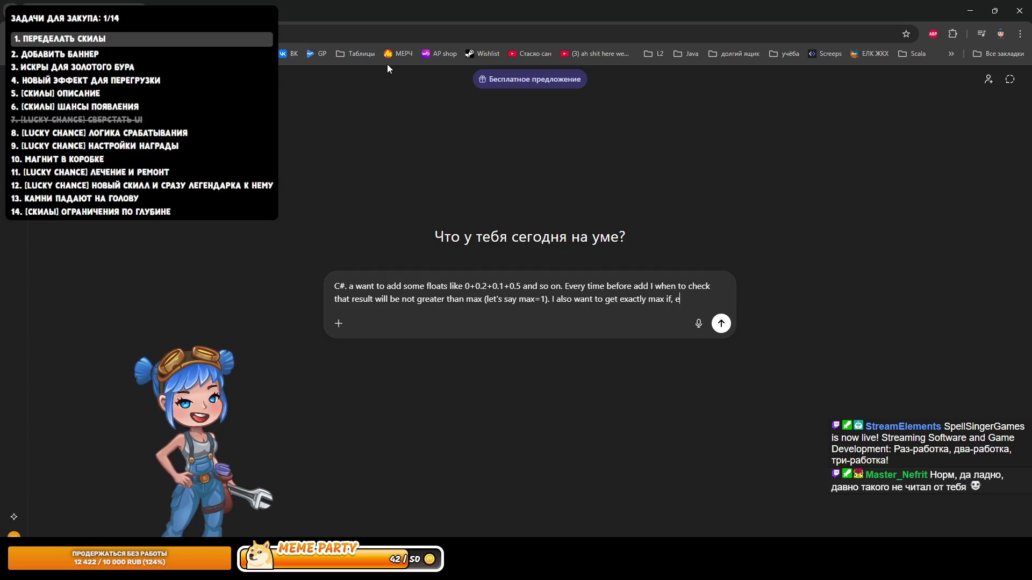
pyautogui.write('.g.,')
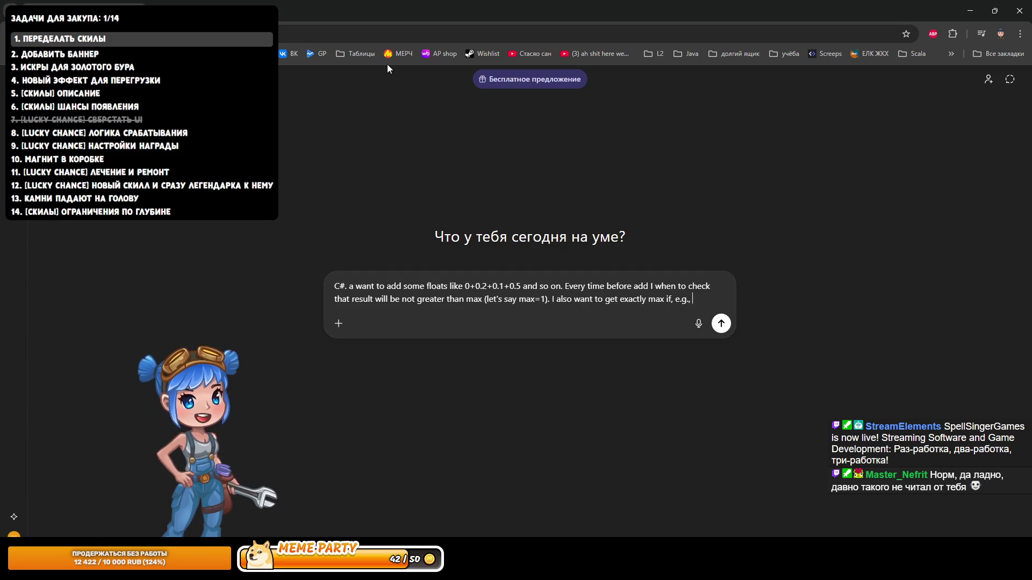
pyautogui.write('I')
pyautogui.press('BackSpace')
pyautogui.press('BackSpace')
pyautogui.press('BackSpace')
pyautogui.write('Iadd 0.5 a')
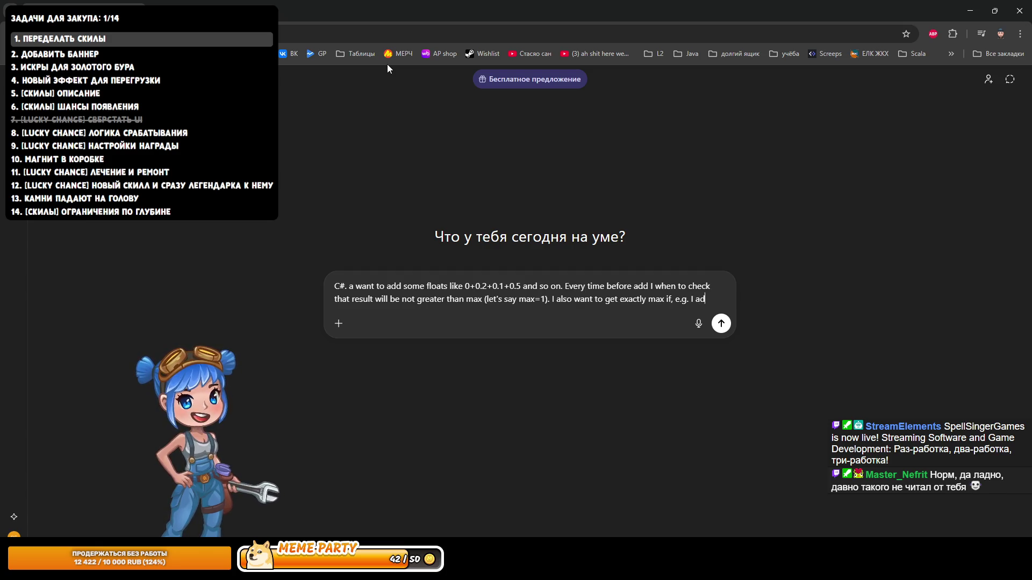
pyautogui.write('n')
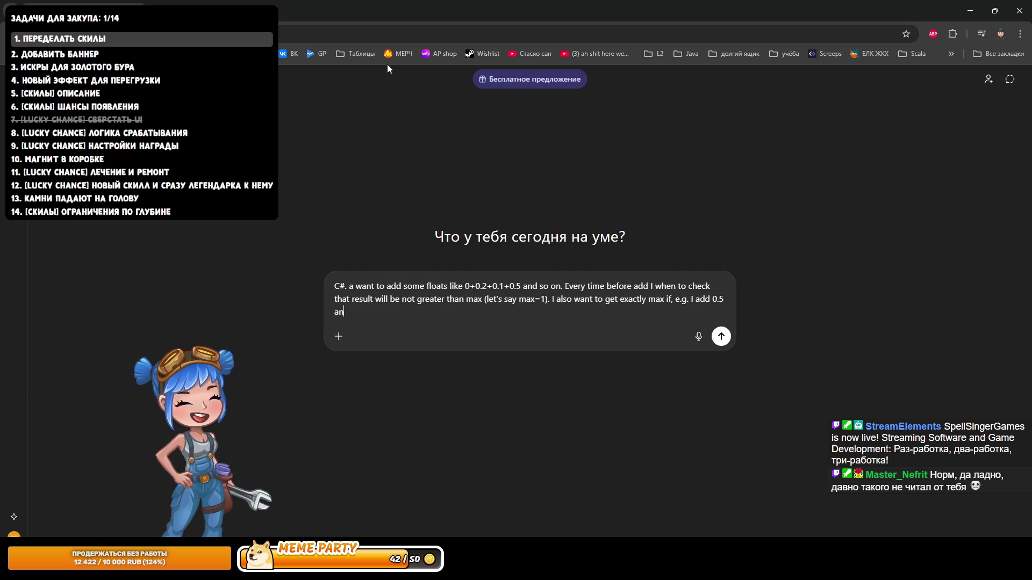
pyautogui.write('d 0.')
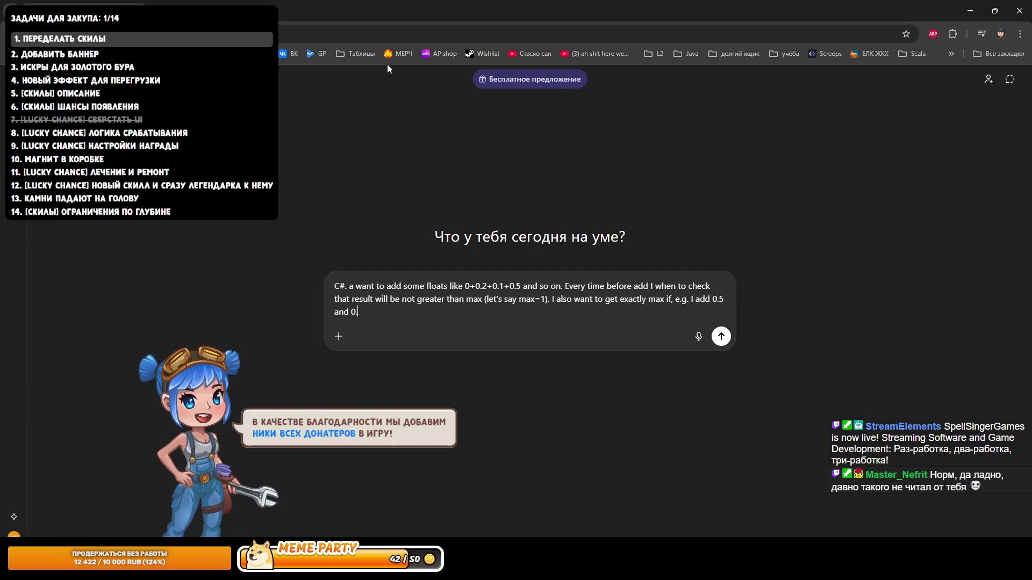
pyautogui.write('5 H')
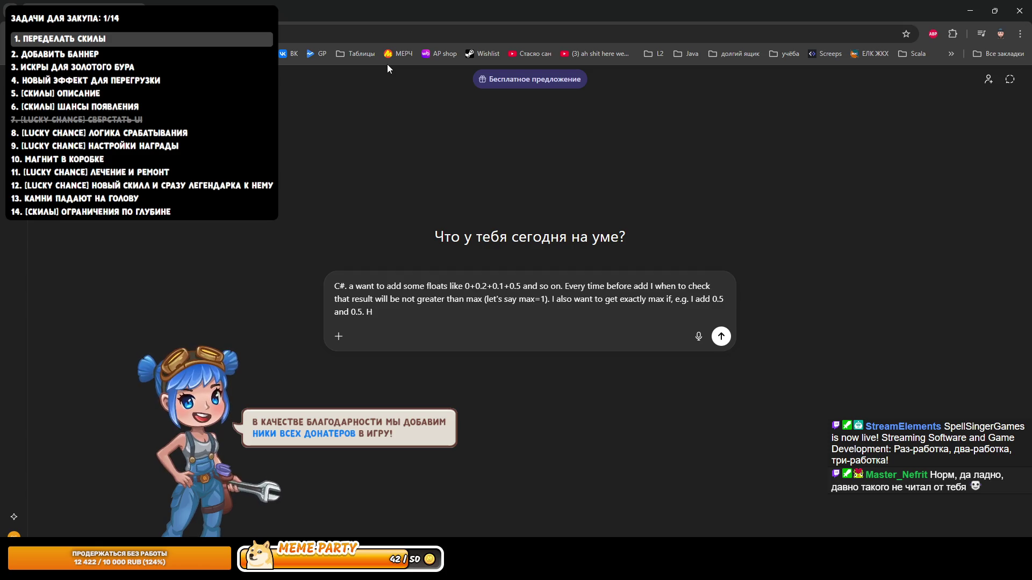
pyautogui.write('ow to do tha')
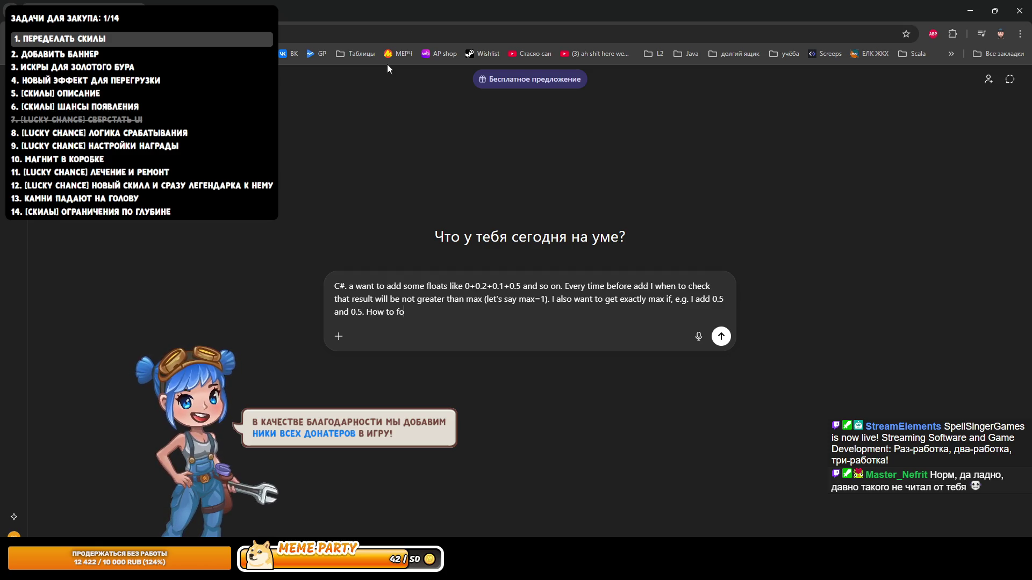
pyautogui.write('t with')
pyautogui.press('BackSpace')
pyautogui.press('BackSpace')
pyautogui.write('h flo')
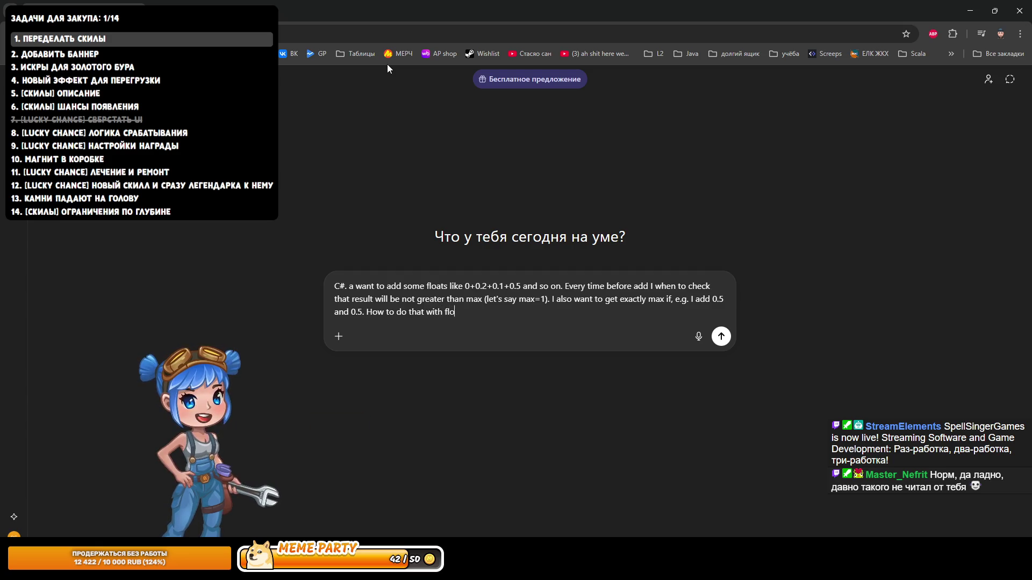
pyautogui.write('at numbers?')
pyautogui.press('Return')
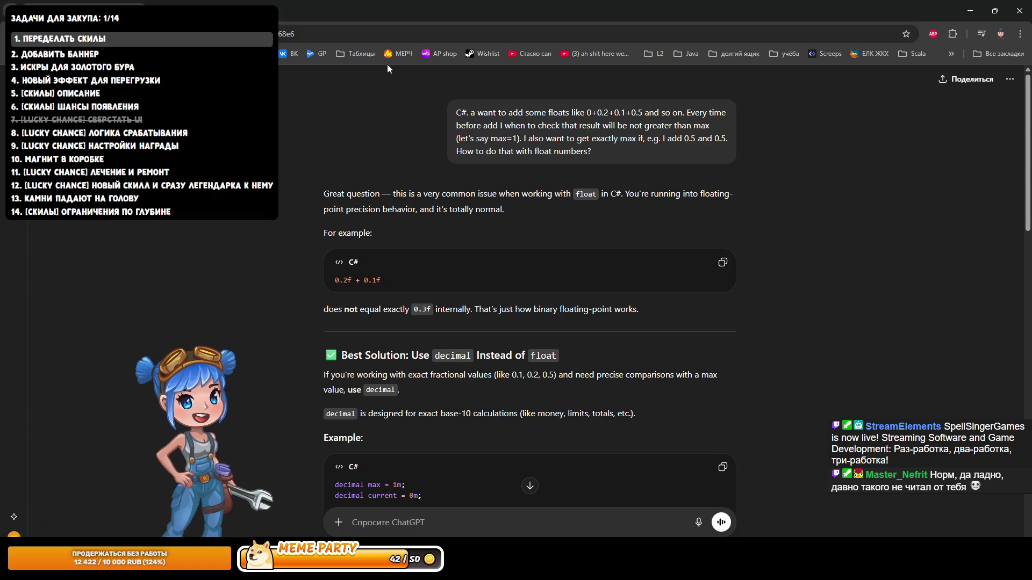
# Step: Scroll through ChatGPT's answer covering decimal, Clamp to Max and float epsilon, then back up
pyautogui.scroll(-4, 354, 150)
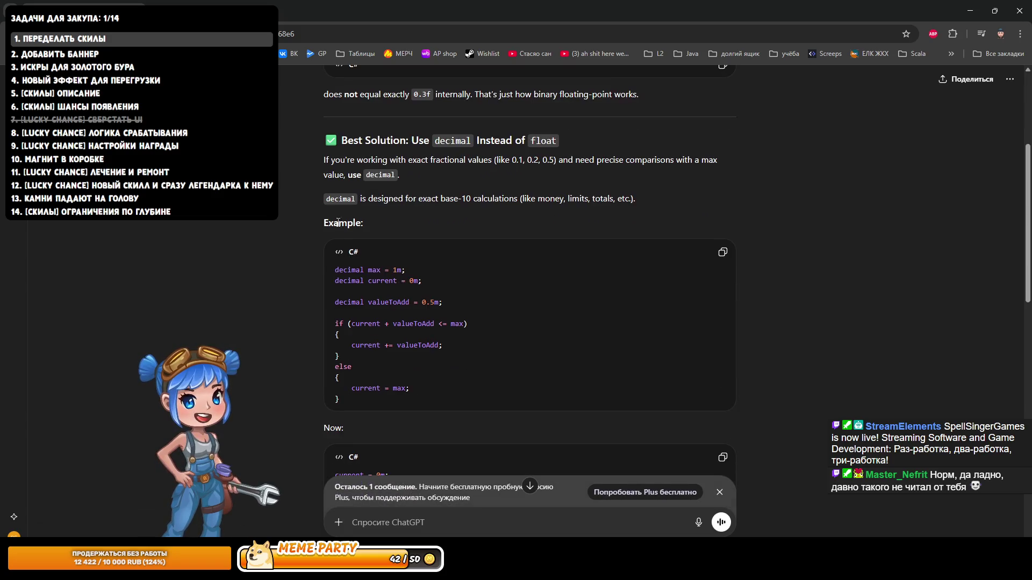
pyautogui.scroll(-5, 330, 228)
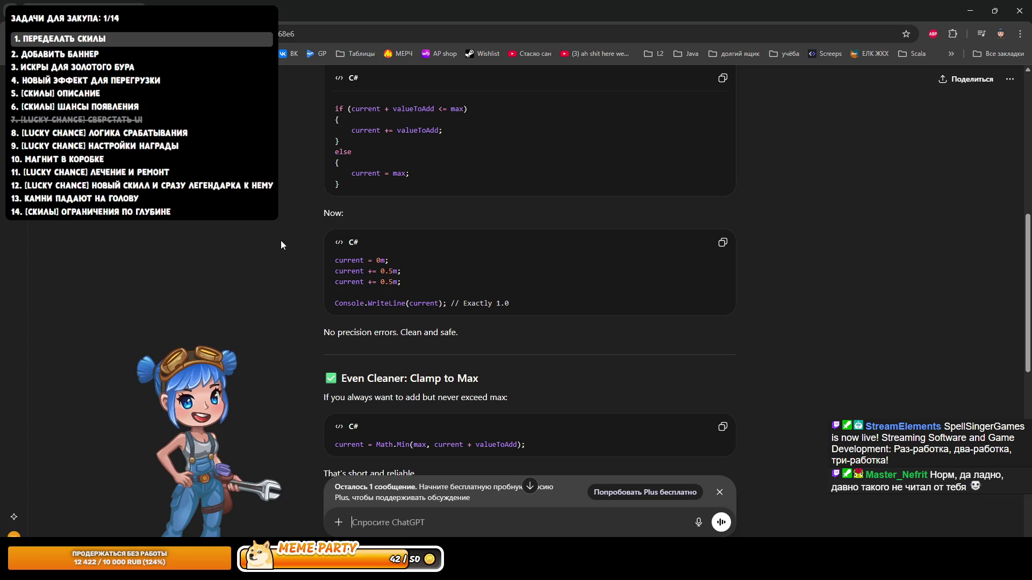
pyautogui.scroll(-2, 259, 275)
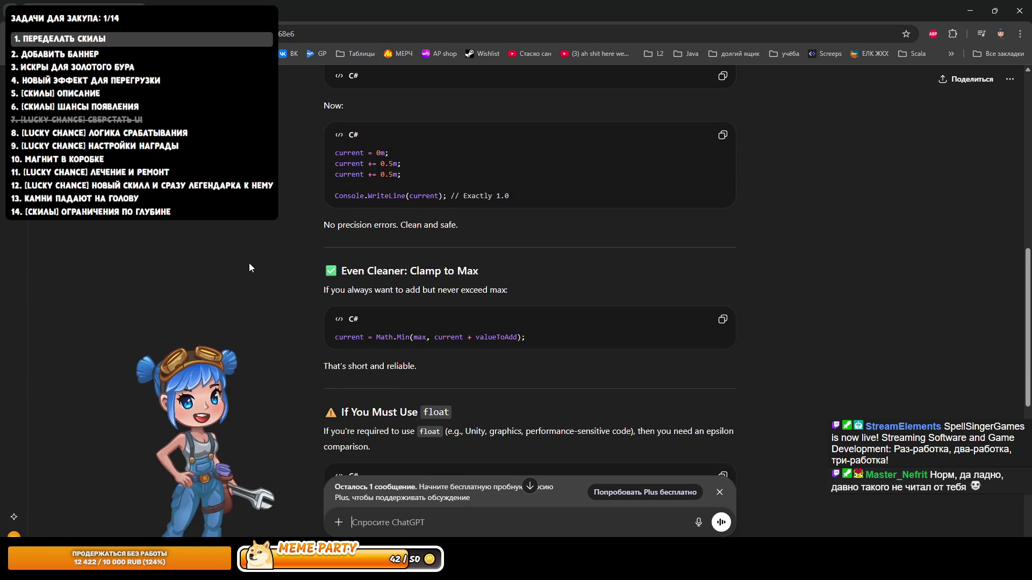
pyautogui.scroll(-2, 249, 264)
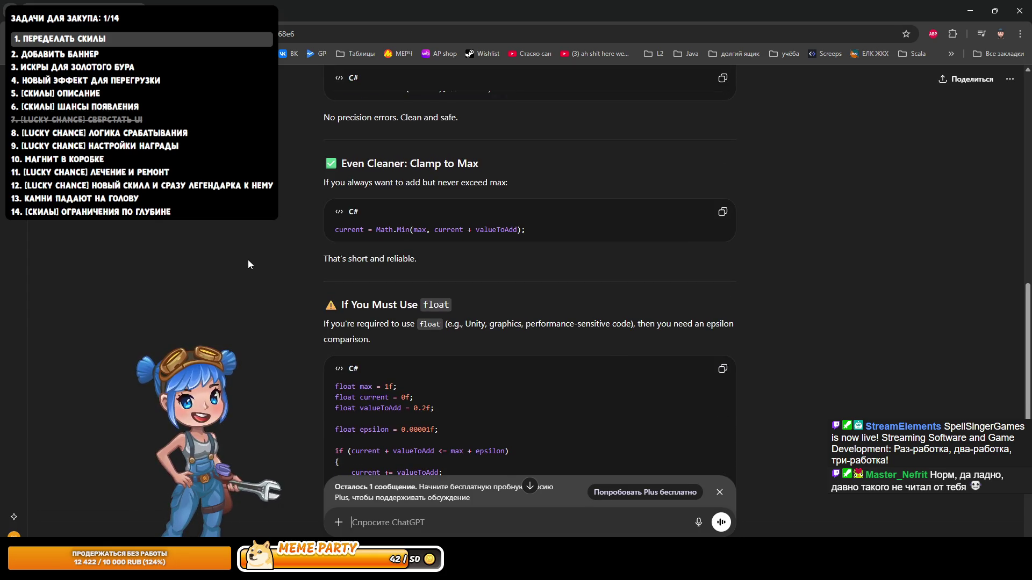
pyautogui.scroll(-3, 247, 260)
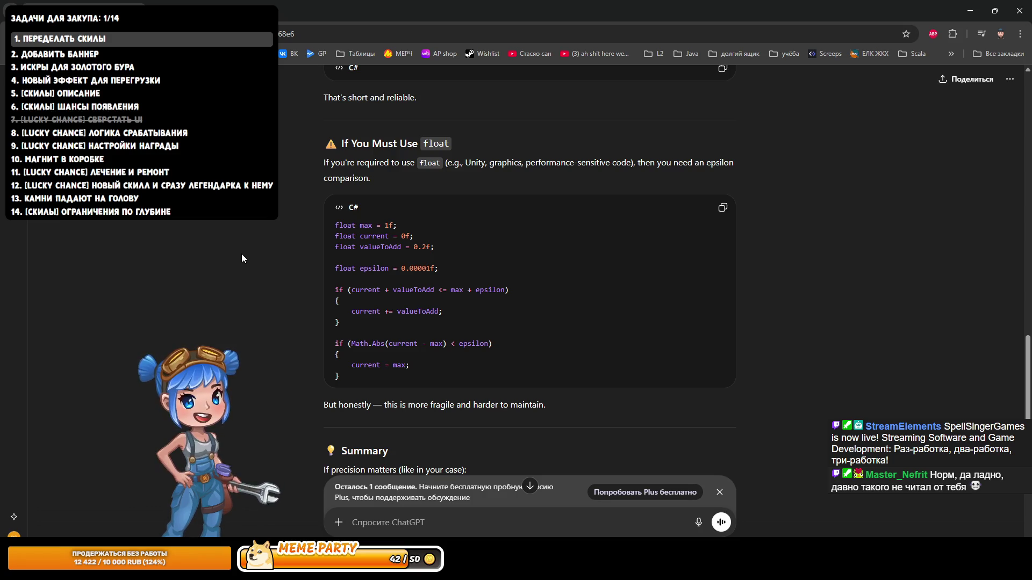
pyautogui.scroll(-2, 247, 250)
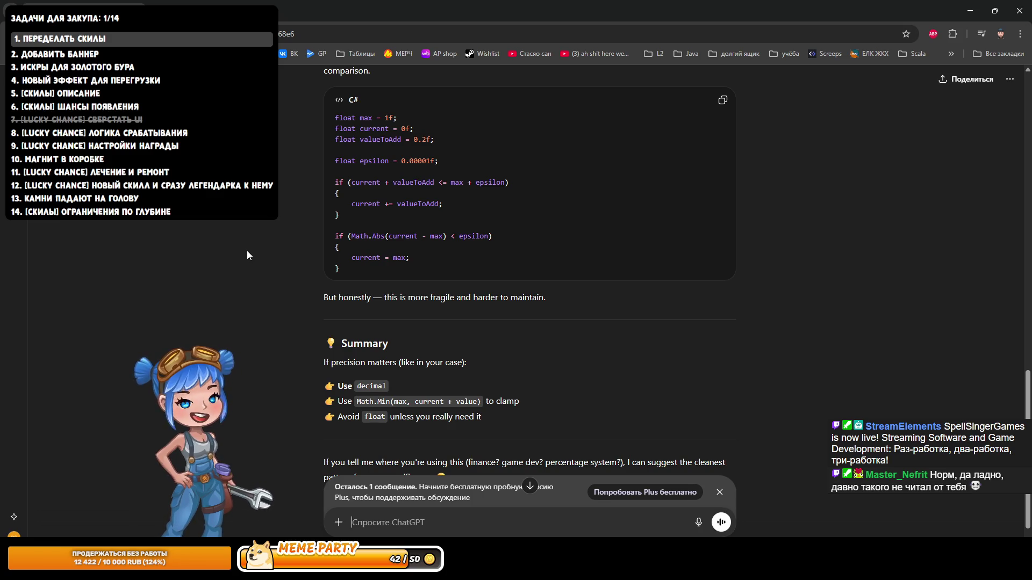
pyautogui.scroll(-1, 247, 251)
pyautogui.scroll(5, 234, 250)
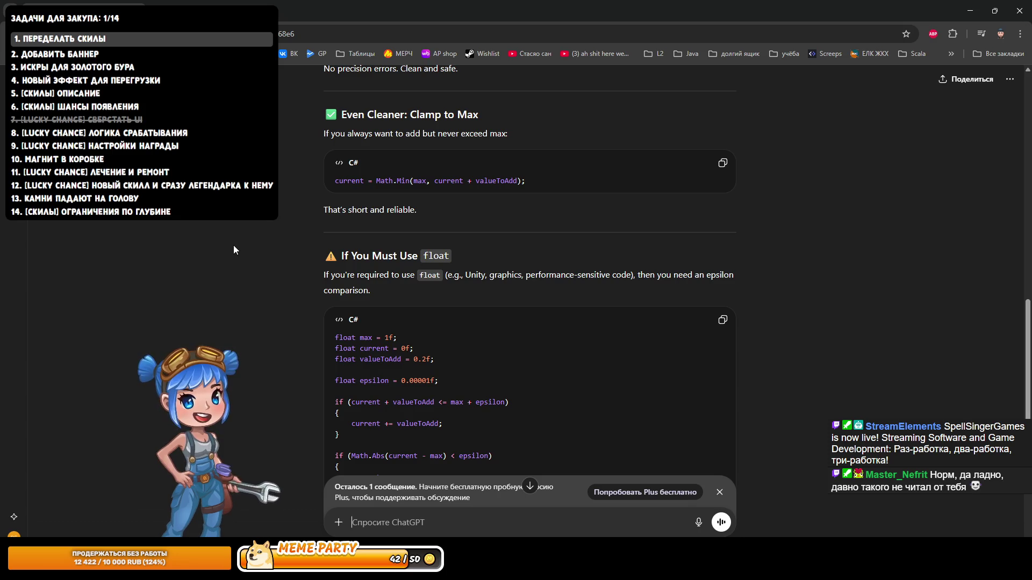
pyautogui.scroll(6, 233, 250)
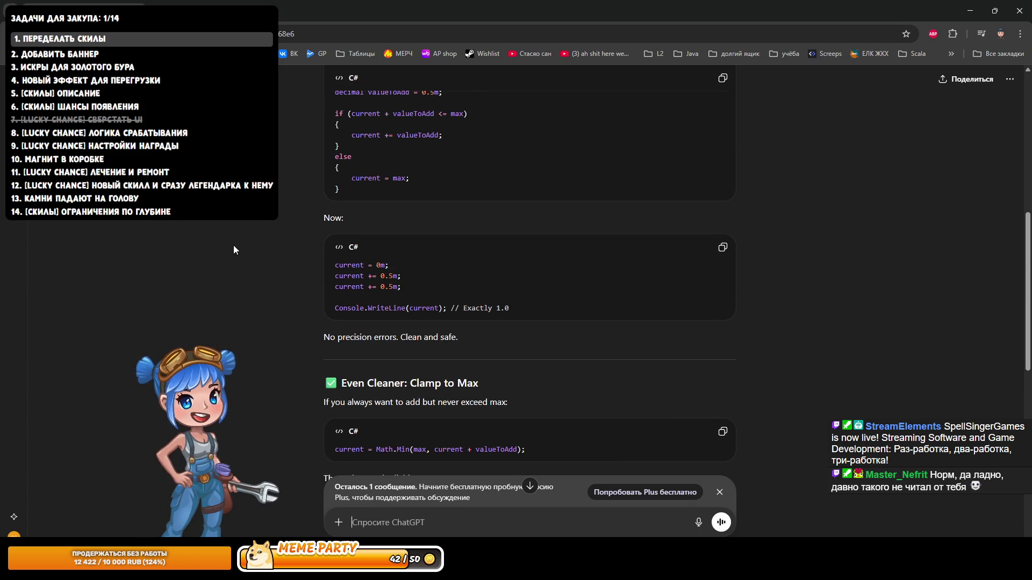
pyautogui.scroll(2, 228, 242)
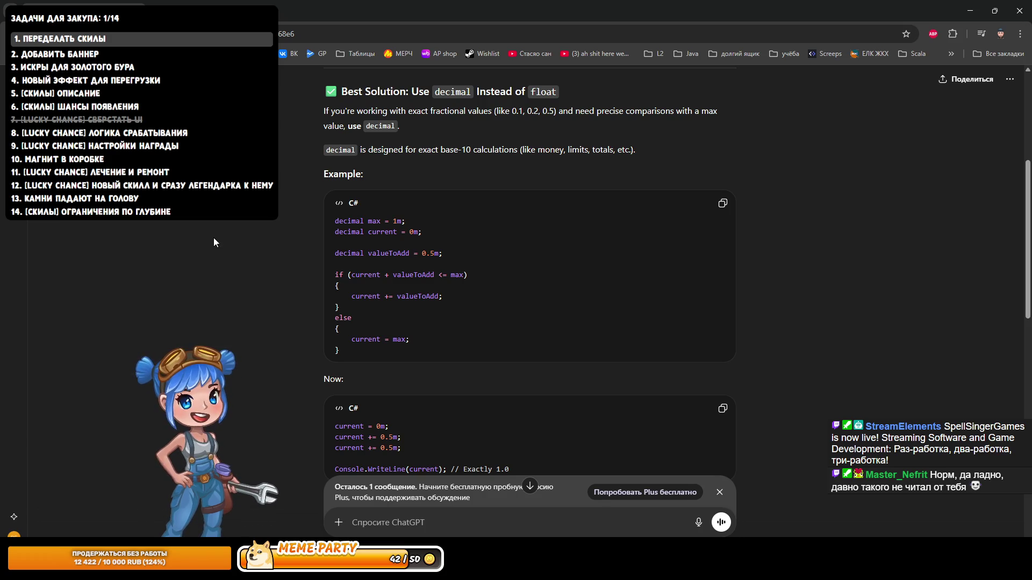
pyautogui.scroll(1, 214, 242)
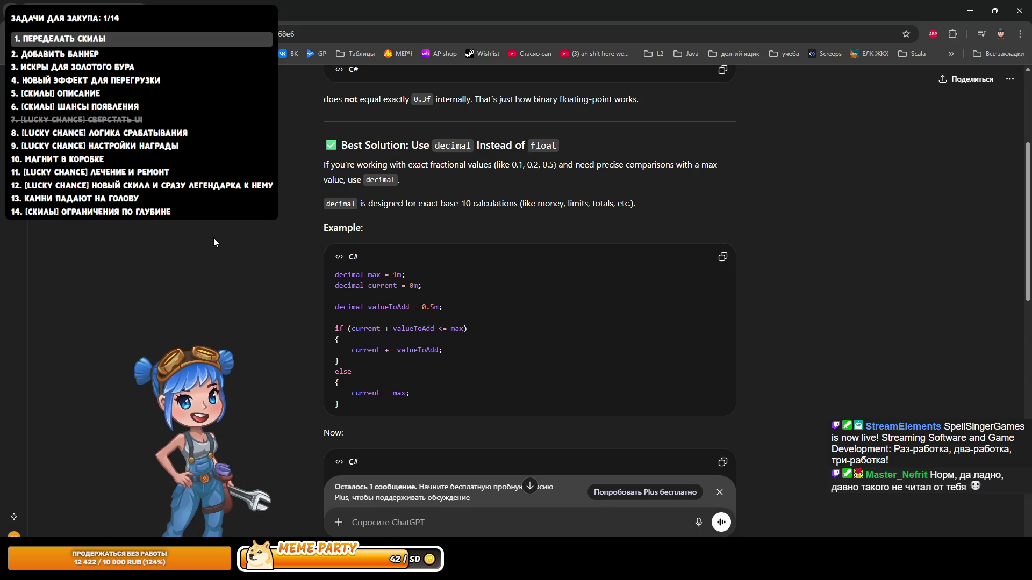
# Step: Ask ChatGPT 'does unity supports decimal?' and scroll to its Mathf.Min float alternative
pyautogui.write('does unity')
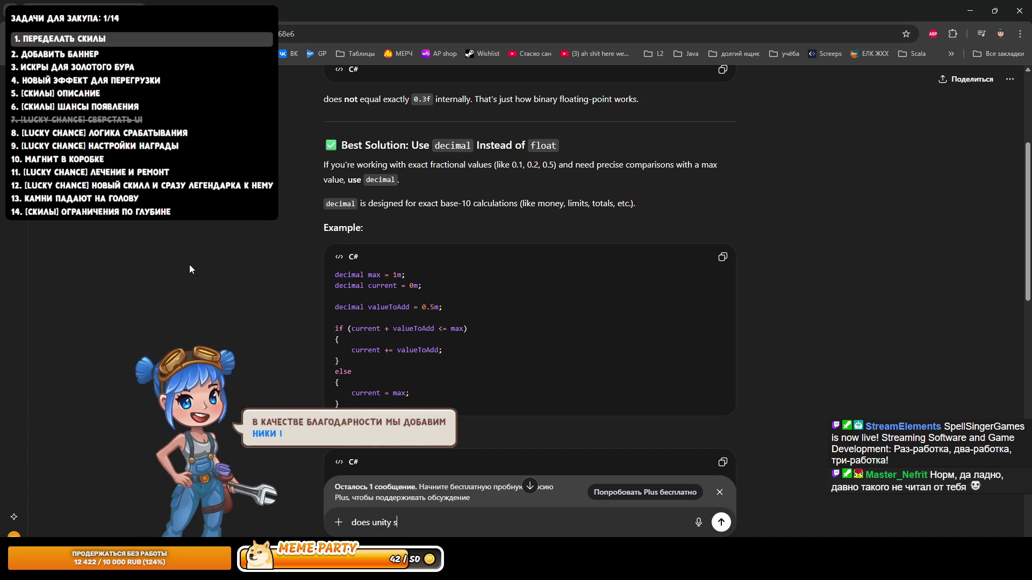
pyautogui.write('suupp')
pyautogui.press('BackSpace')
pyautogui.press('BackSpace')
pyautogui.press('BackSpace')
pyautogui.write('i')
pyautogui.press('BackSpace')
pyautogui.write('uppor')
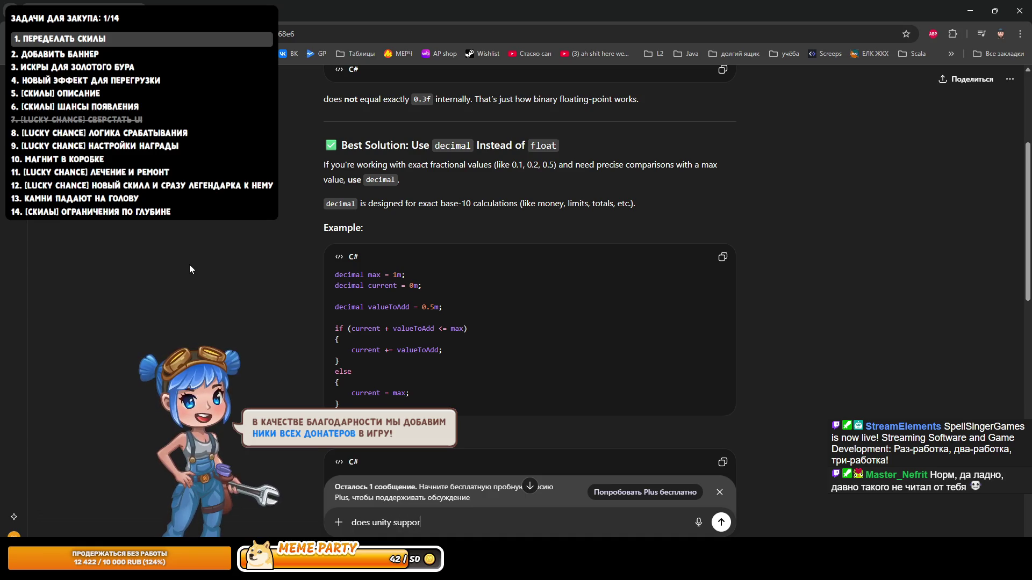
pyautogui.write('ts decimal?')
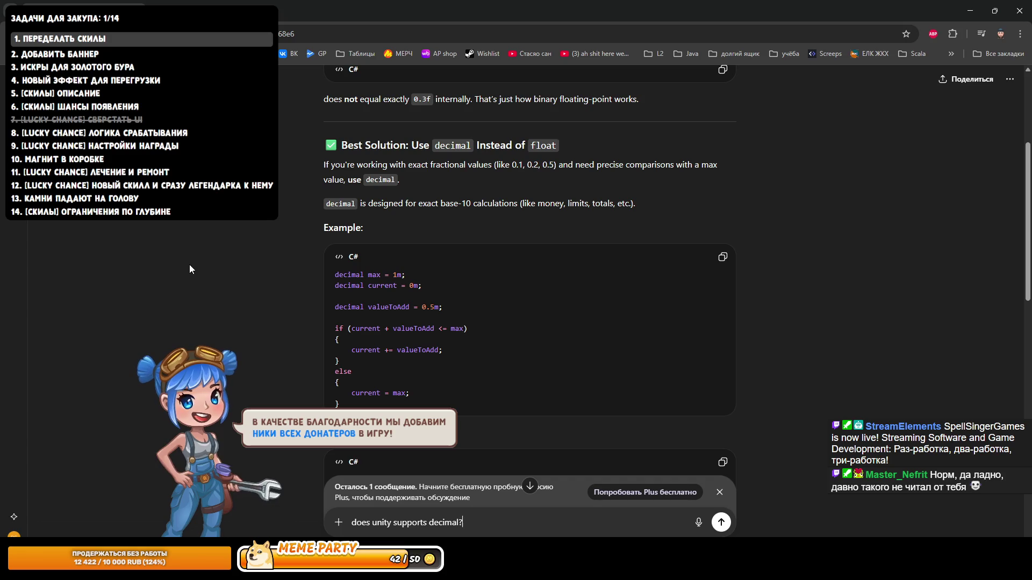
pyautogui.press('Return')
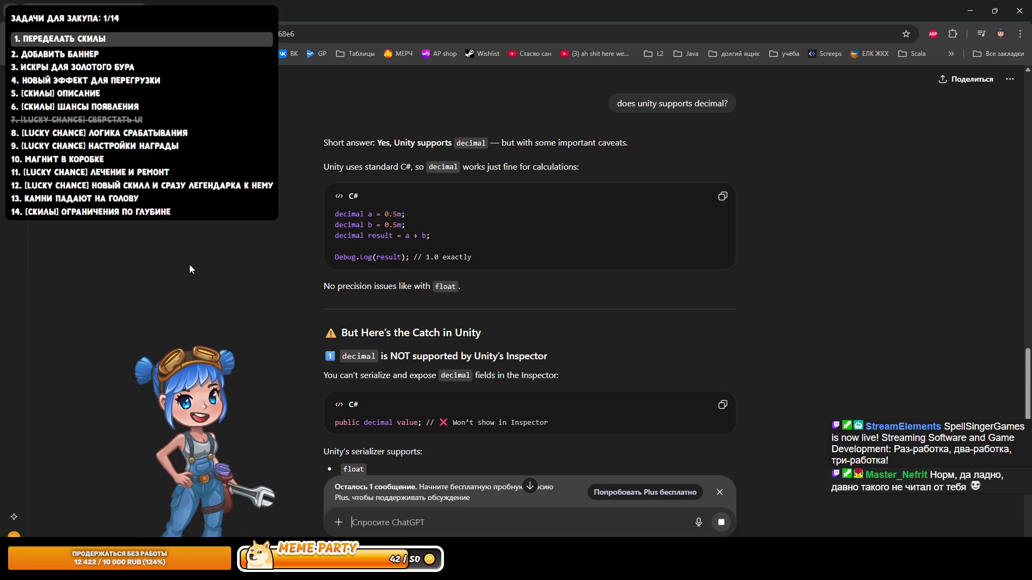
pyautogui.scroll(-1, 355, 334)
pyautogui.scroll(-10, 323, 334)
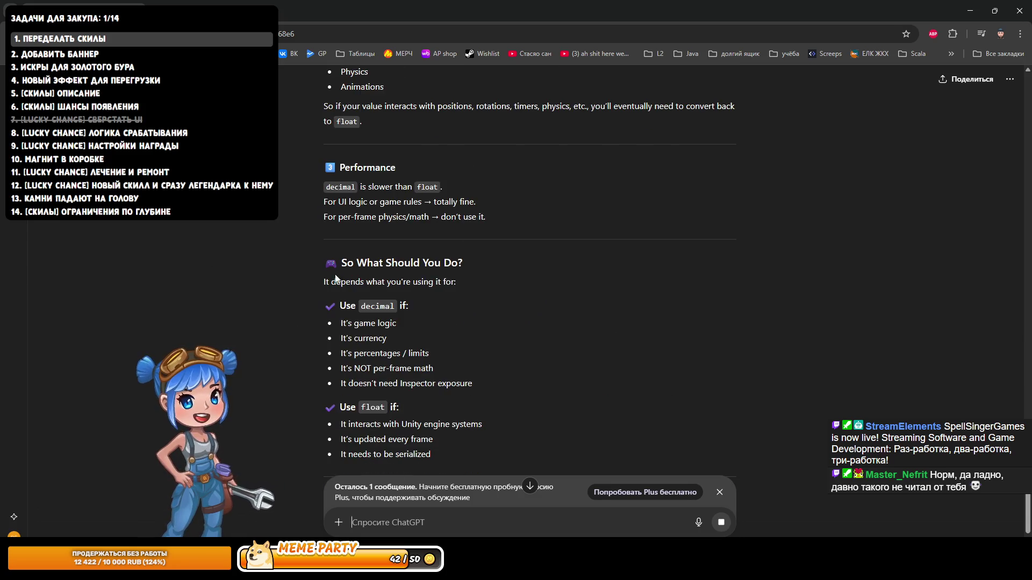
pyautogui.scroll(-4, 317, 263)
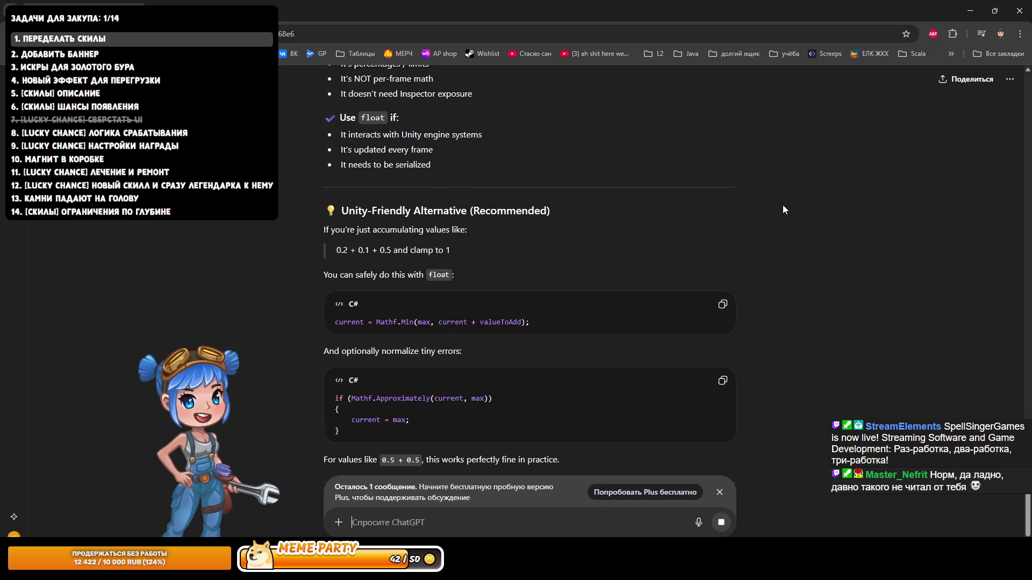
pyautogui.hotkey('alt', 'Tab')
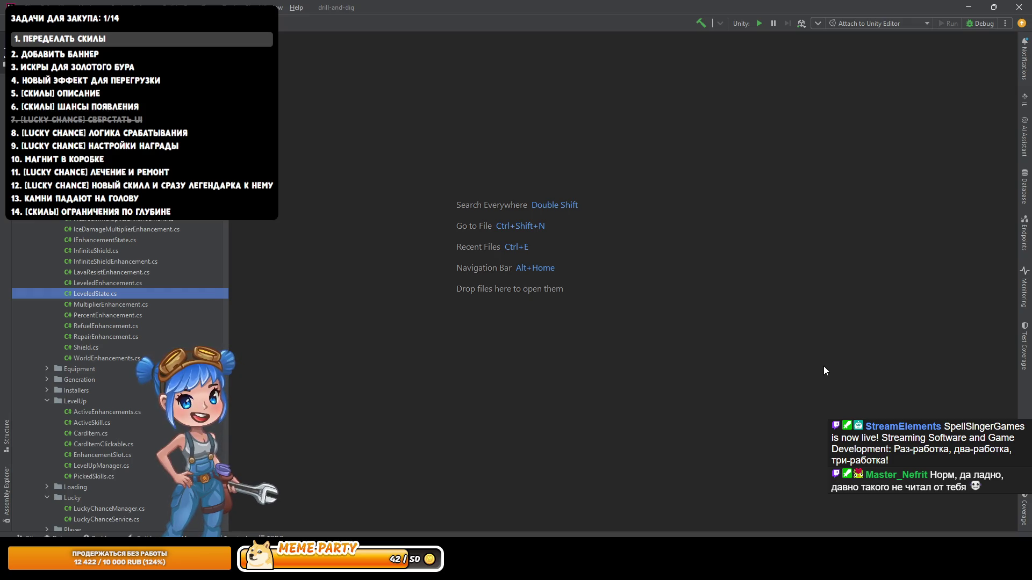
# Step: Open the MonsterResistSkill class through the Ctrl+N class search
pyautogui.hotkey('ctrl', 'n')
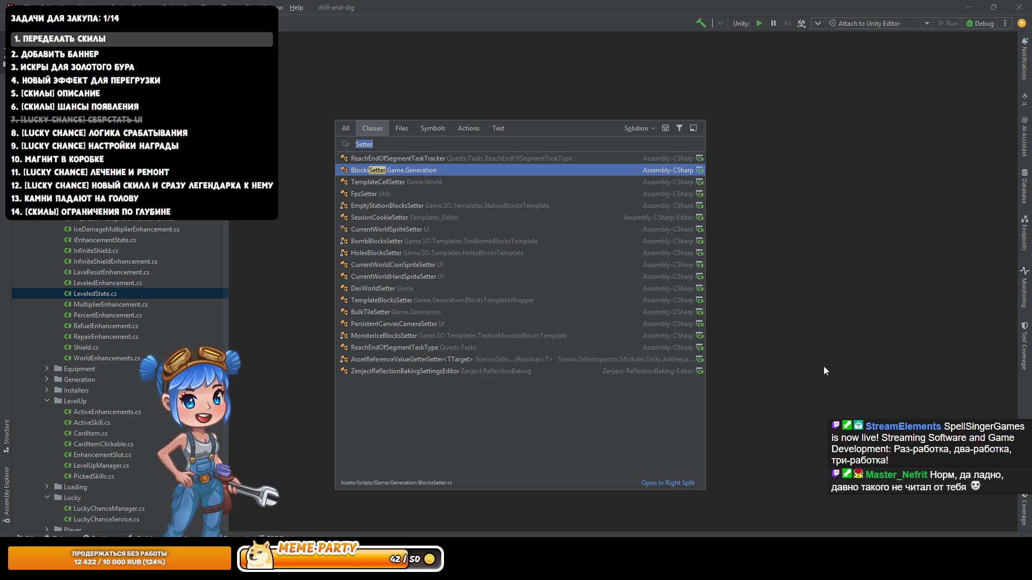
pyautogui.press('Escape')
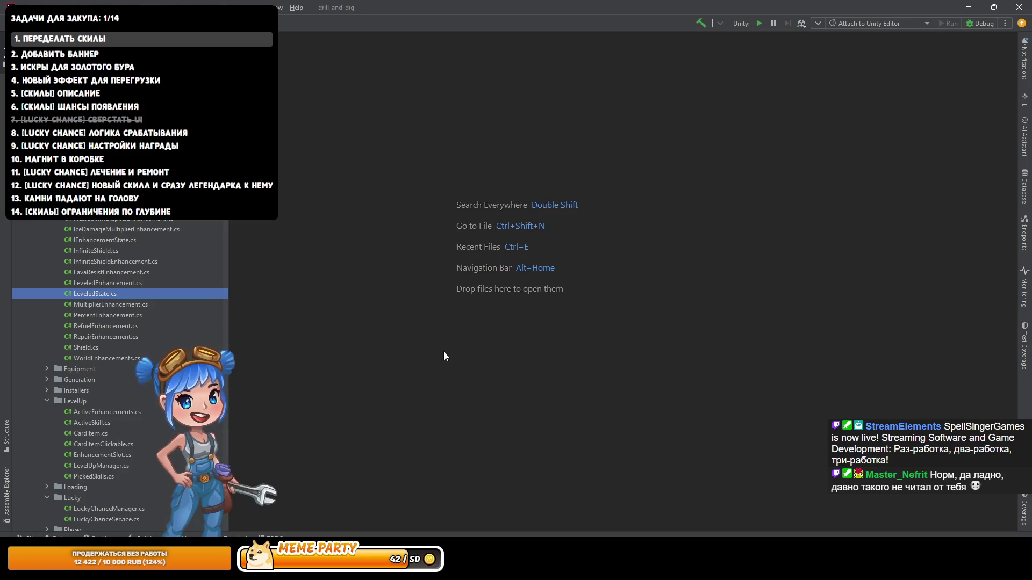
pyautogui.hotkey('ctrl', 'n')
pyautogui.write('Fl')
pyautogui.press('BackSpace')
pyautogui.press('BackSpace')
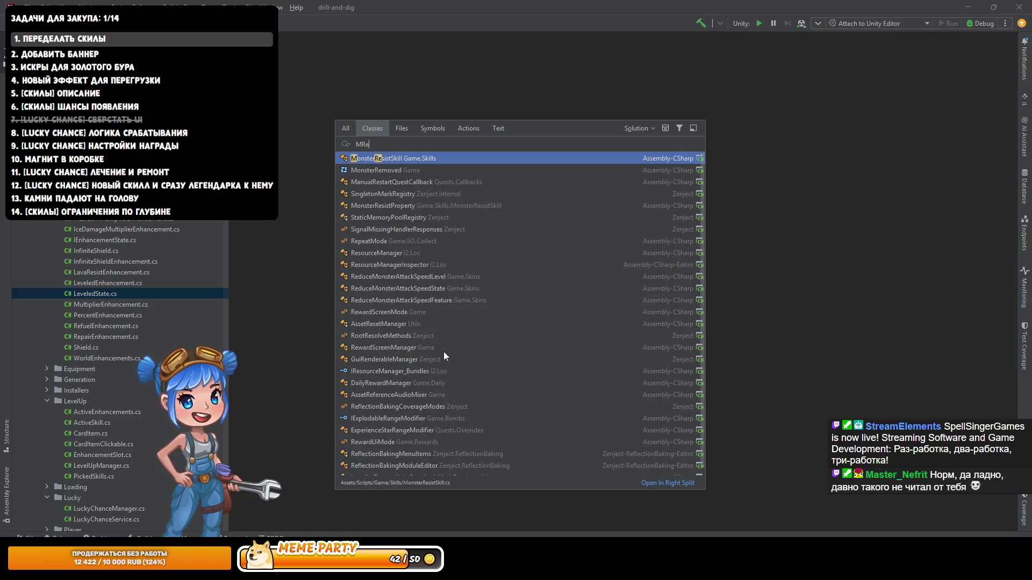
pyautogui.press('Escape')
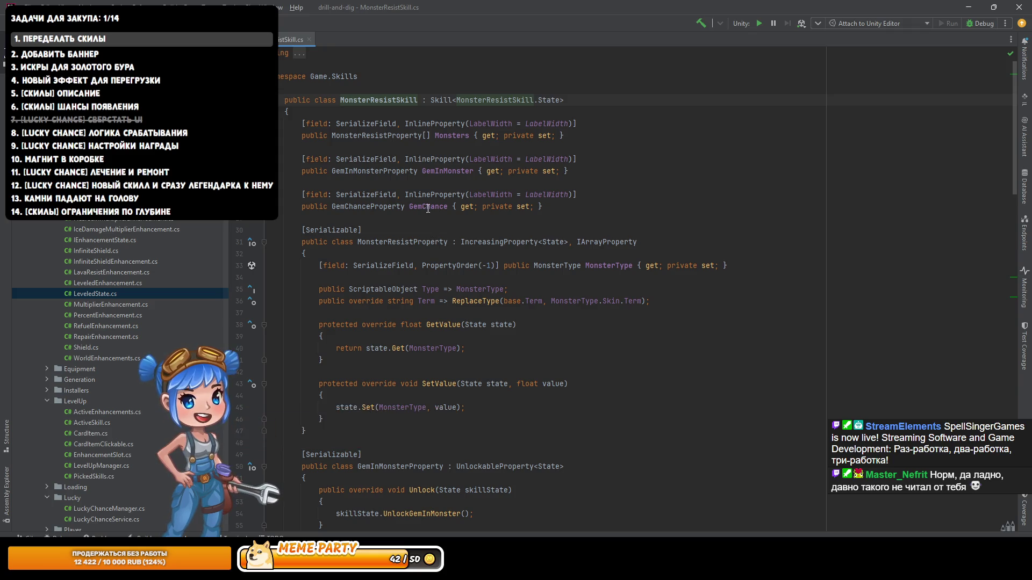
# Step: Find usages of the GetValue override and open the one in UpgradableProperty.cs
pyautogui.moveTo(428, 209)
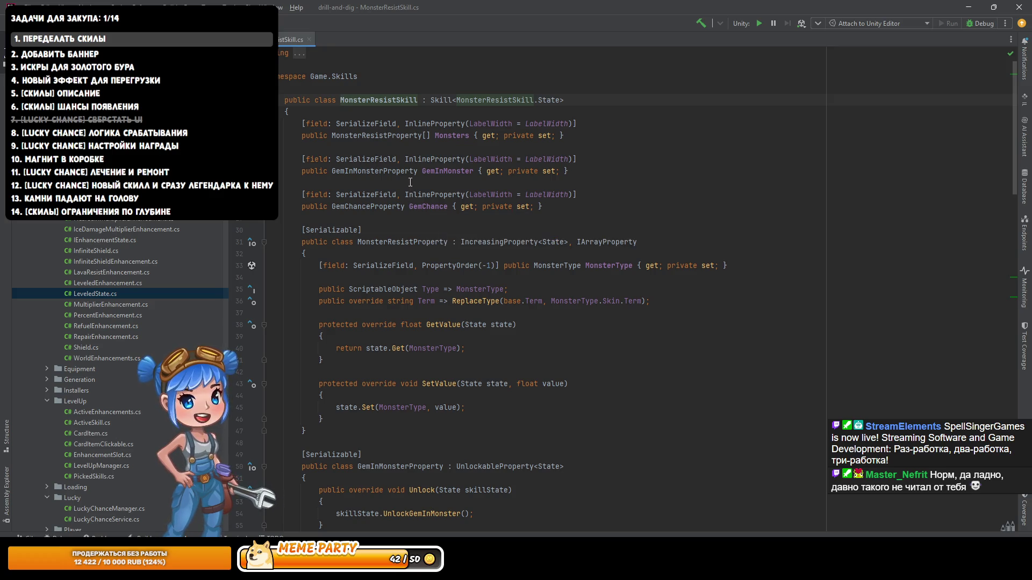
pyautogui.click(570, 202)
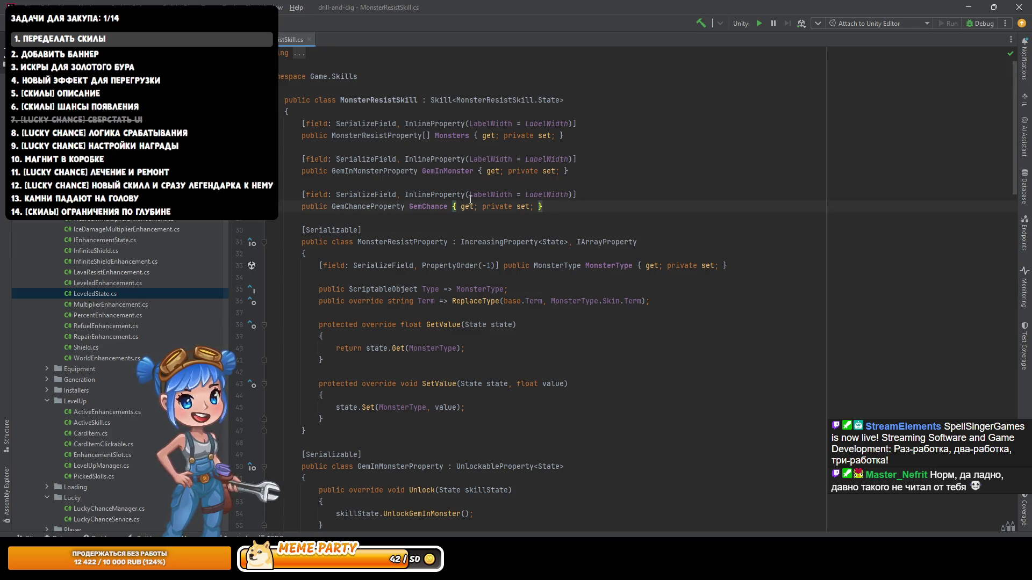
pyautogui.click(407, 242)
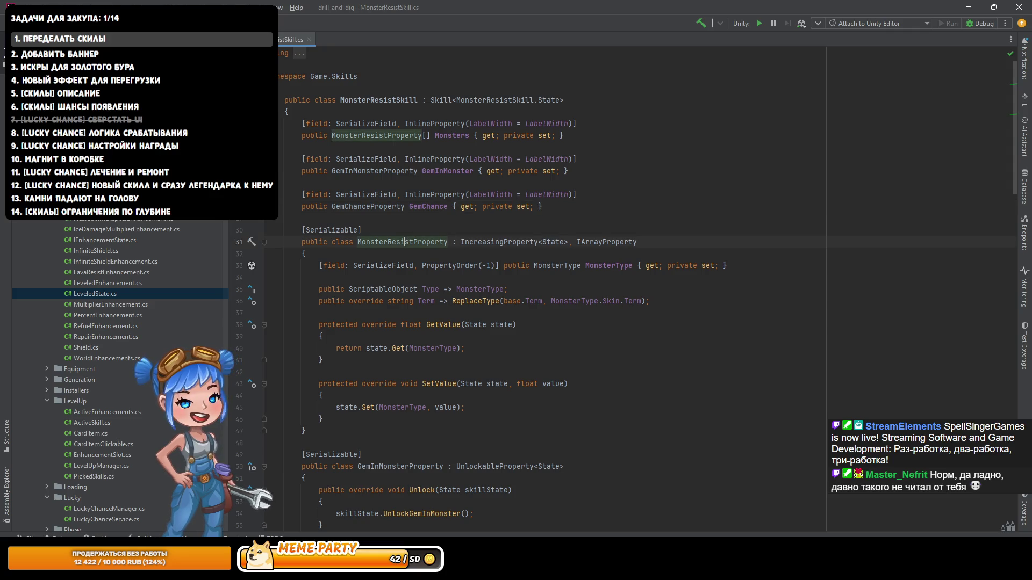
pyautogui.keyDown('ctrl'); pyautogui.click(442, 325); pyautogui.keyUp('ctrl')
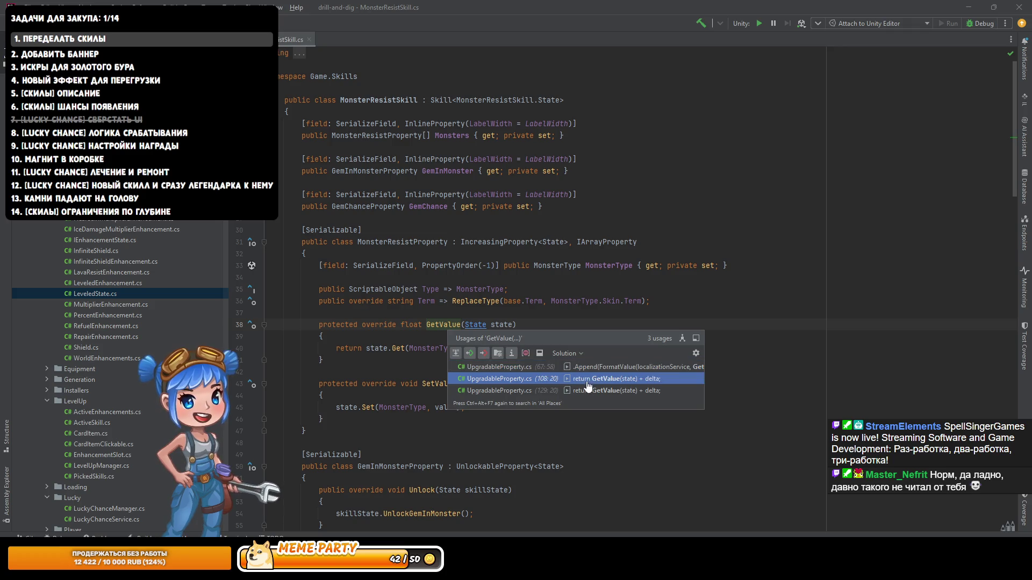
pyautogui.press('Escape')
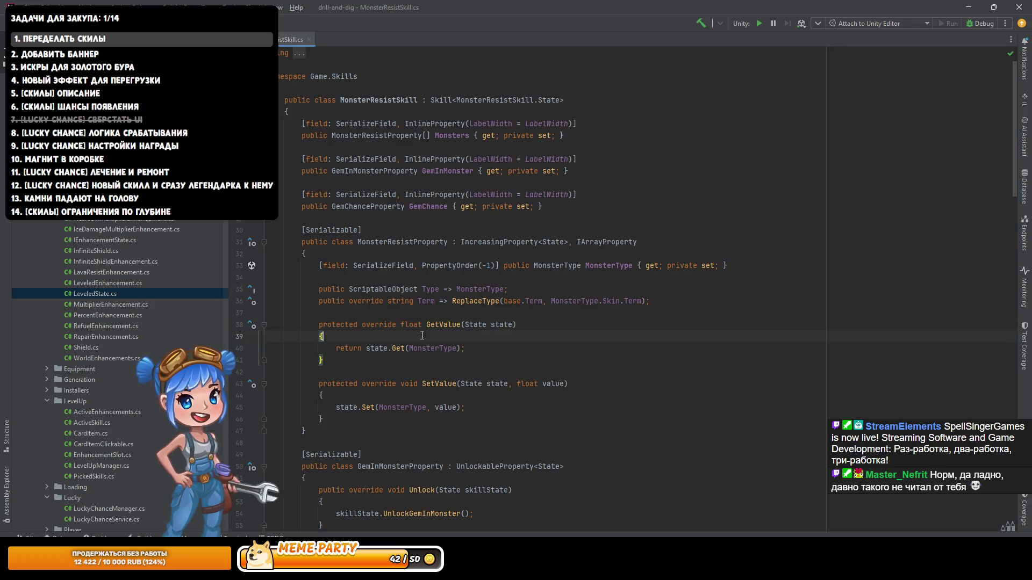
pyautogui.click(252, 324)
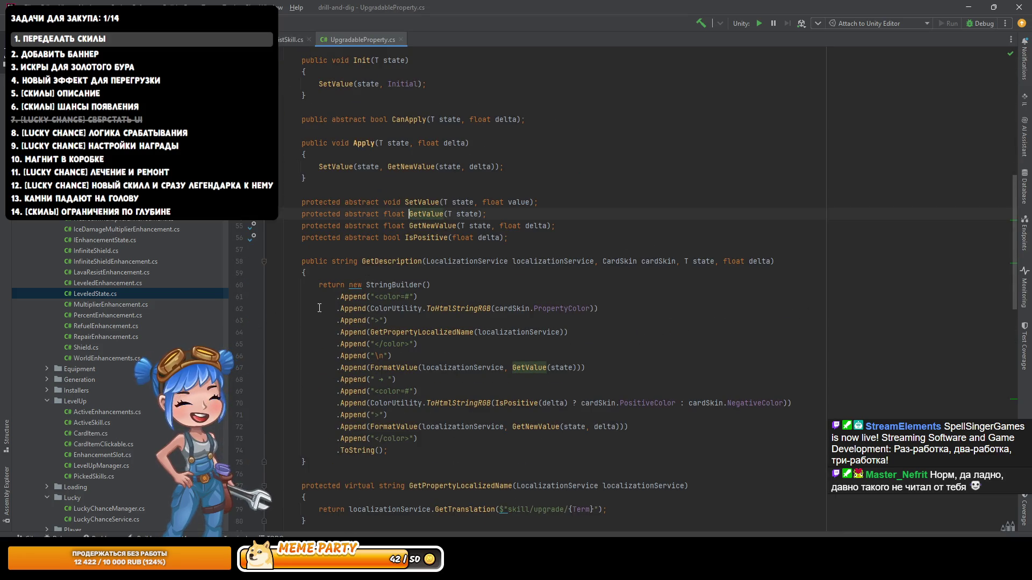
# Step: Trace CanApply from PropertyUpgradeCard.cs into IncreasingProperty's Max check, then to the UpgradableProperty declaration
pyautogui.scroll(3, 400, 255)
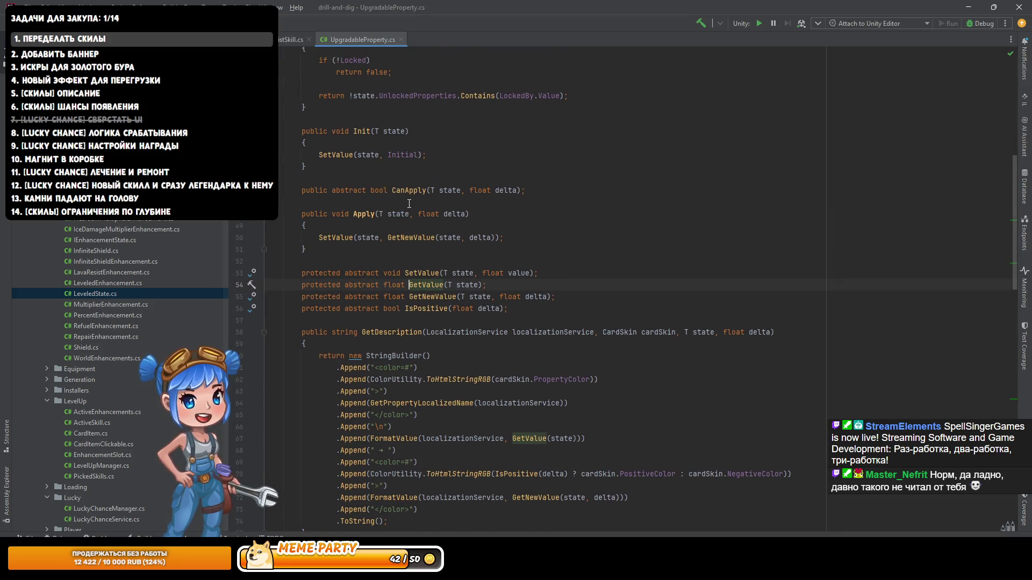
pyautogui.keyDown('ctrl'); pyautogui.click(408, 197); pyautogui.keyUp('ctrl')
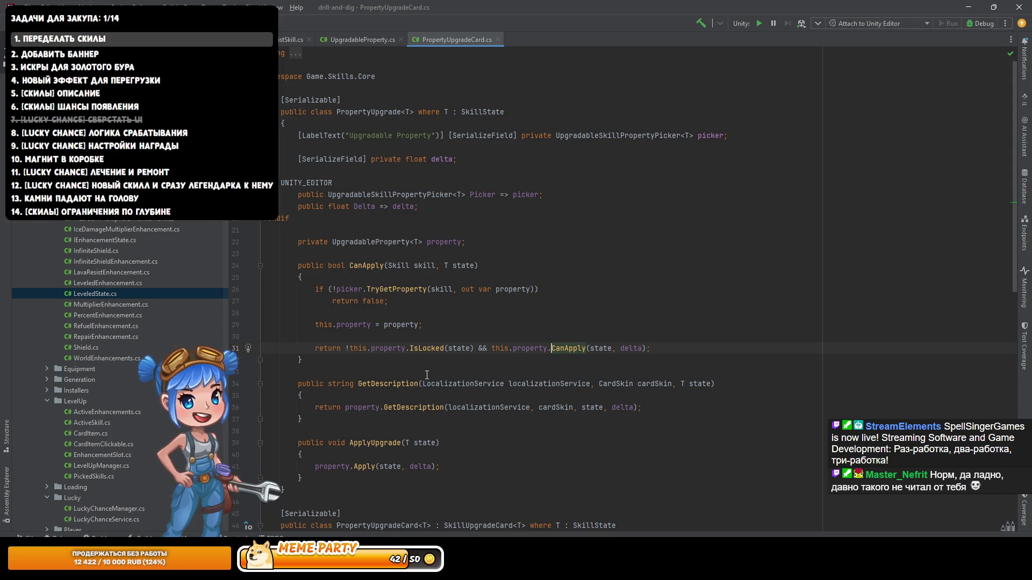
pyautogui.hotkey('ctrl', 'alt', 'b')
pyautogui.press('Down')
pyautogui.press('Return')
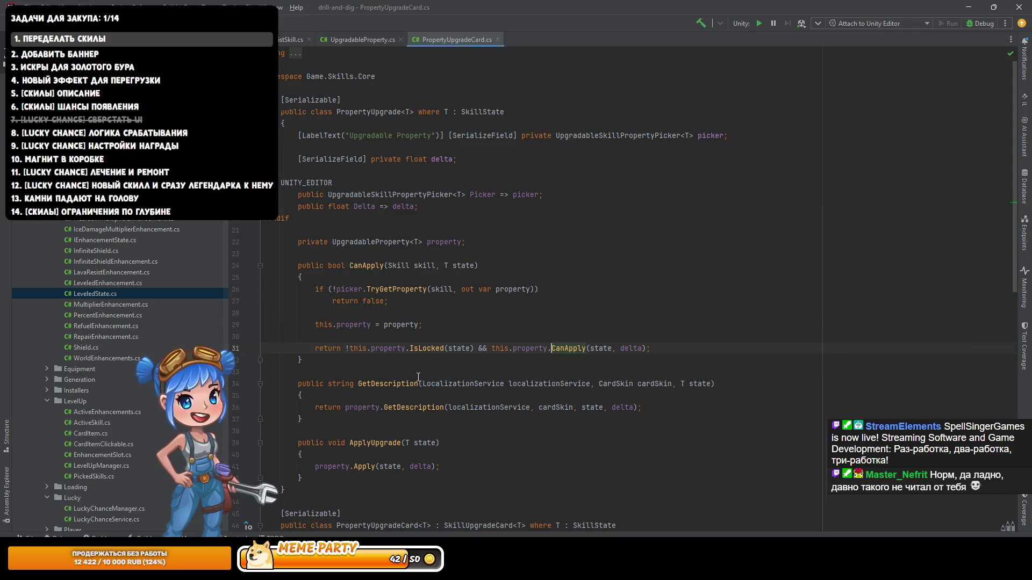
pyautogui.press('Down')
pyautogui.press('Down')
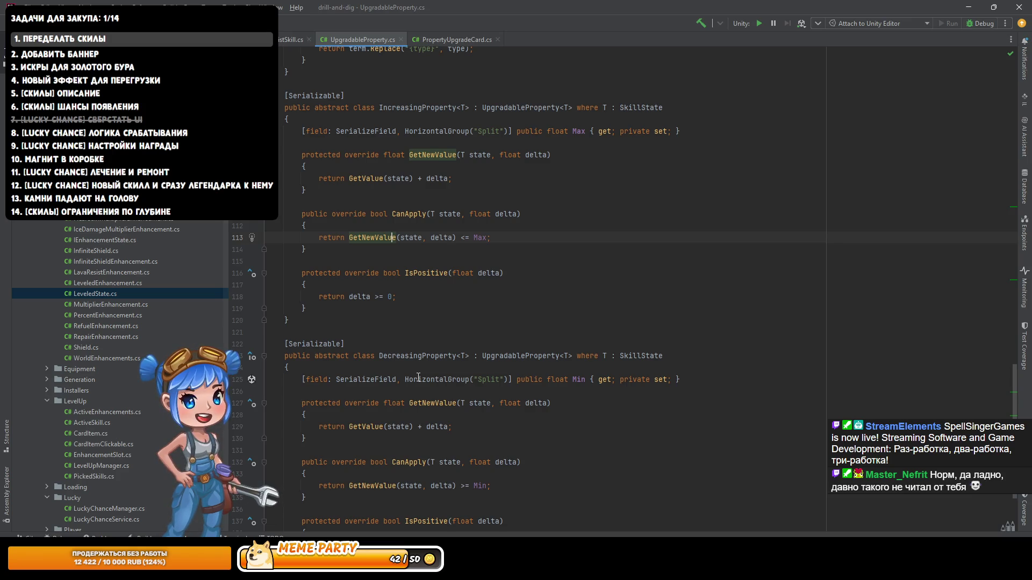
pyautogui.press('End')
pyautogui.press('Left')
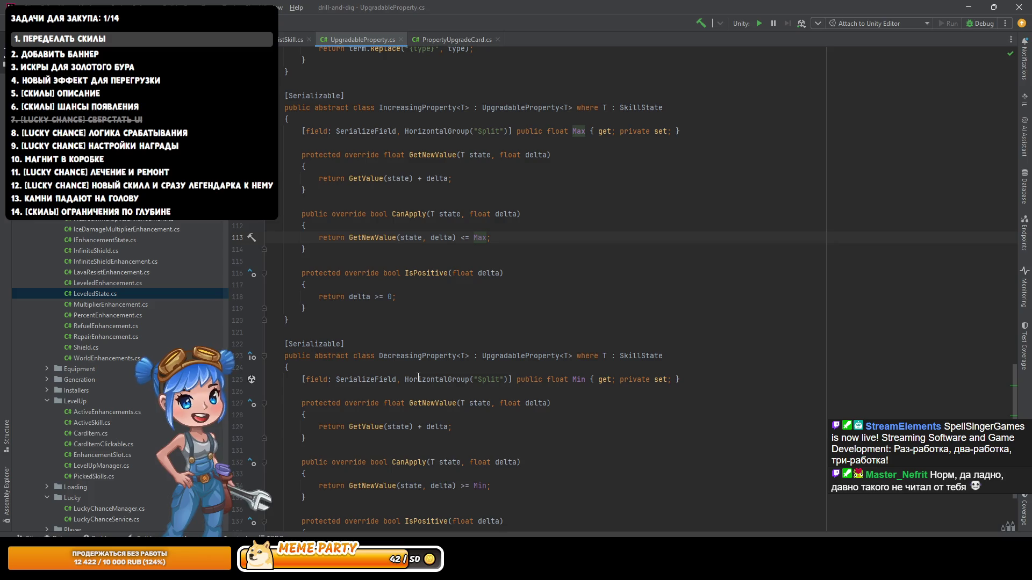
pyautogui.press('Up')
pyautogui.press('Up')
pyautogui.press('Up')
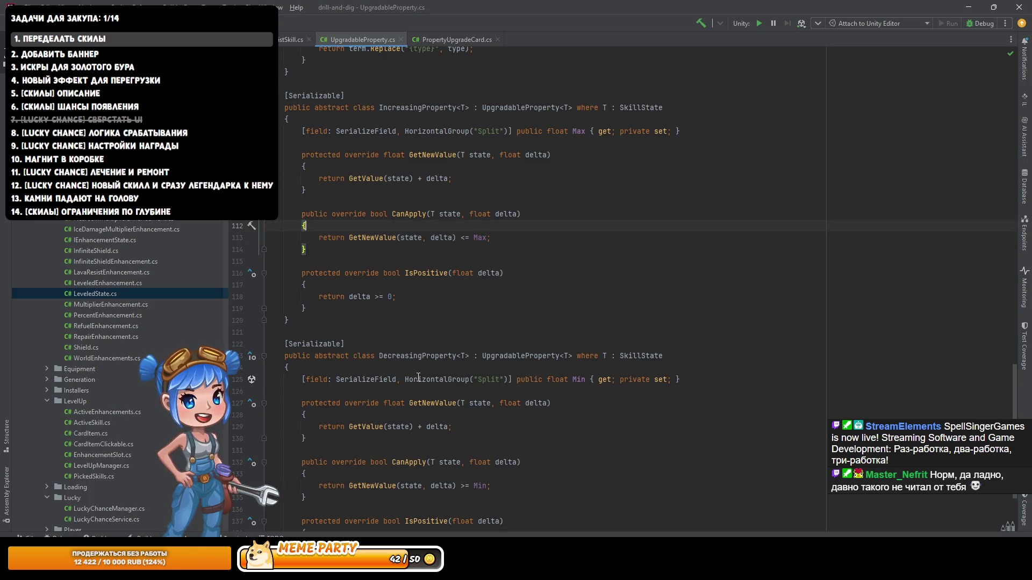
pyautogui.hotkey('ctrl', 'b')
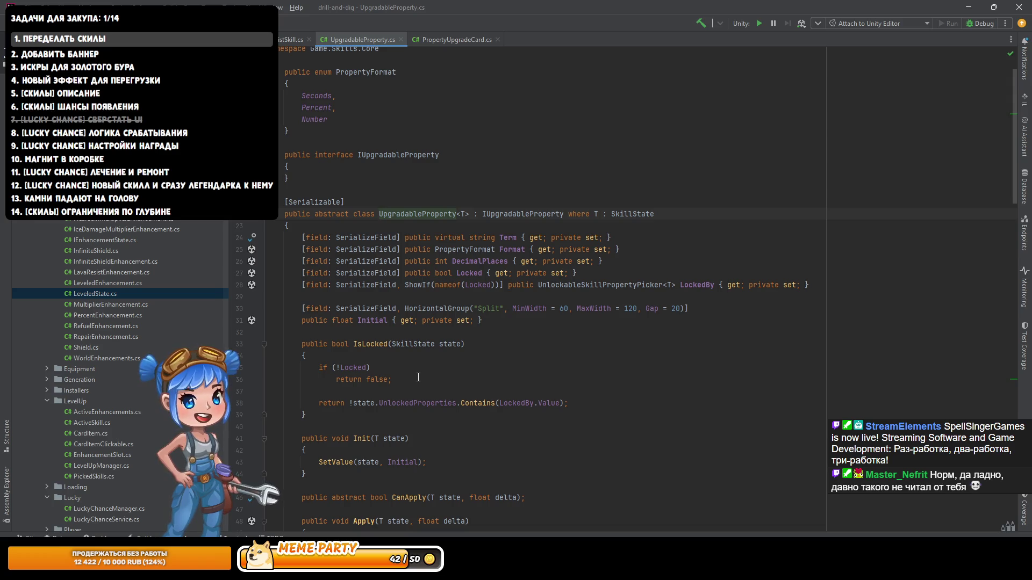
# Step: Return to PropertyUpgradeCard.cs and open DecreasingProperty's CanApply, which checks the new value against Min
pyautogui.press('Down')
pyautogui.press('Down')
pyautogui.press('Down')
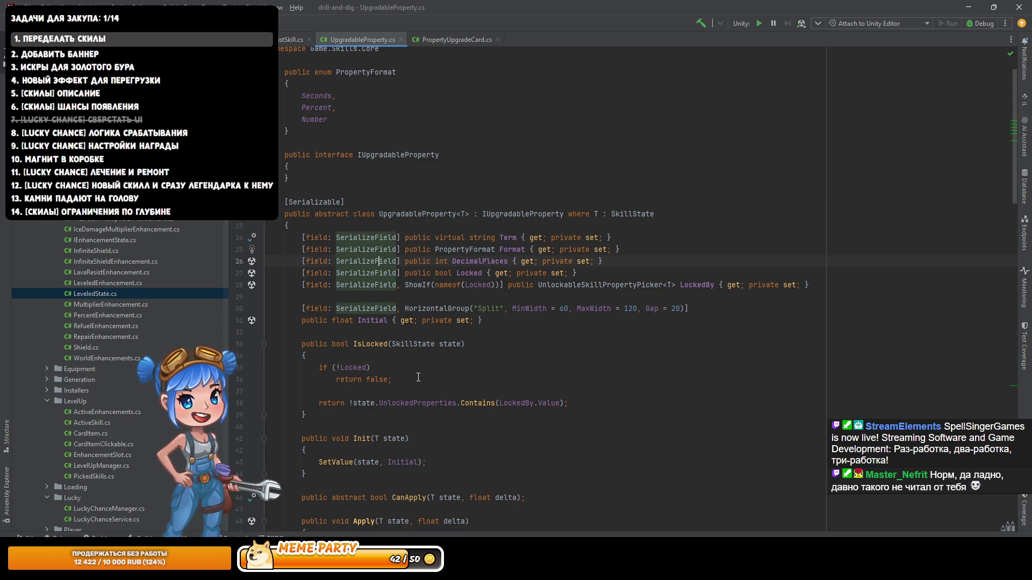
pyautogui.hotkey('ctrl', 'Right')
pyautogui.hotkey('ctrl', 'Right')
pyautogui.hotkey('ctrl', 'Right')
pyautogui.hotkey('ctrl', 'Right')
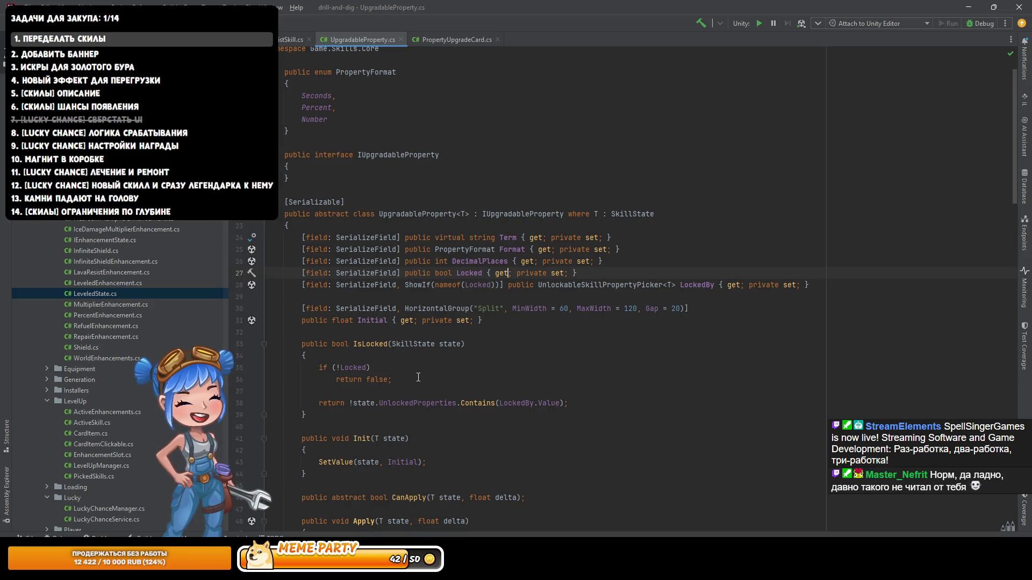
pyautogui.hotkey('ctrl', 'Tab')
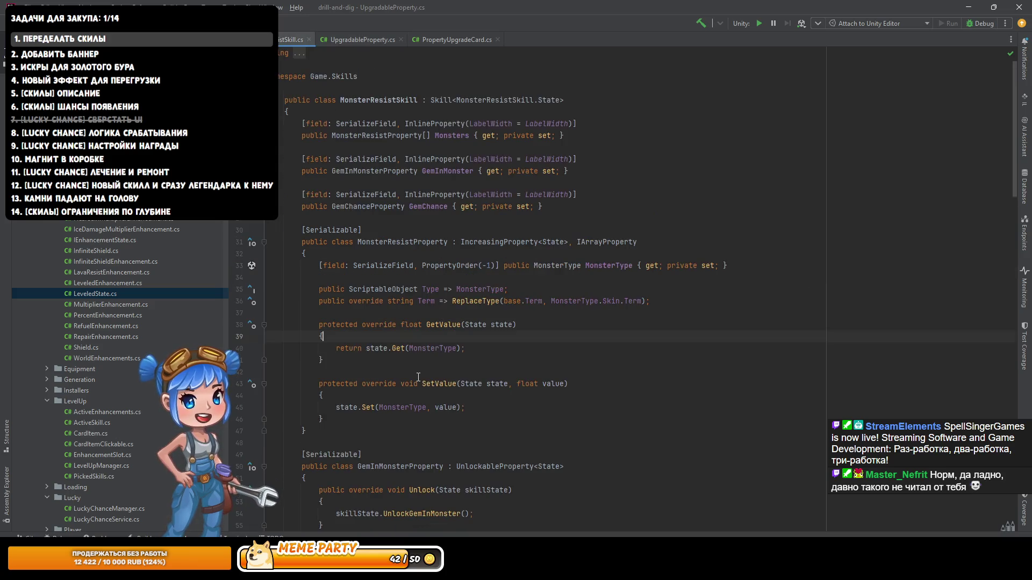
pyautogui.hotkey('ctrl', 'Tab')
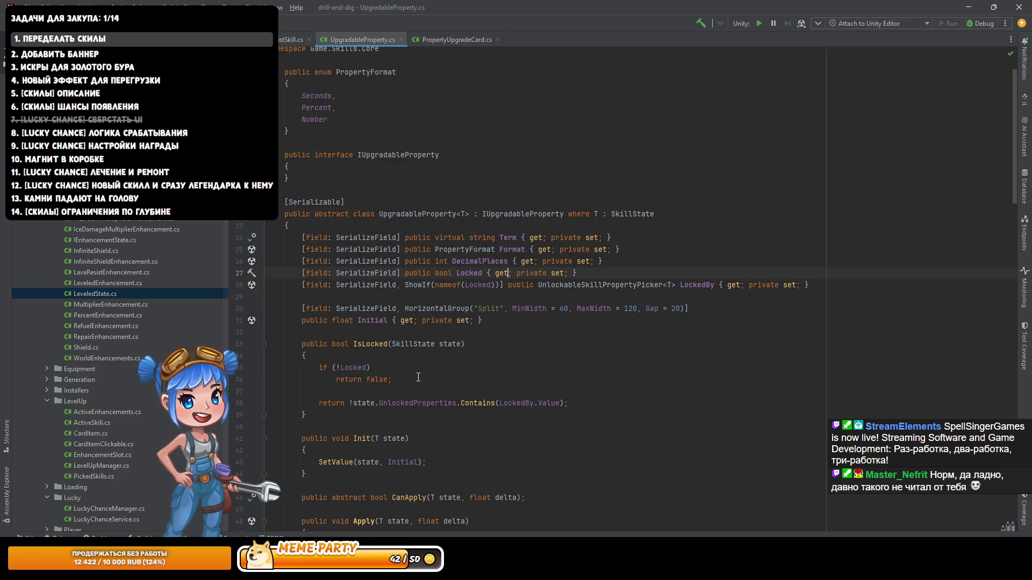
pyautogui.hotkey('ctrl', 'Tab')
pyautogui.hotkey('ctrl', 'alt', 'b')
pyautogui.press('Return')
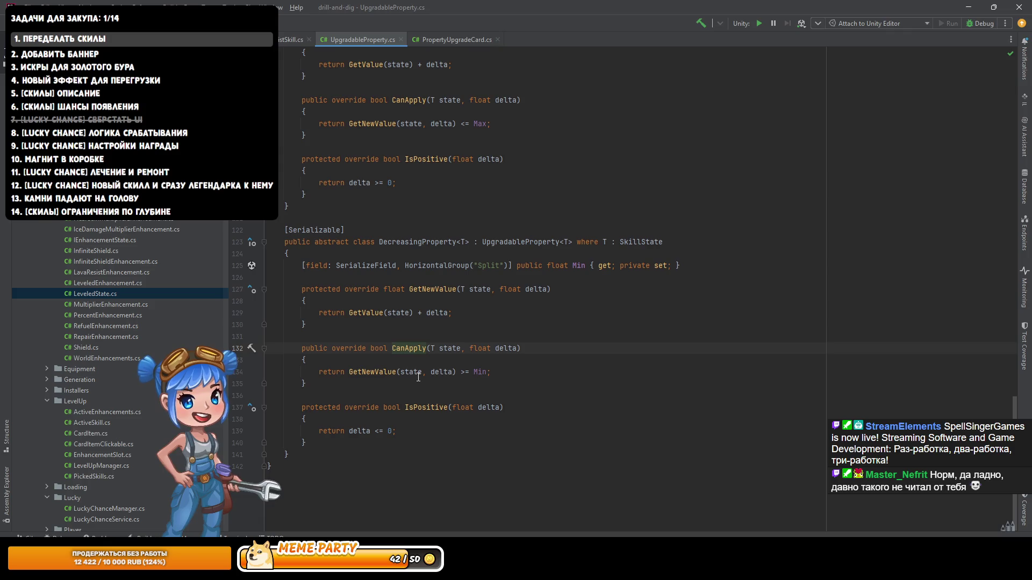
# Step: Leave DecreasingProperty.CanApply and return to PropertyUpgradeCard.cs at its CanApply check on line 31
pyautogui.press('Up')
pyautogui.press('Up')
pyautogui.press('Up')
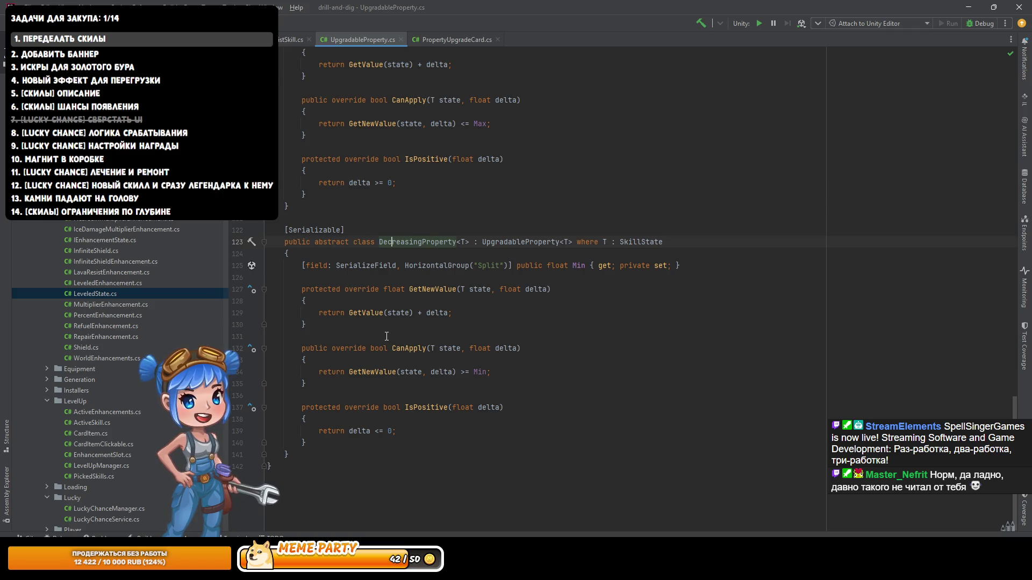
pyautogui.click(399, 350)
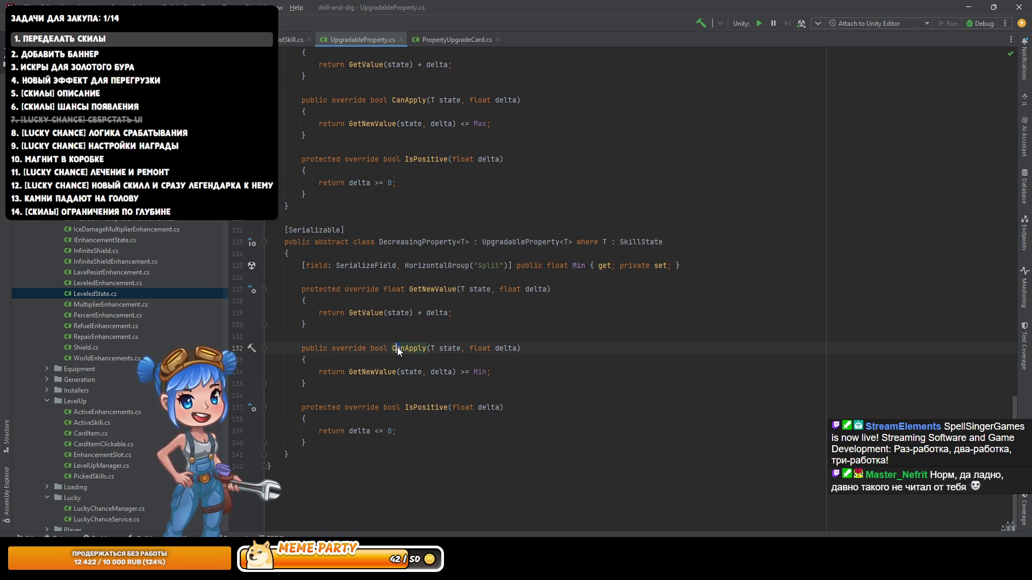
pyautogui.click(388, 348)
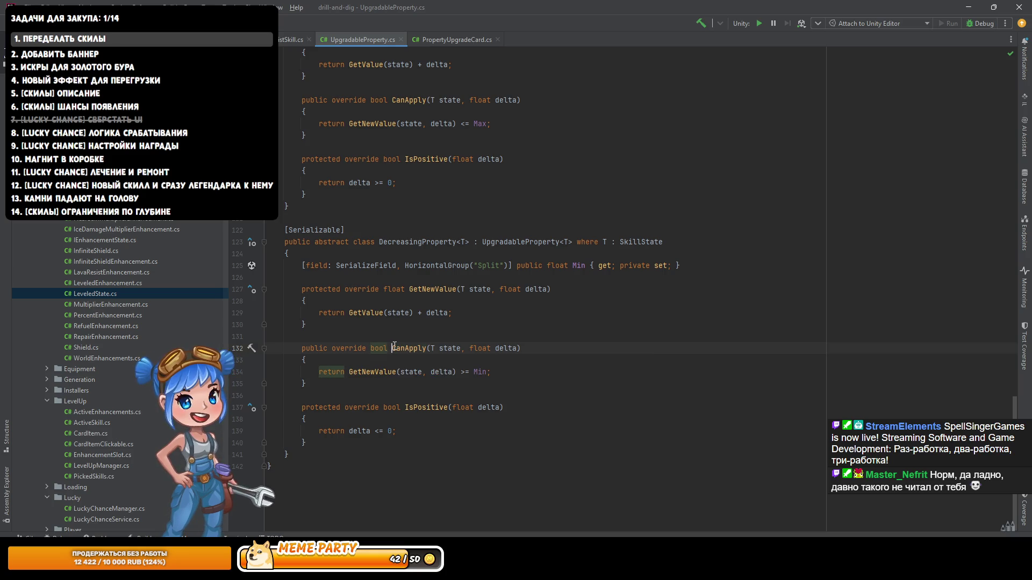
pyautogui.keyDown('ctrl'); pyautogui.click(402, 348); pyautogui.keyUp('ctrl')
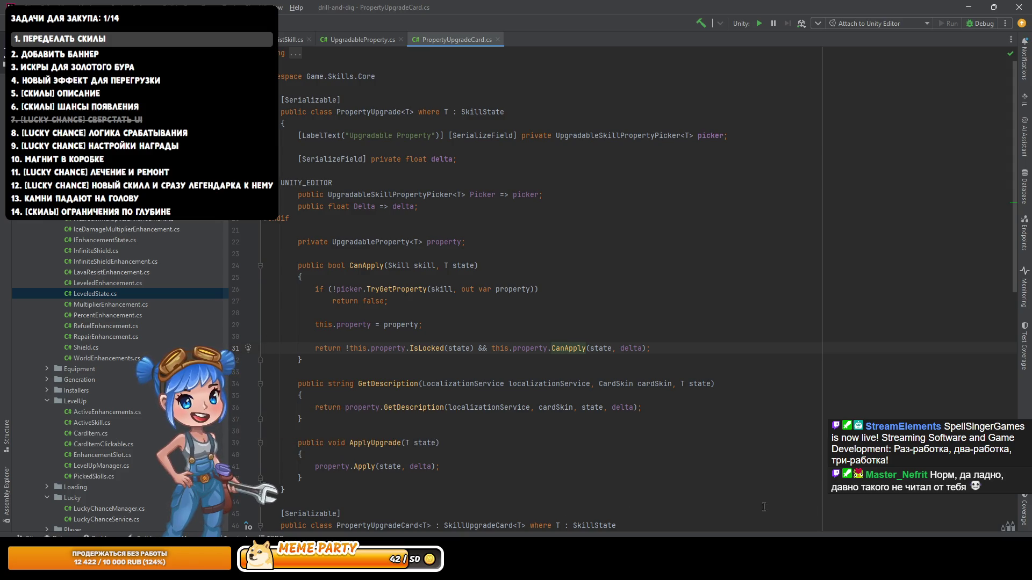
# Step: Switch to the Yandex Music window playing the 'Зал, работа' playlist
pyautogui.hotkey('alt', 'Tab')
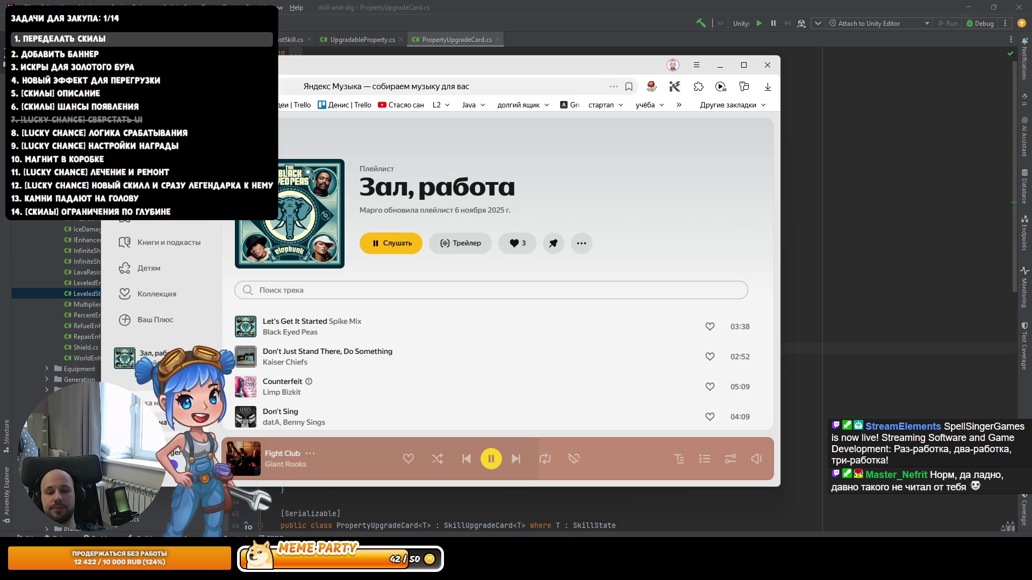
# Step: Set the system volume to 50 while SAD (Clap Your Hands) plays, then return to Rider
pyautogui.press('XF86AudioRaiseVolume')
pyautogui.press('XF86AudioLowerVolume')
pyautogui.press('XF86AudioLowerVolume')
pyautogui.press('XF86AudioLowerVolume')
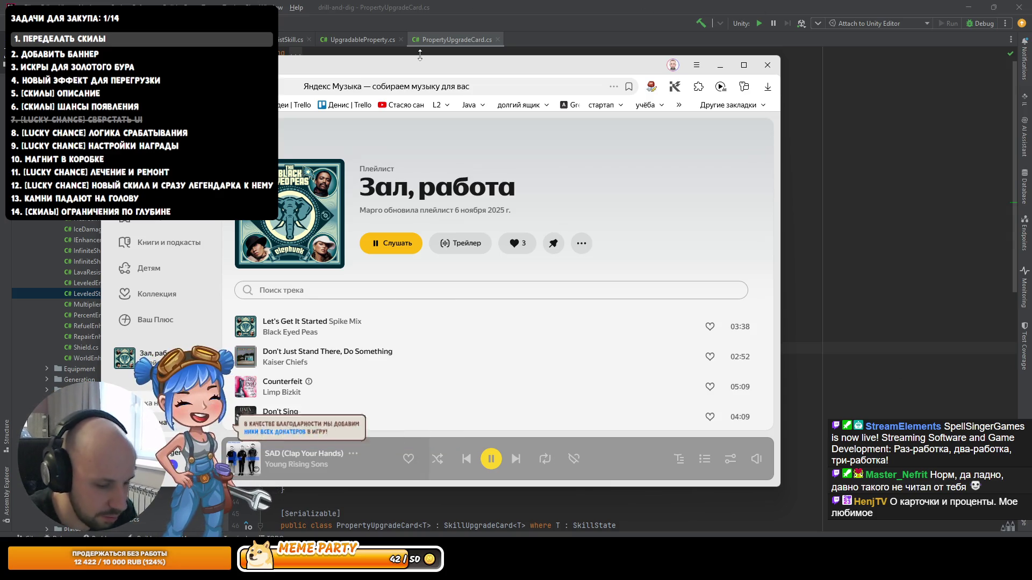
pyautogui.click(443, 6)
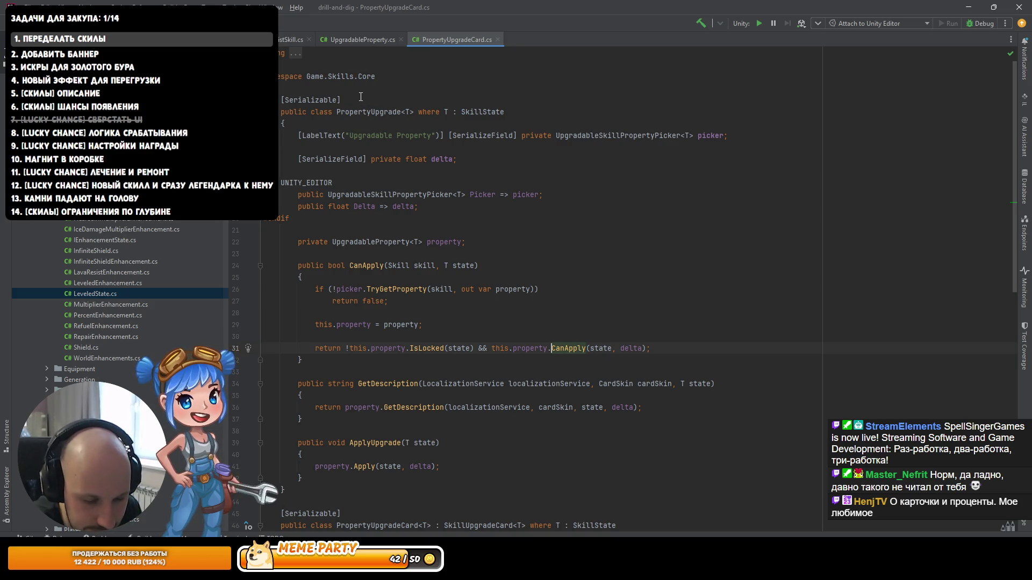
# Step: Place the cursor at the end of PropertyUpgradeCard's GetDescription method
pyautogui.hscroll(-1, 350, 99)
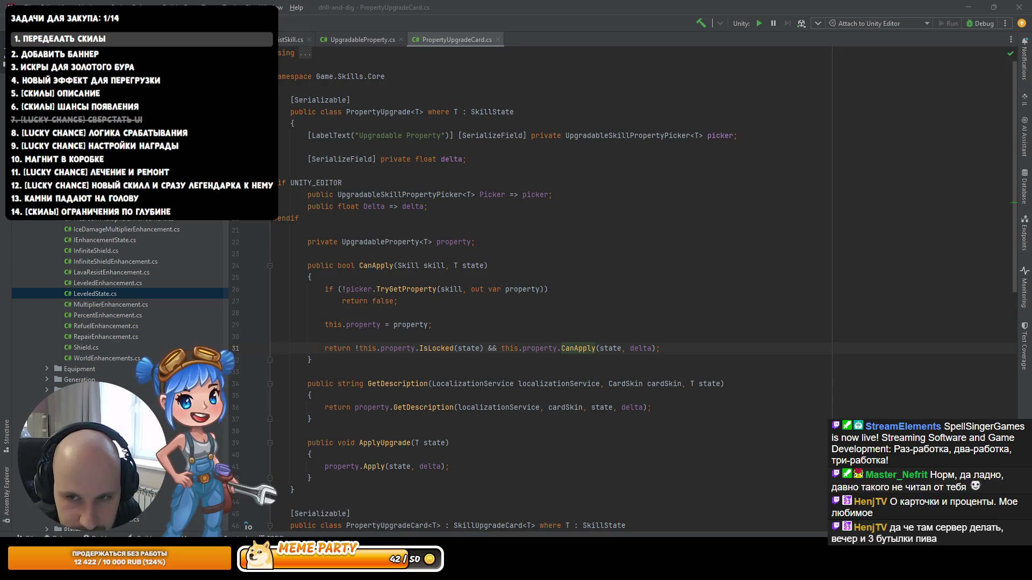
pyautogui.click(585, 419)
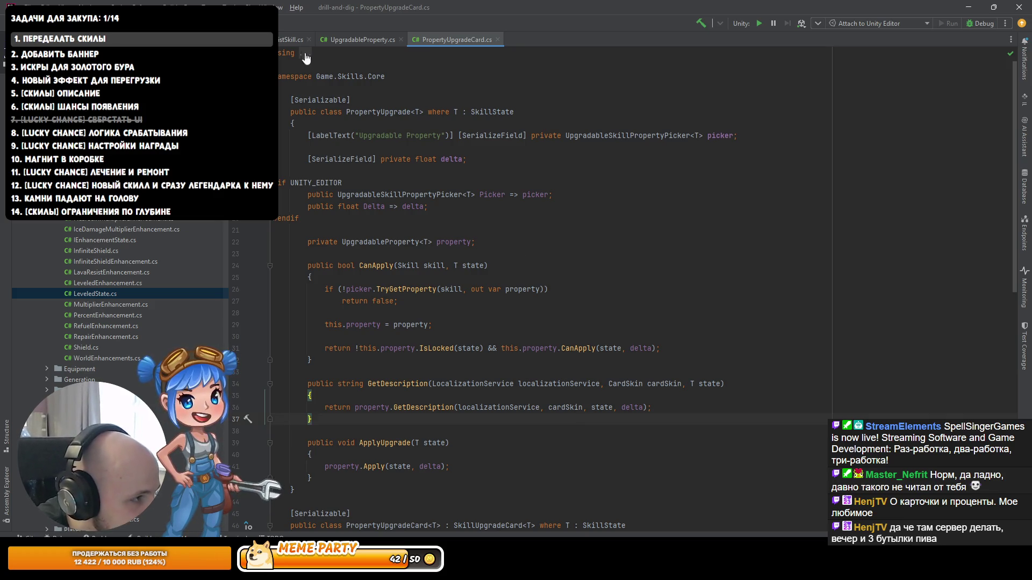
pyautogui.click(492, 111)
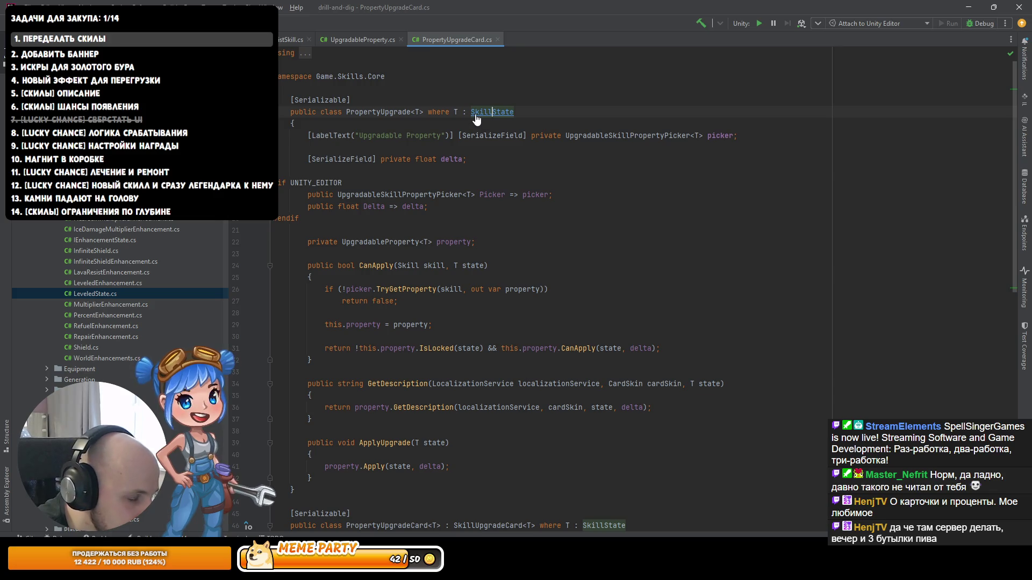
pyautogui.click(377, 112)
pyautogui.click(354, 40)
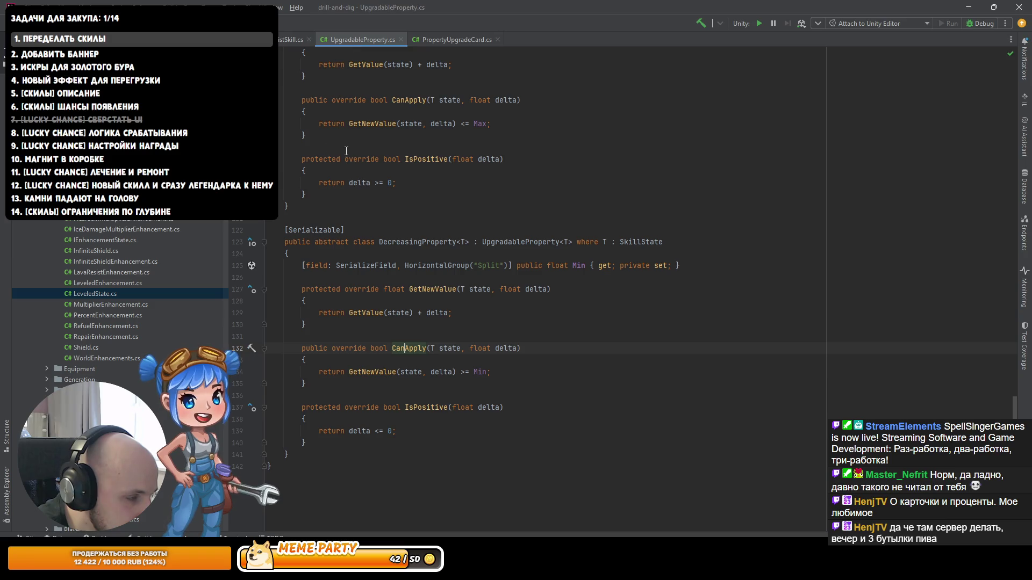
pyautogui.keyDown('ctrl'); pyautogui.click(403, 348); pyautogui.keyUp('ctrl')
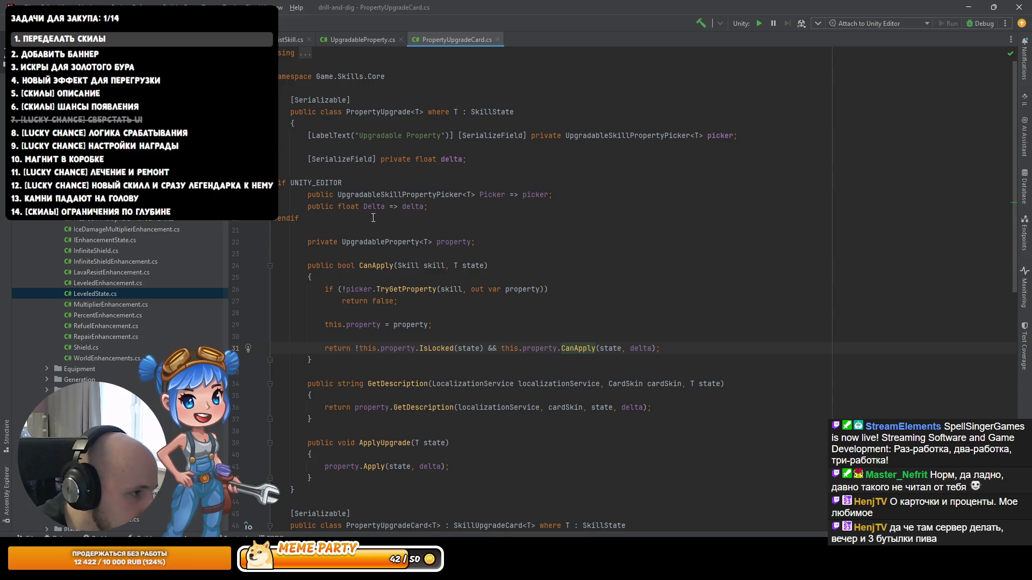
pyautogui.keyDown('ctrl'); pyautogui.click(382, 120); pyautogui.keyUp('ctrl')
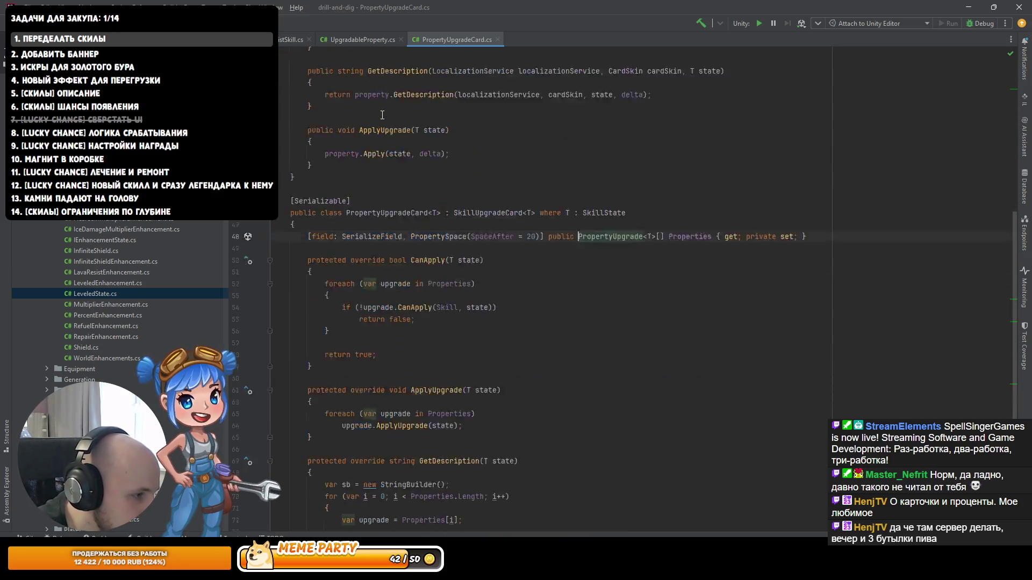
pyautogui.keyDown('ctrl'); pyautogui.click(383, 120); pyautogui.keyUp('ctrl')
pyautogui.keyDown('ctrl'); pyautogui.click(377, 268); pyautogui.keyUp('ctrl')
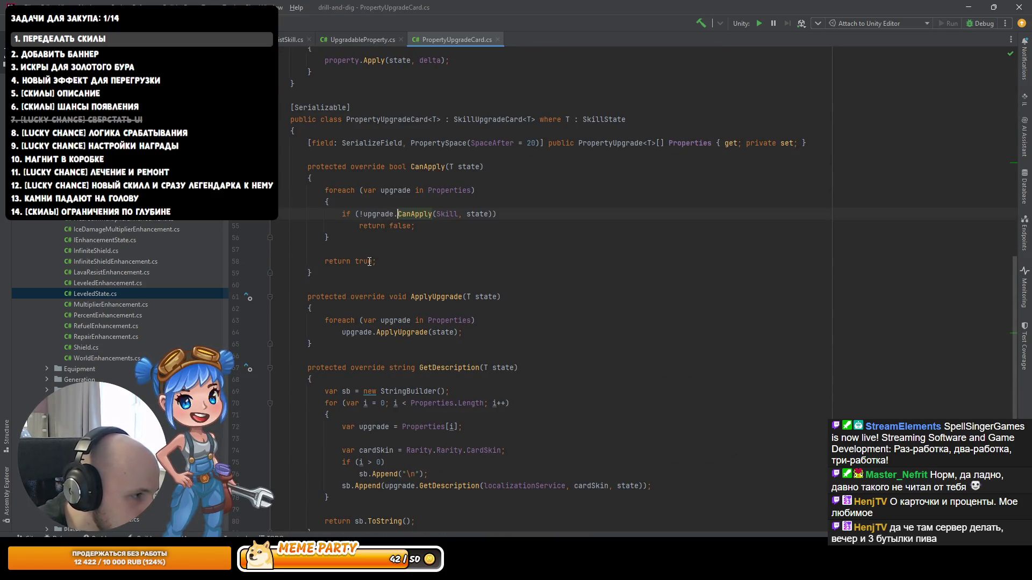
pyautogui.scroll(1, 487, 254)
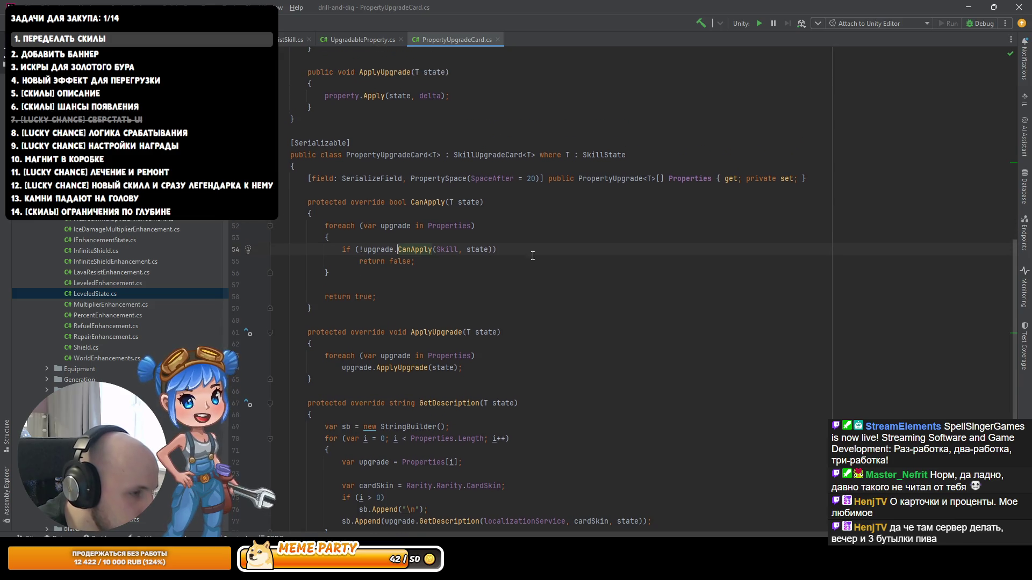
pyautogui.press('Up')
pyautogui.press('Up')
pyautogui.press('Up')
# Step: Insert a serialized bool field below Properties using the sf template
pyautogui.press('End')
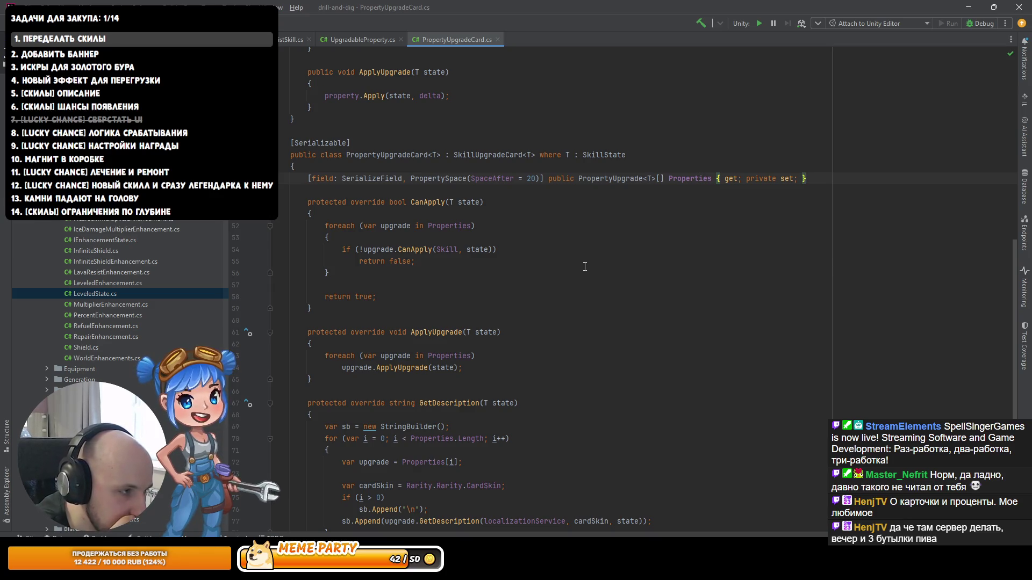
pyautogui.press('Return')
pyautogui.write('sf')
pyautogui.press('Return')
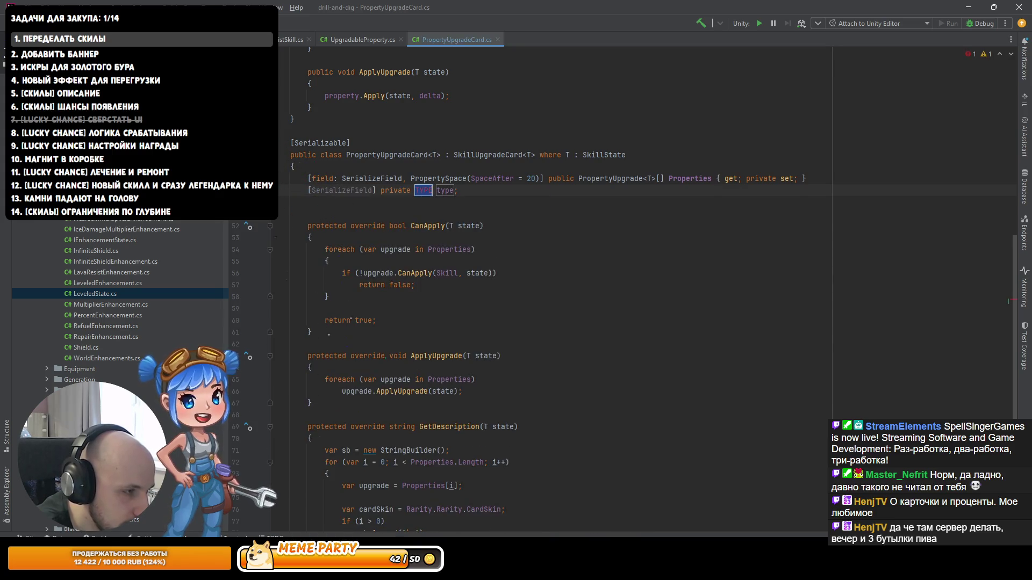
pyautogui.write('b')
pyautogui.press('Return')
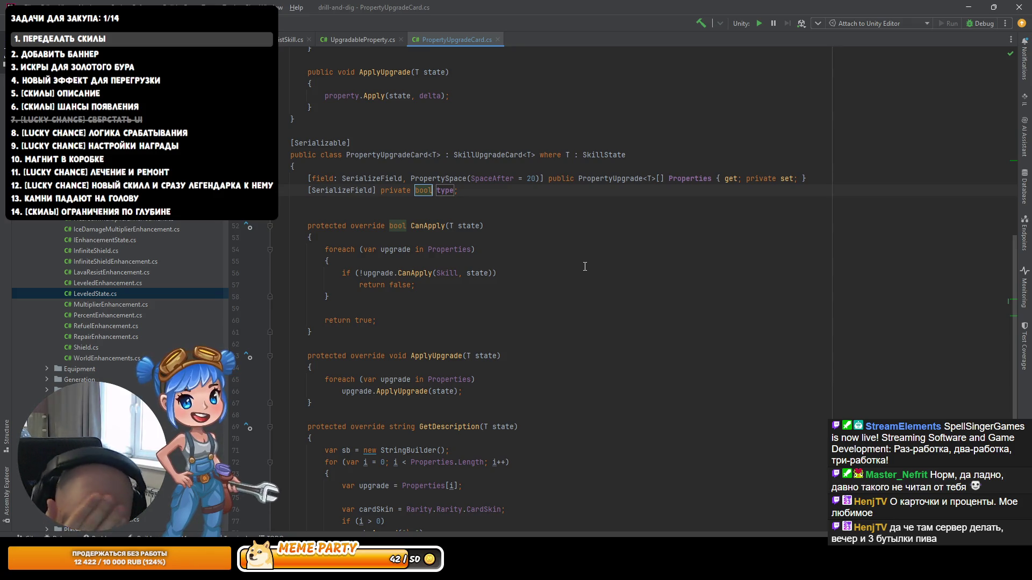
pyautogui.press('Return')
pyautogui.press('Return')
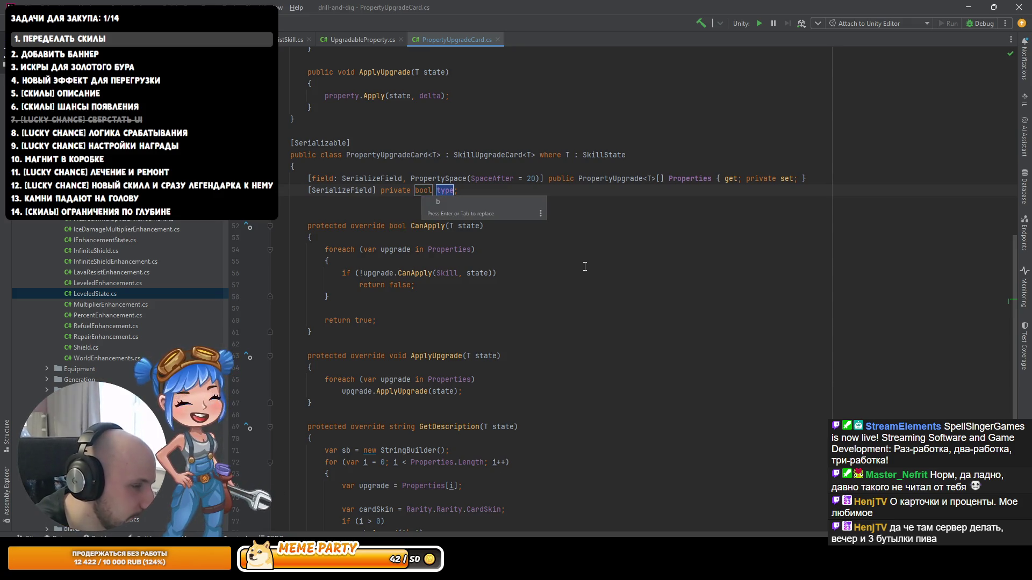
# Step: Discard the unwanted serialized field declaration
pyautogui.press('Up')
pyautogui.hotkey('ctrl', 'w')
pyautogui.hotkey('ctrl', 'w')
pyautogui.hotkey('ctrl', 'w')
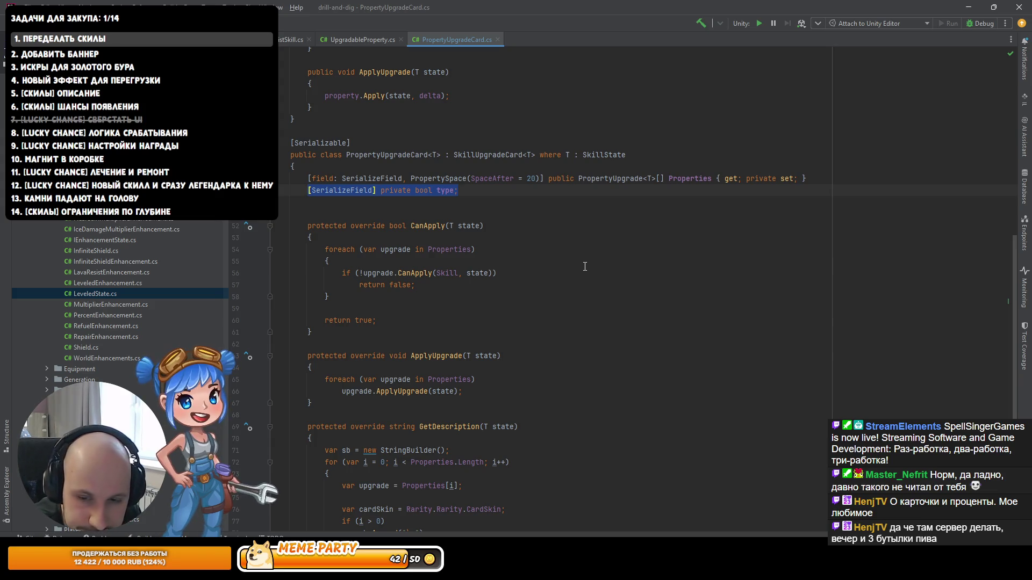
pyautogui.write('serf')
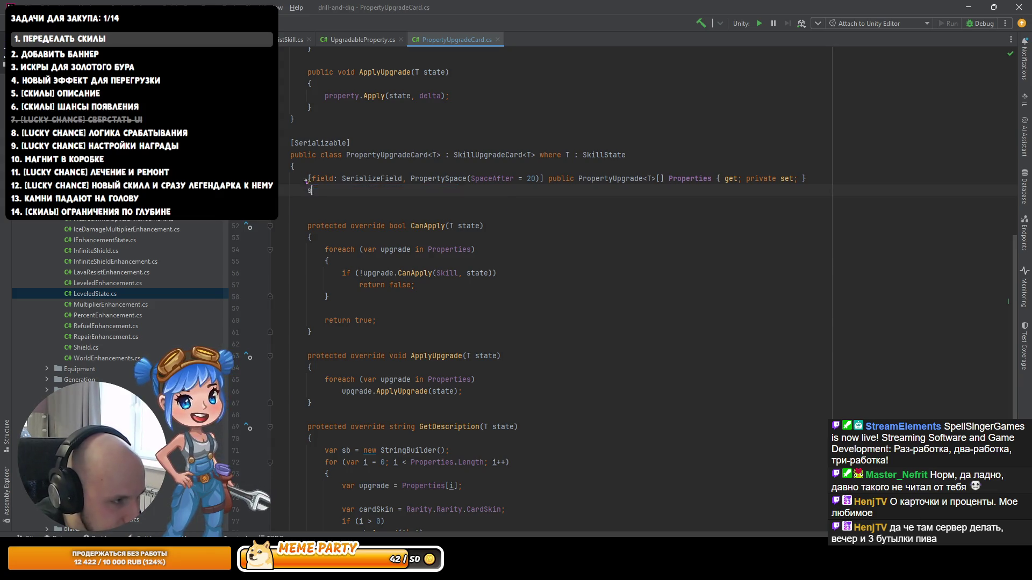
pyautogui.press('Tab')
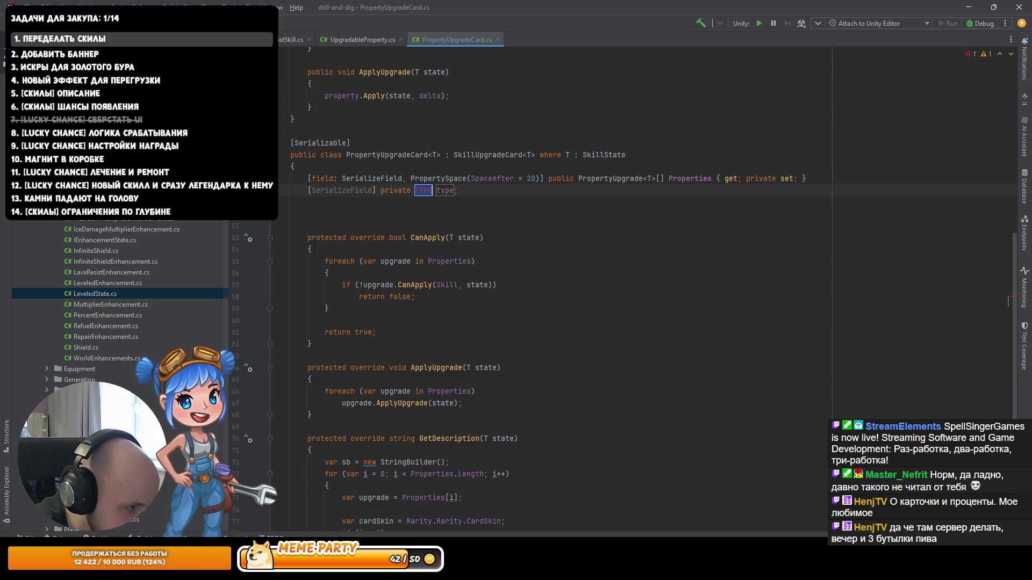
pyautogui.press('Escape')
pyautogui.hotkey('shift', 'Home')
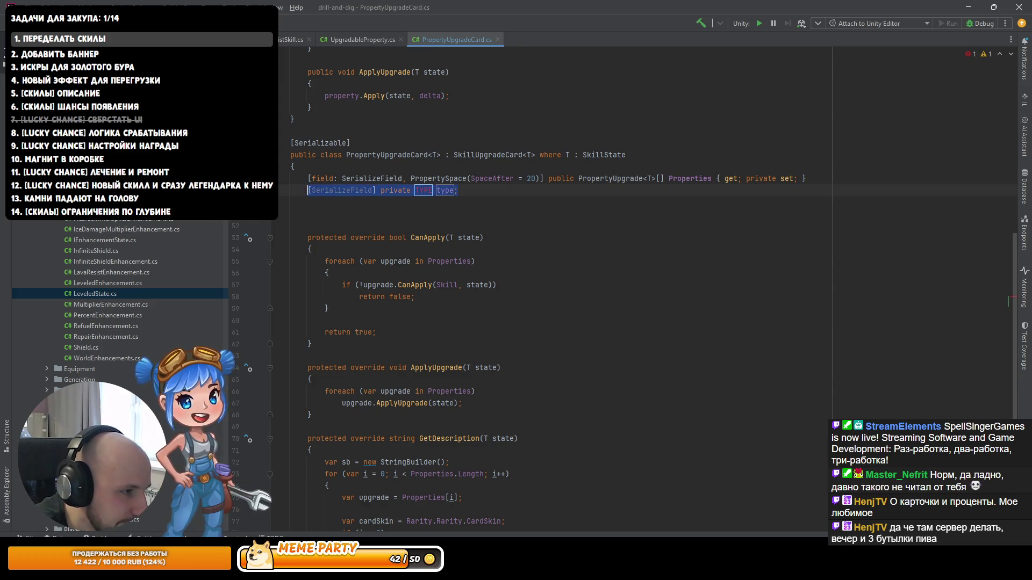
pyautogui.press('BackSpace')
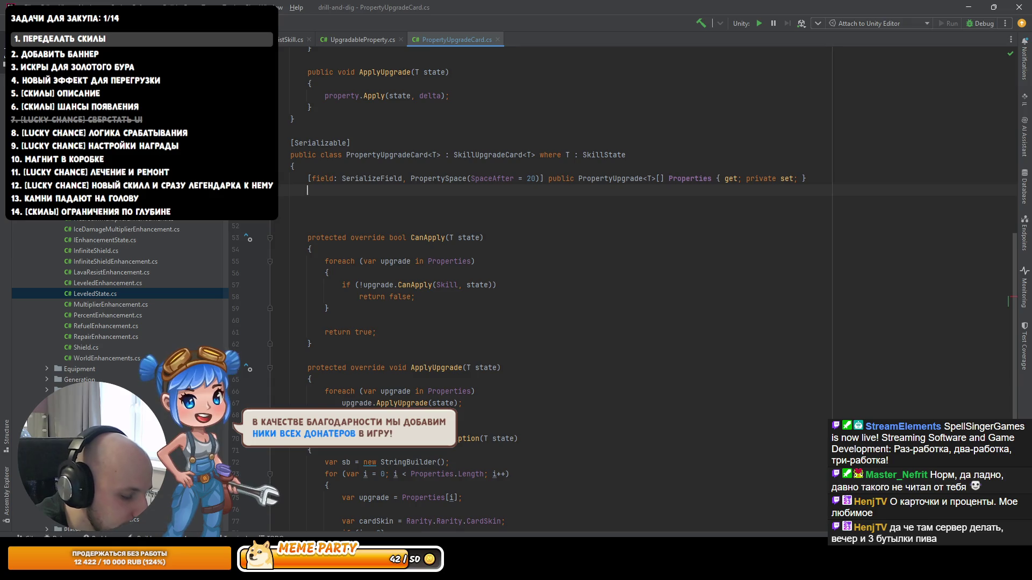
# Step: Insert a serialized auto-property stub with the sprop template, leaving its placeholders
pyautogui.write('s')
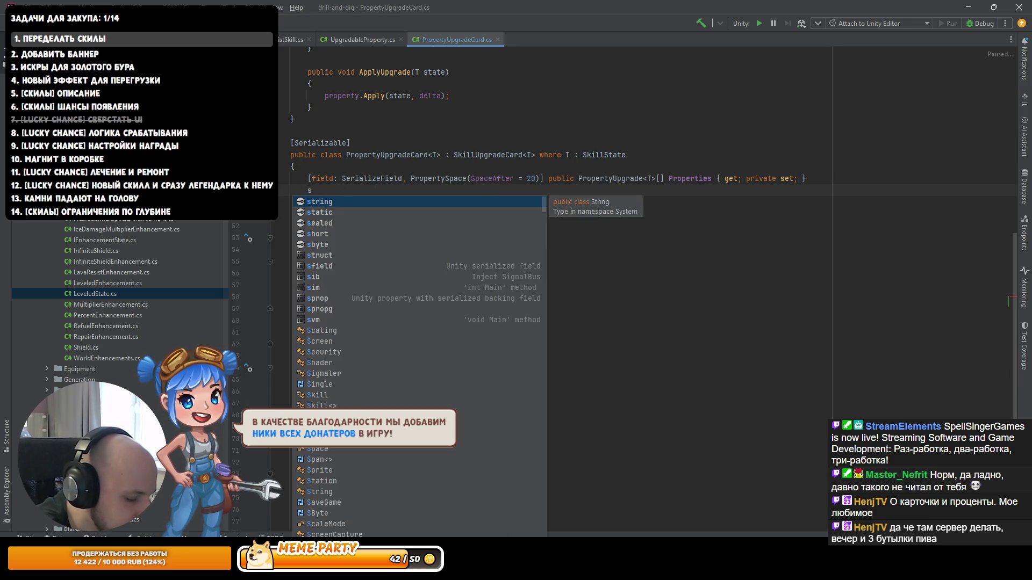
pyautogui.write('e')
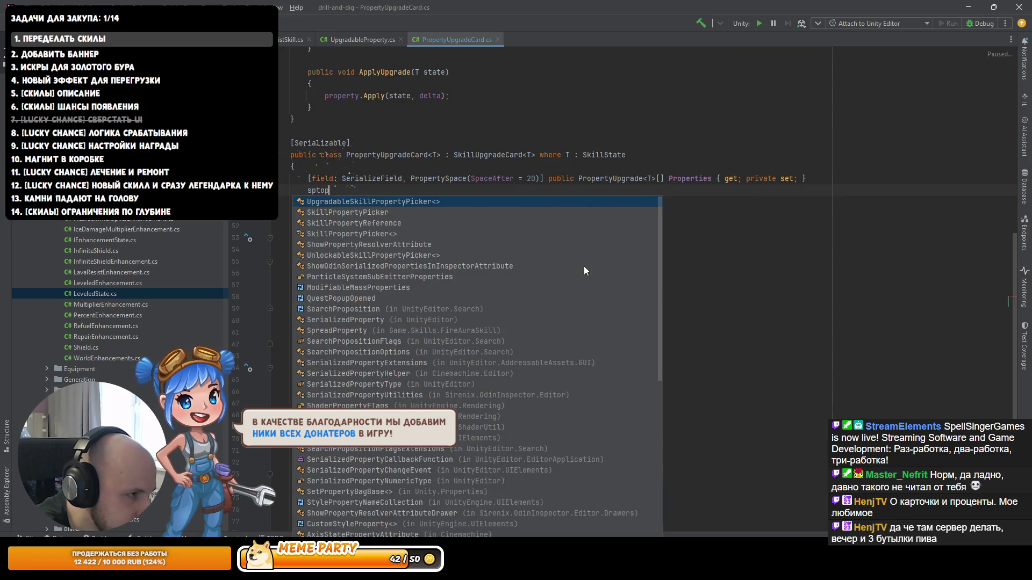
pyautogui.press('BackSpace')
pyautogui.press('BackSpace')
pyautogui.write('s')
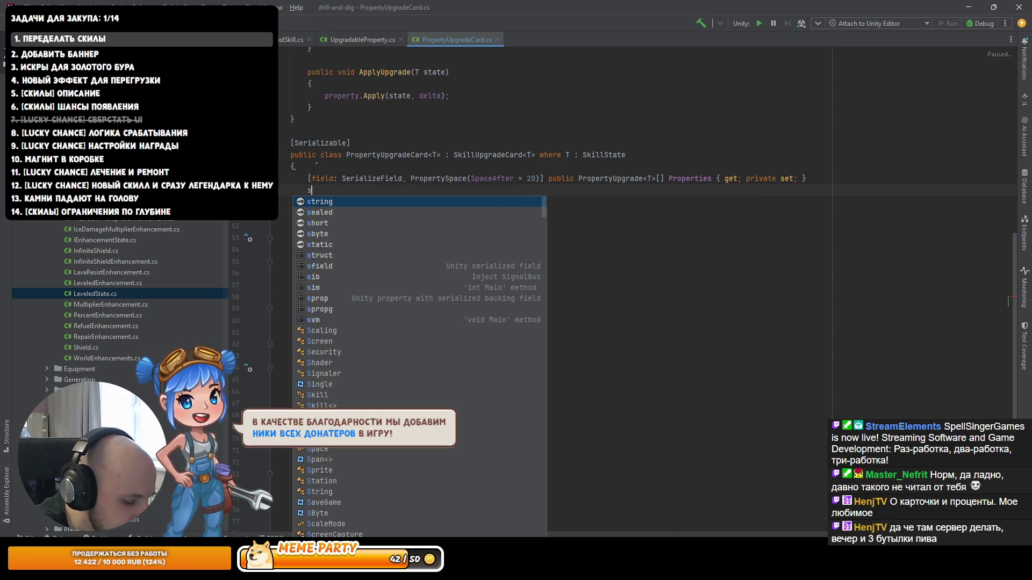
pyautogui.write('prop')
pyautogui.press('Return')
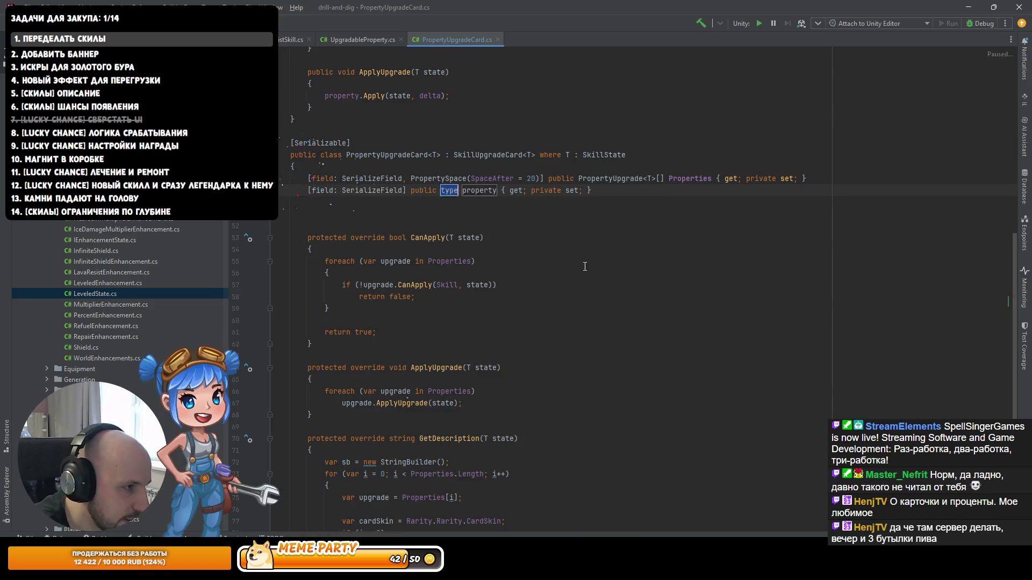
pyautogui.press('Return')
pyautogui.press('super')
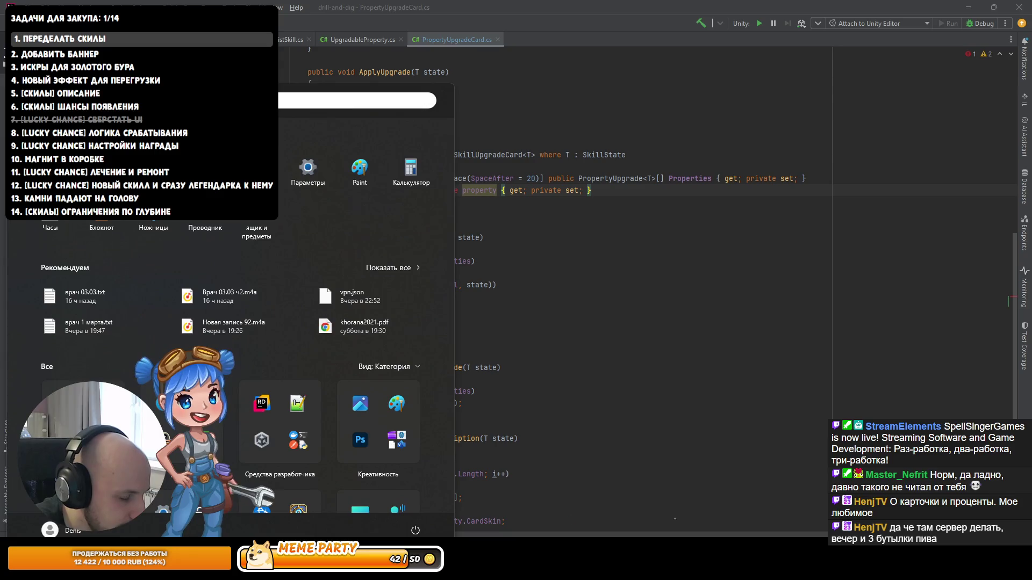
# Step: Launch IntelliJ IDEA to view the honeycombs player [prod] table, then return to Rider
pyautogui.write('idea')
pyautogui.press('Return')
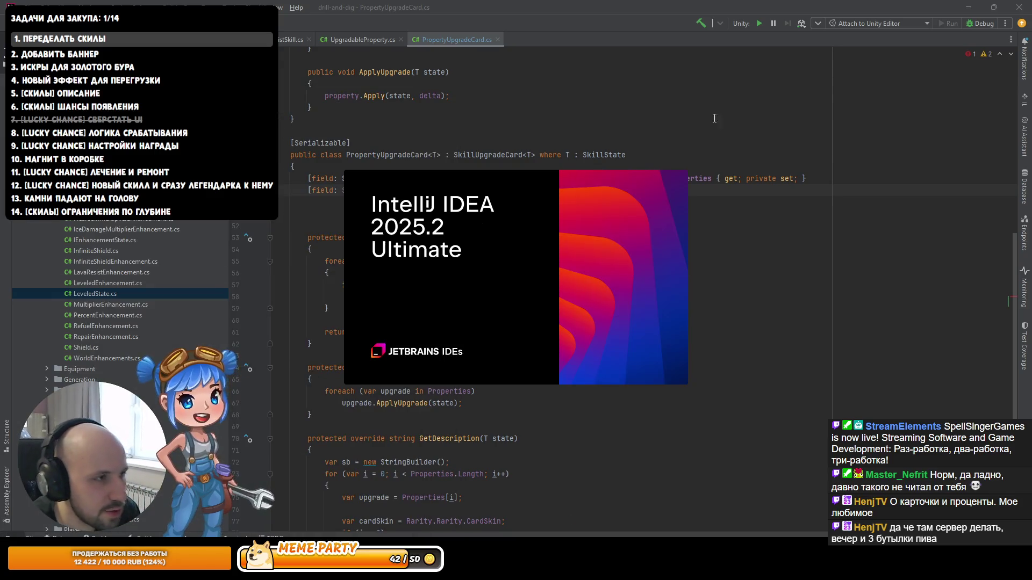
pyautogui.click(977, 13)
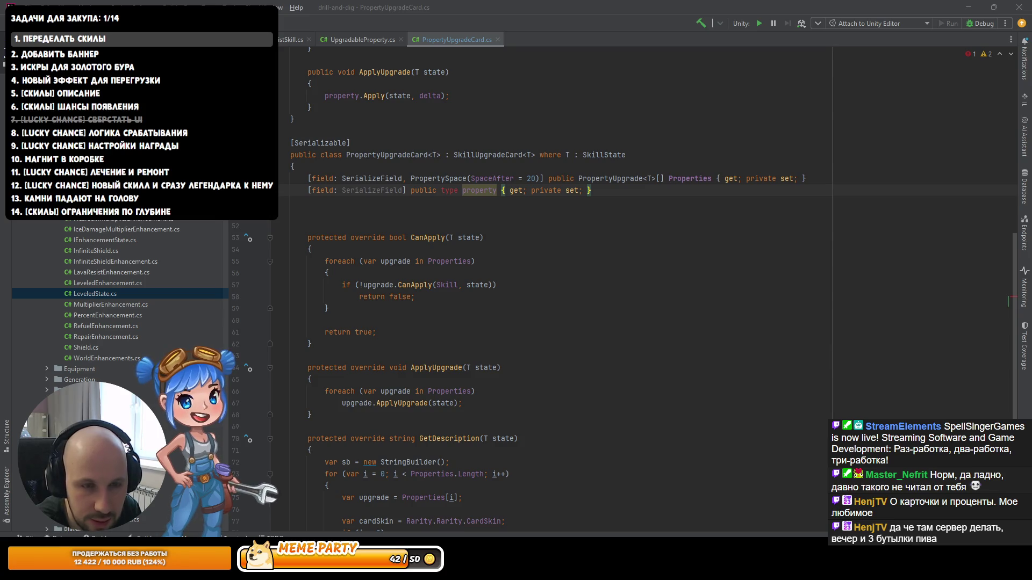
pyautogui.hotkey('alt', 'Tab')
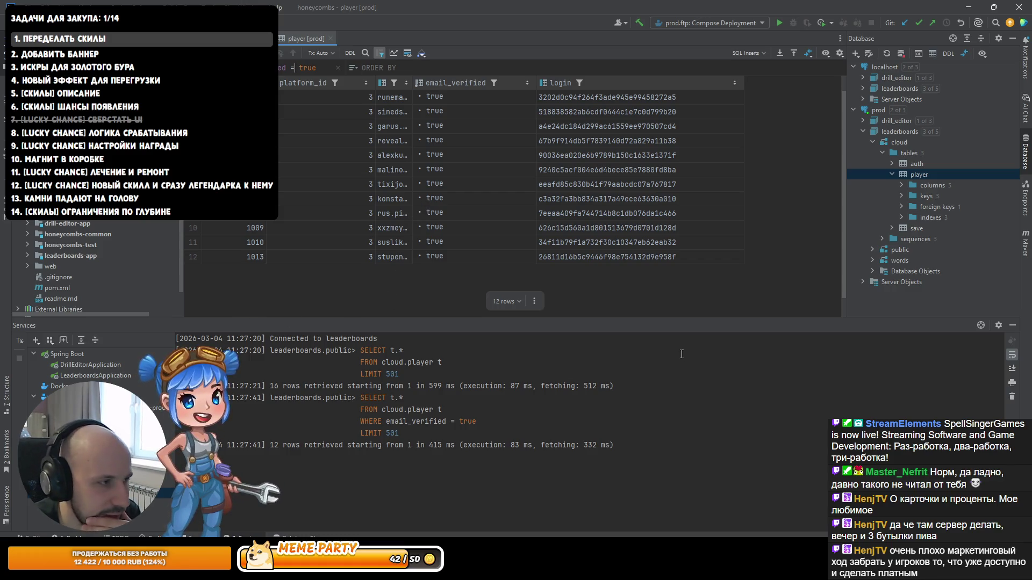
pyautogui.hotkey('alt', 'Tab')
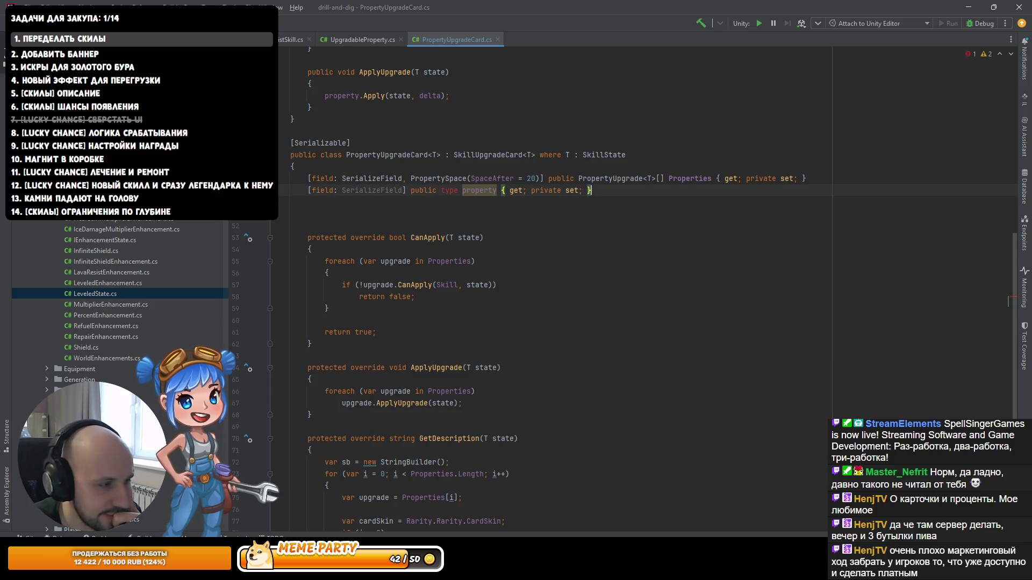
# Step: Fill the property stub's placeholders with type bool and name Lowest
pyautogui.doubleClick(449, 191)
pyautogui.write('bool')
pyautogui.press('Escape')
pyautogui.doubleClick(468, 190)
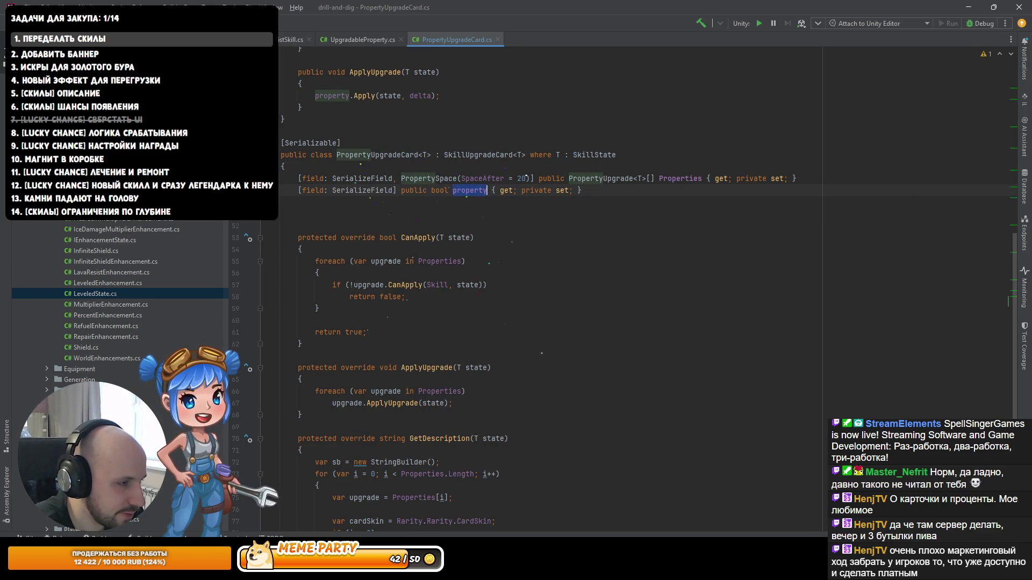
pyautogui.press('BackSpace')
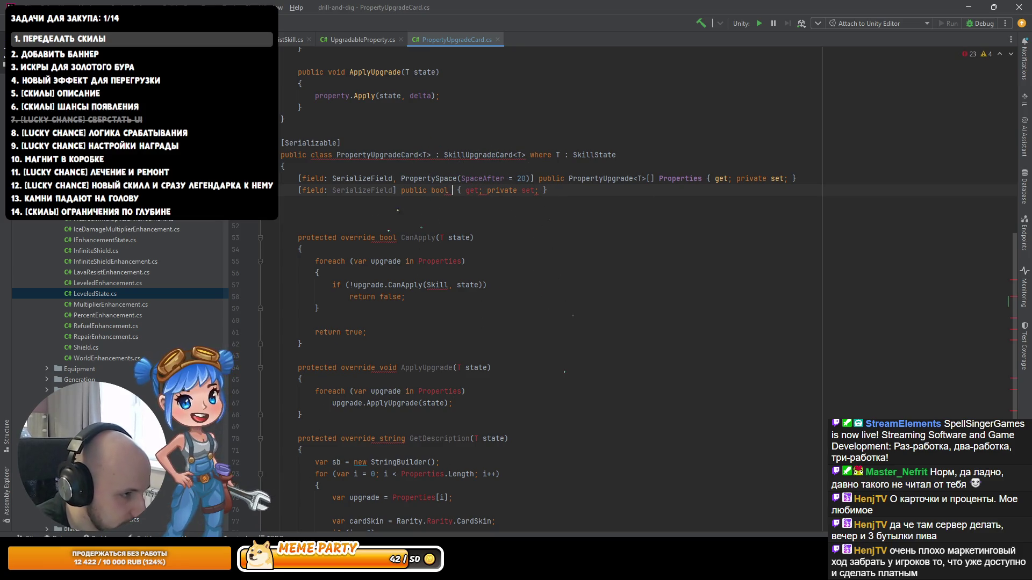
pyautogui.write('Lowest')
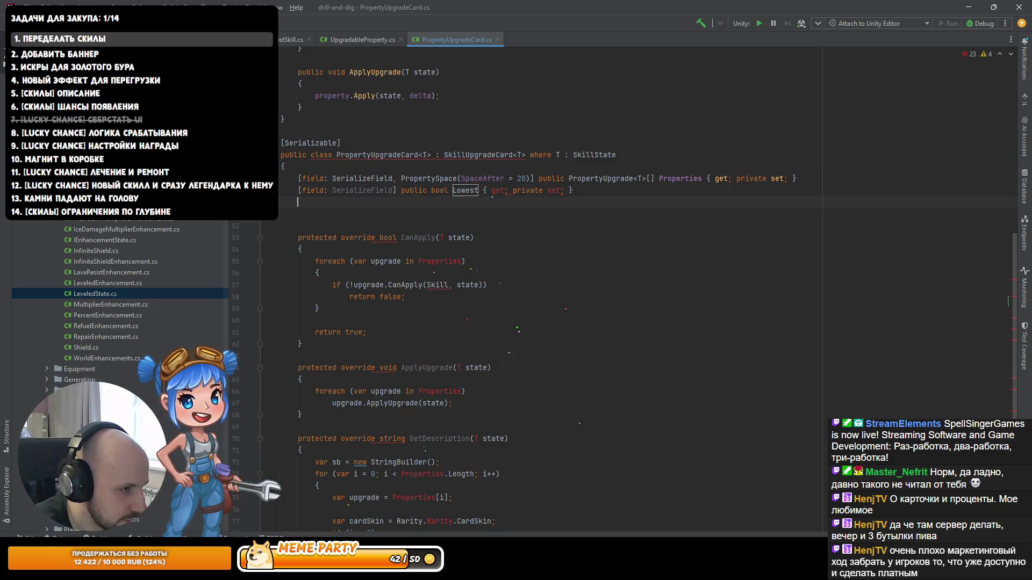
pyautogui.click(465, 190)
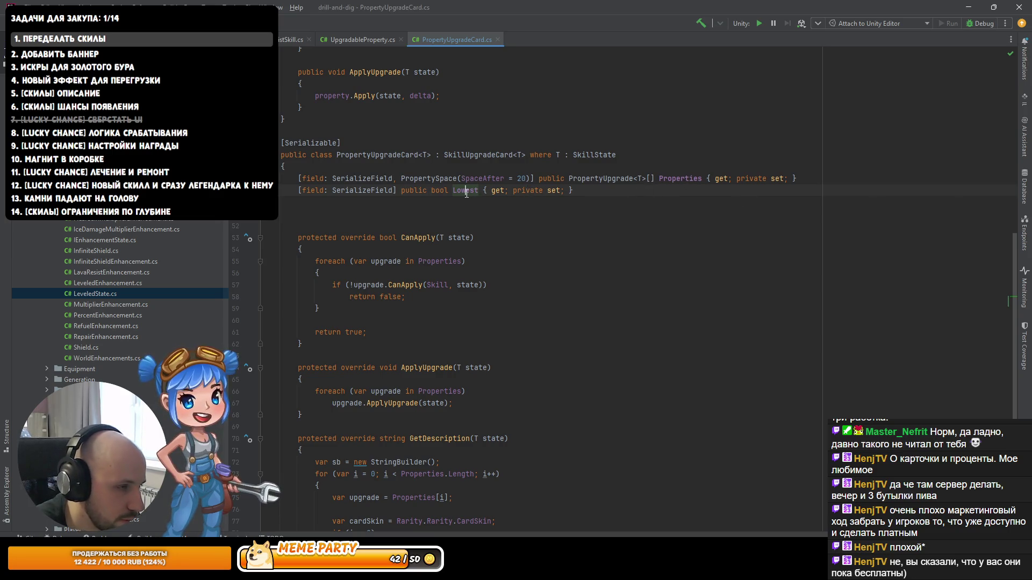
# Step: Rename the Lowest property to LowTier and delete the two blank lines below it
pyautogui.write('LowTi')
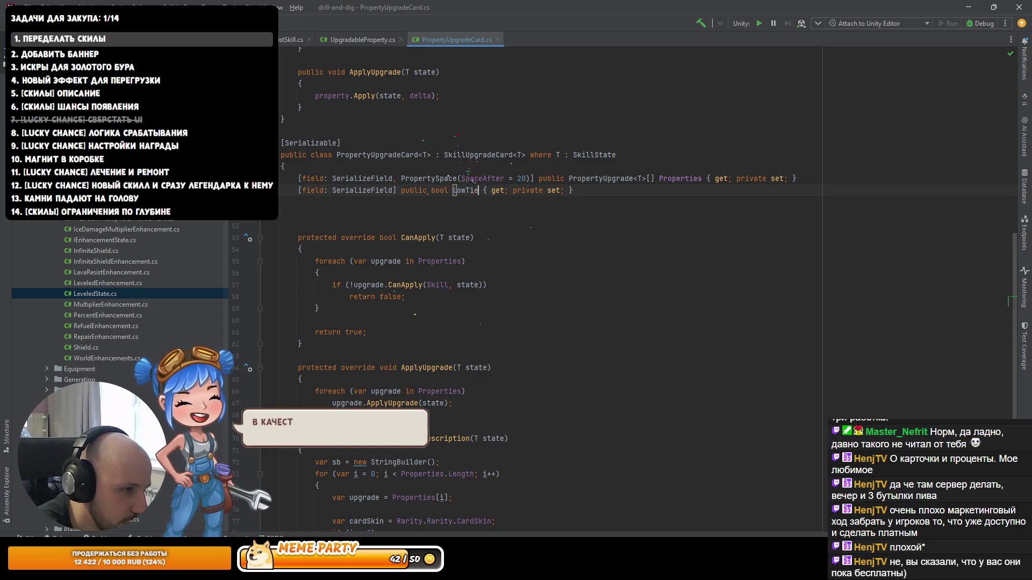
pyautogui.write('er')
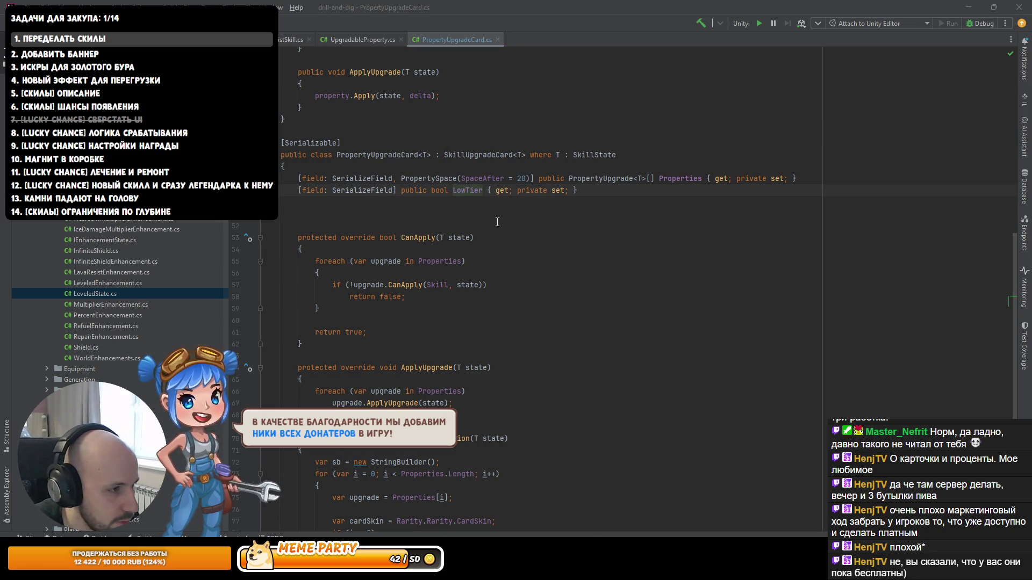
pyautogui.click(486, 203)
pyautogui.press('Delete')
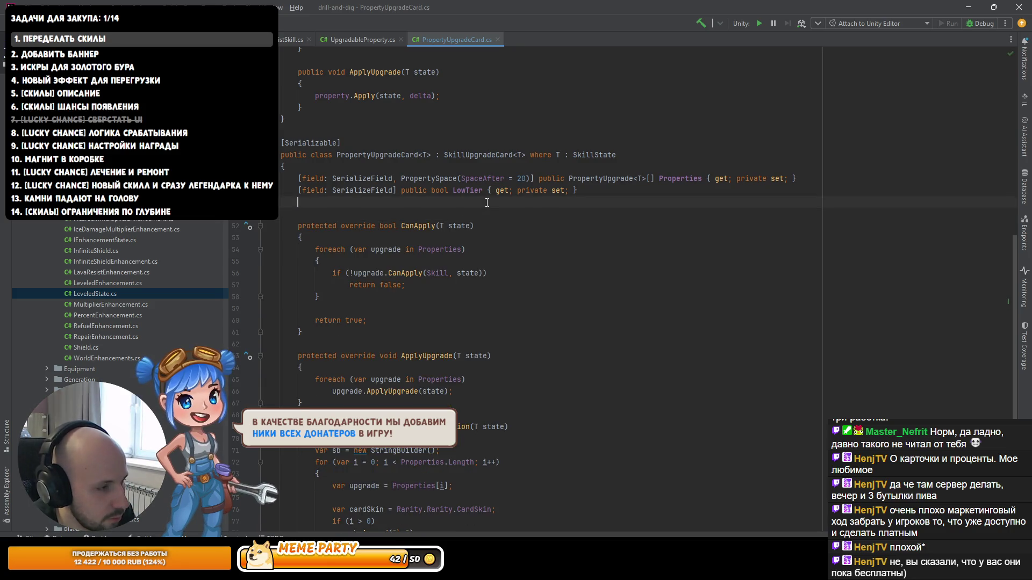
pyautogui.press('Delete')
# Step: Add ReadOnly to LowTier's attribute list and switch to Unity
pyautogui.click(398, 190)
pyautogui.write(', Rea')
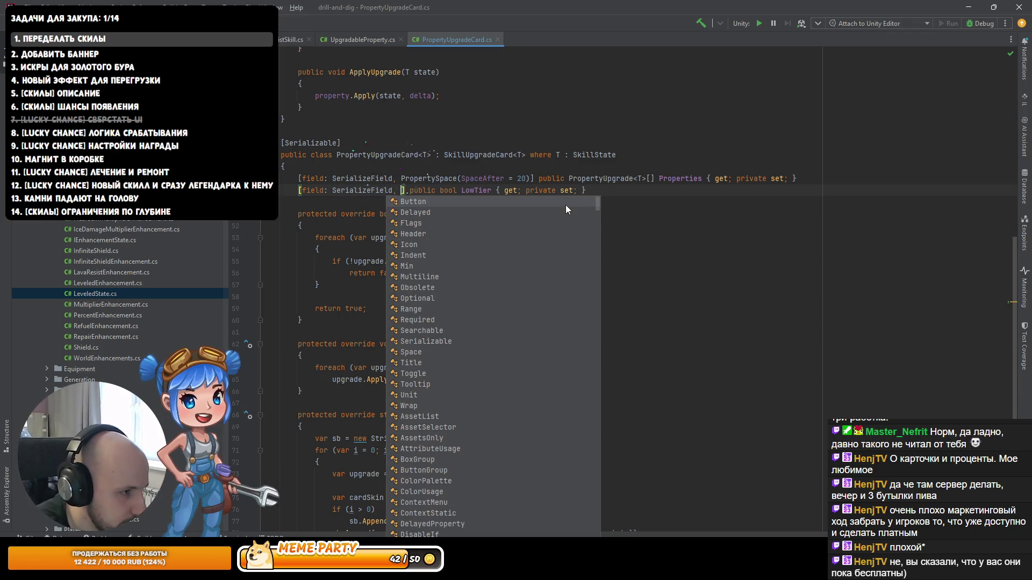
pyautogui.write('d')
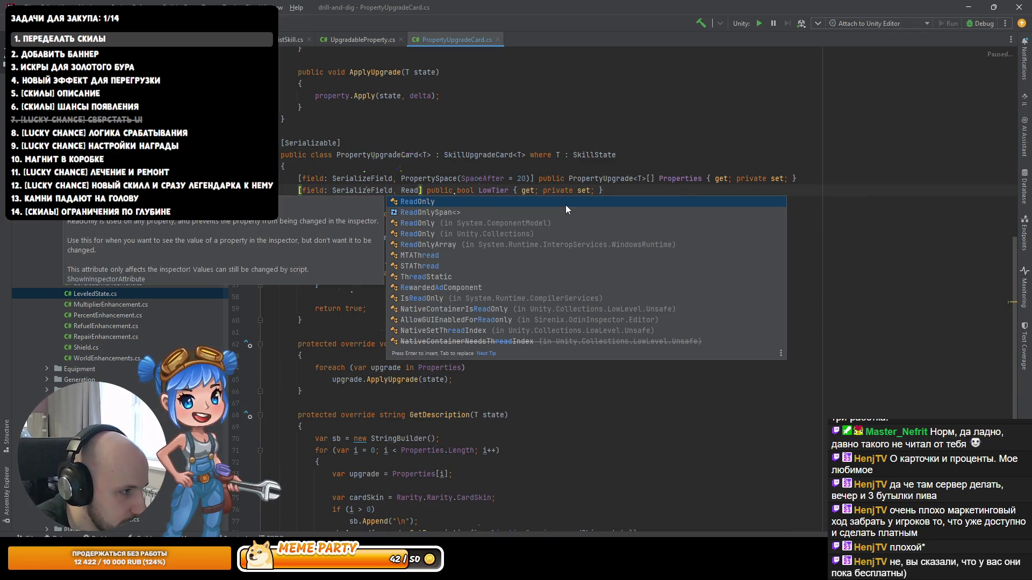
pyautogui.press('Return')
pyautogui.press('Down')
pyautogui.press('Down')
pyautogui.press('Down')
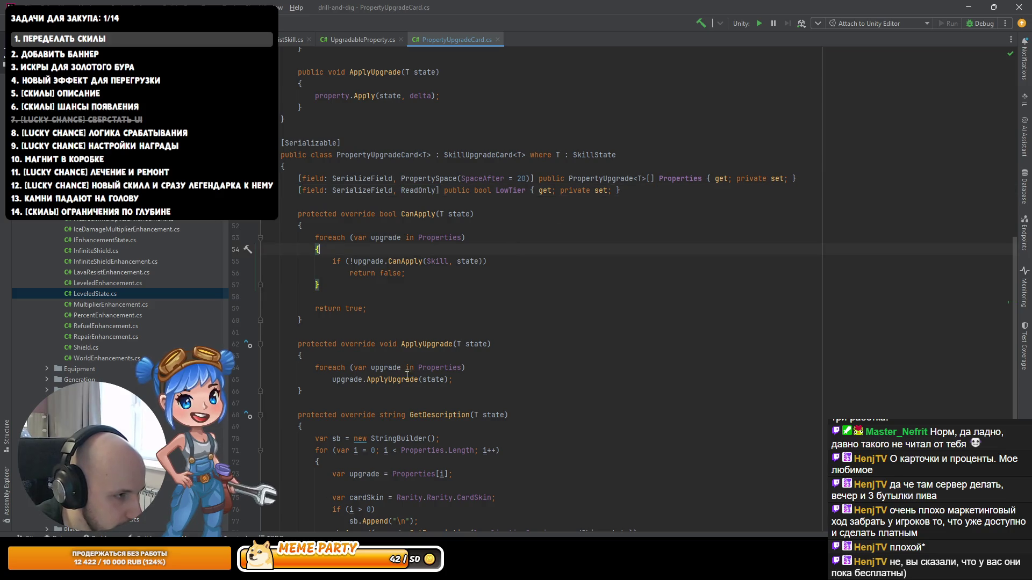
pyautogui.hotkey('alt', 'Tab')
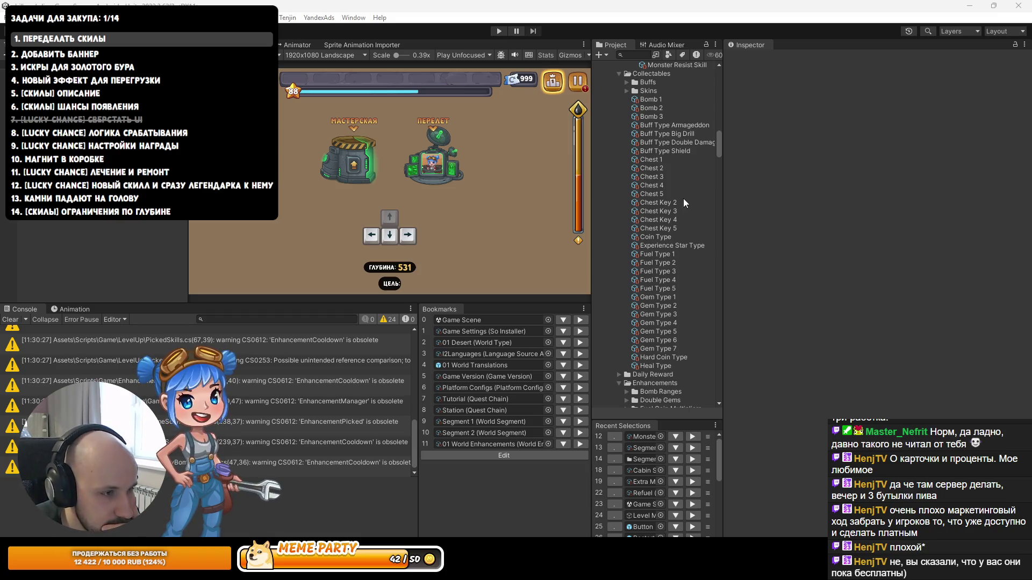
# Step: Inspect Monster Resist Skill's Upgrade Cards and their Low Tier flags in Unity's Inspector
pyautogui.moveTo(723, 208); pyautogui.dragTo(745, 232)
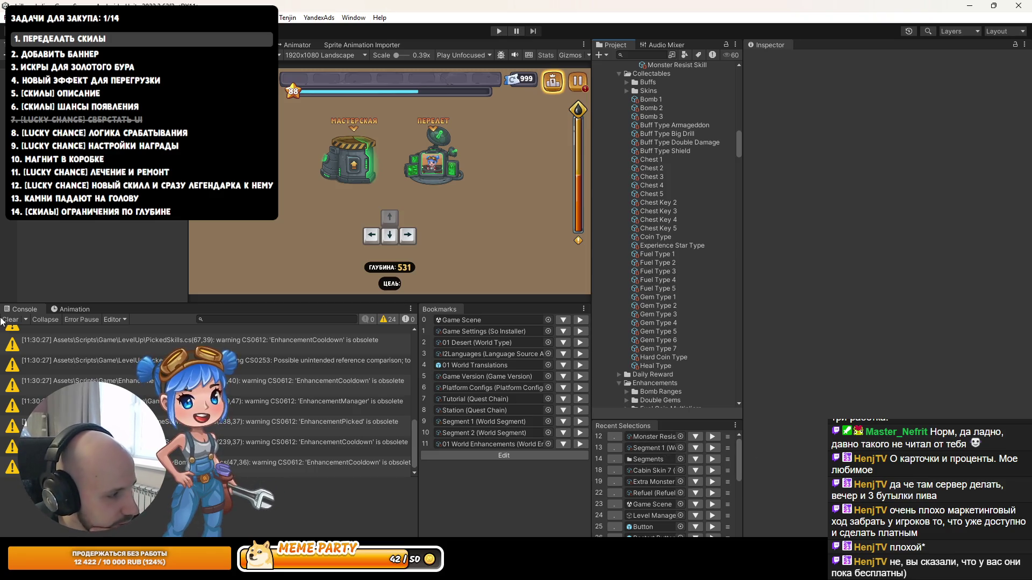
pyautogui.click(647, 437)
pyautogui.scroll(2, 684, 250)
pyautogui.click(671, 129)
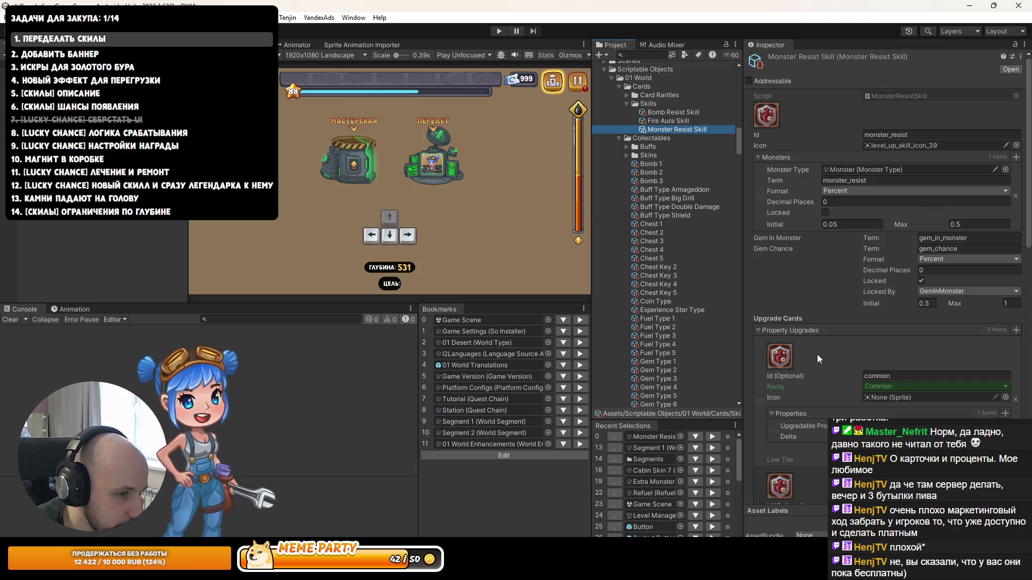
pyautogui.scroll(-3, 808, 353)
pyautogui.click(858, 372)
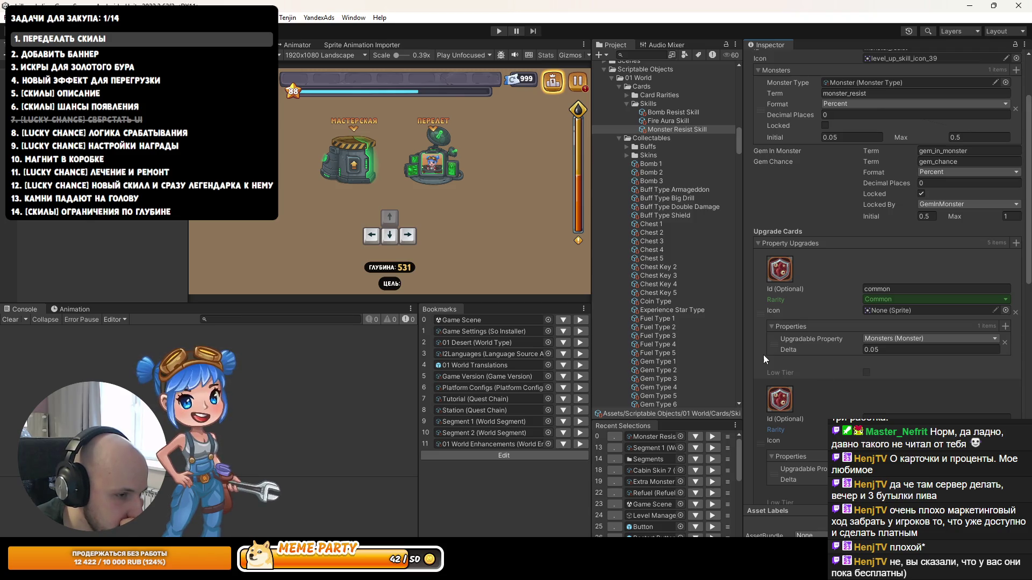
pyautogui.scroll(-2, 758, 354)
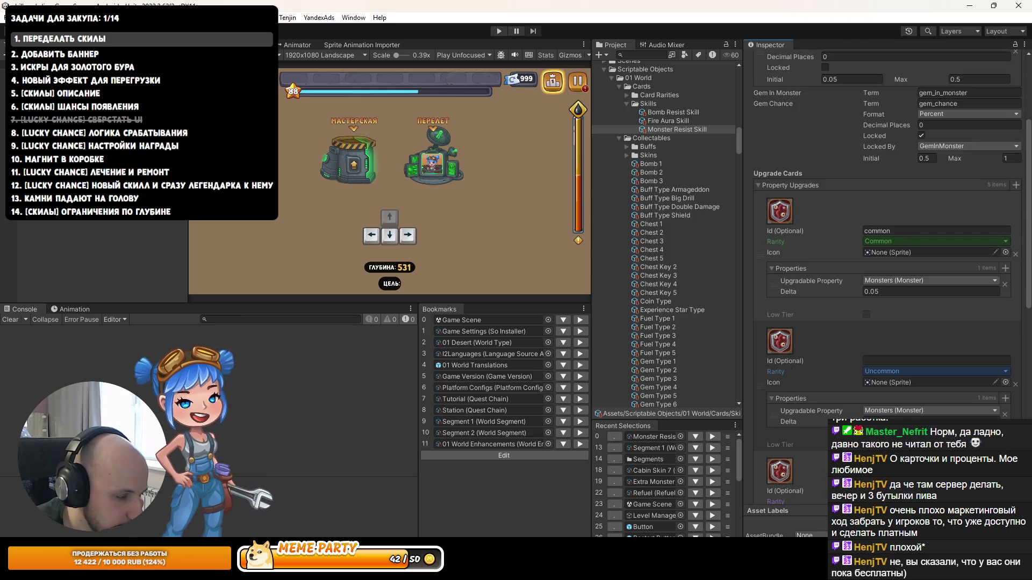
pyautogui.hotkey('alt', 'Tab')
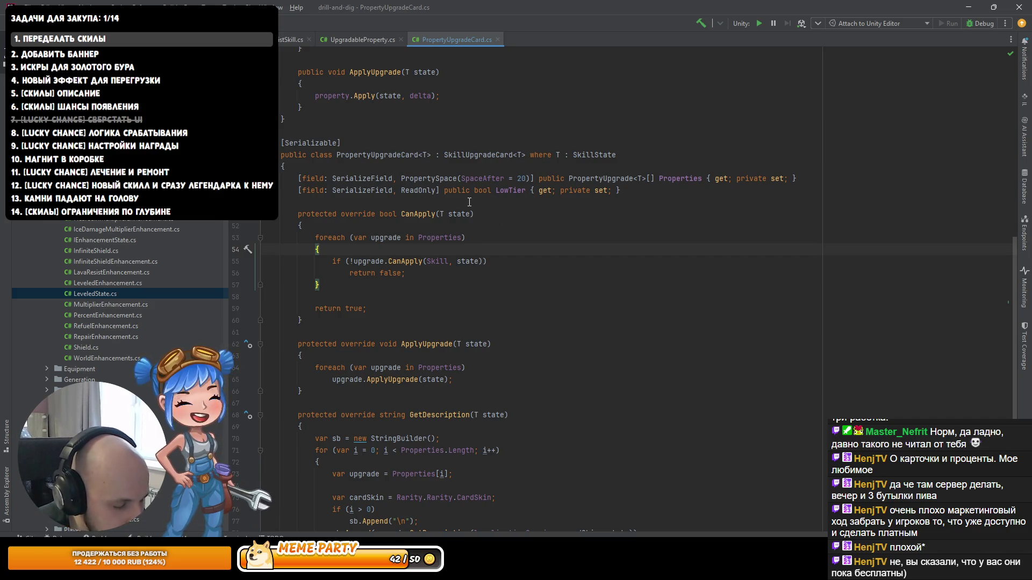
# Step: Cut the PropertySpace attribute from the Properties field and paste it after LowTier's ReadOnly
pyautogui.scroll(3, 478, 207)
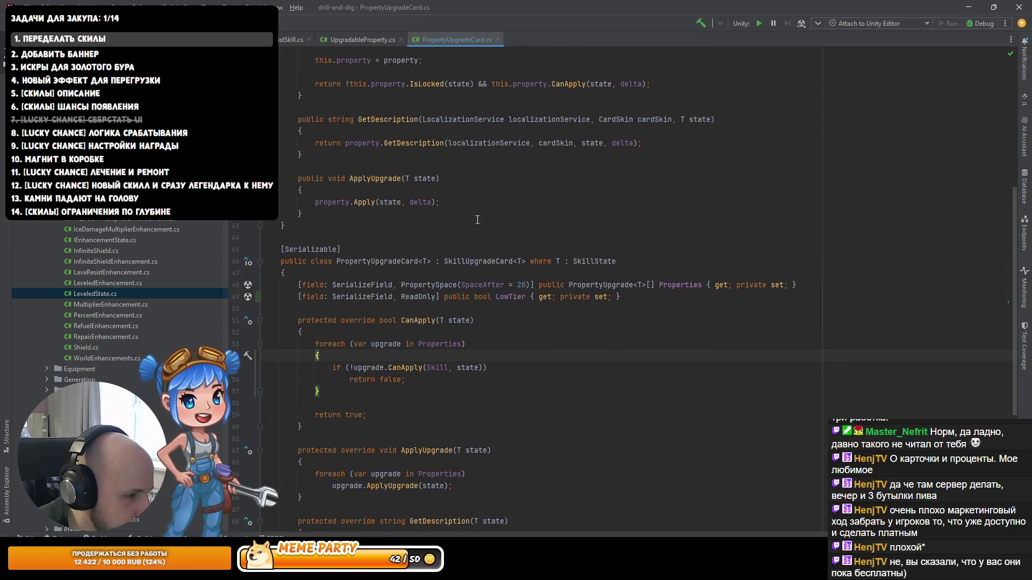
pyautogui.click(501, 295)
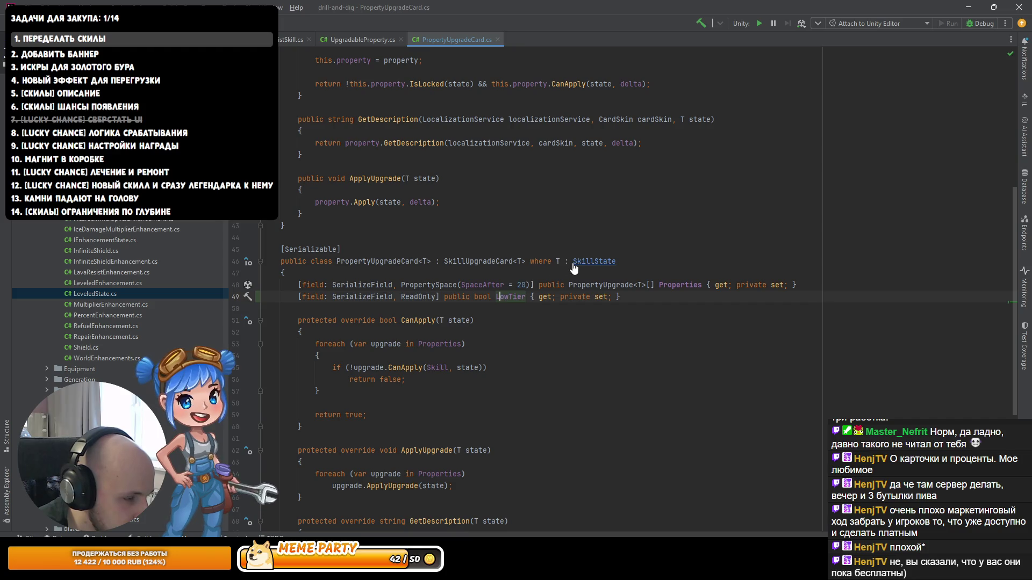
pyautogui.moveTo(533, 285); pyautogui.dragTo(396, 284)
pyautogui.hotkey('ctrl', 'x')
pyautogui.click(436, 297)
pyautogui.hotkey('ctrl', 'v')
# Step: Check the updated card layout in Unity and return to Rider
pyautogui.hotkey('alt', 'Tab')
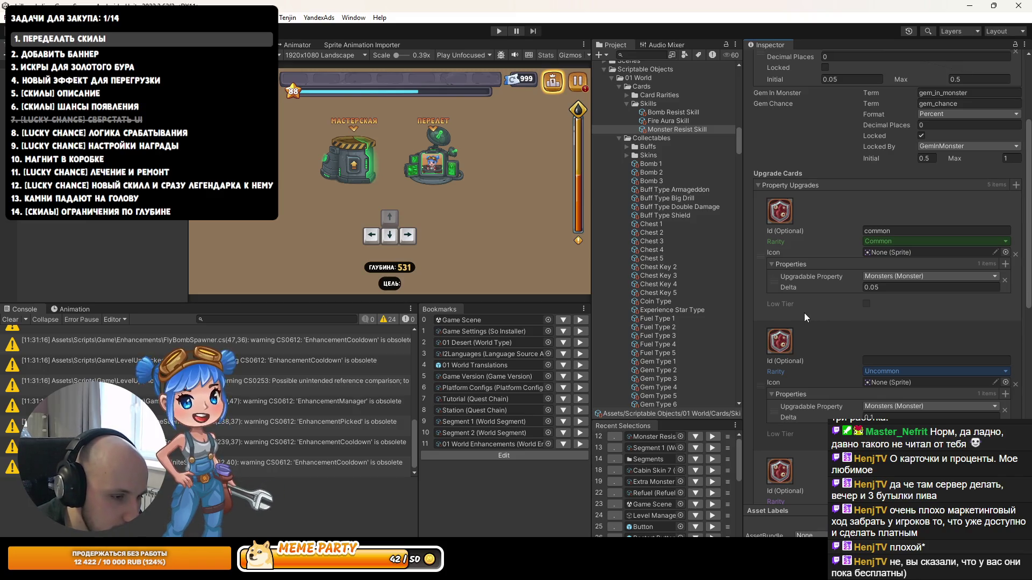
pyautogui.hotkey('alt', 'Tab')
pyautogui.hotkey('alt', 'Tab')
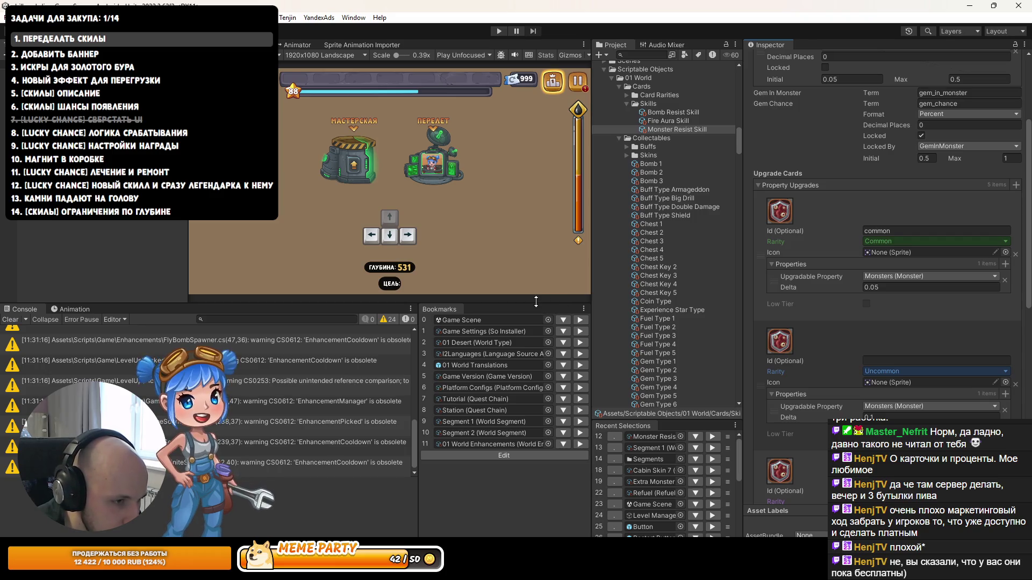
pyautogui.hotkey('alt', 'Tab')
# Step: Change the LowTier spacing value on line 49 from 20 to 15
pyautogui.doubleClick(566, 297)
pyautogui.write('15')
pyautogui.click(566, 328)
# Step: Jump from the PropertyUpgradeCard class to its usage in Skill.cs at the Skill assignment
pyautogui.click(398, 261)
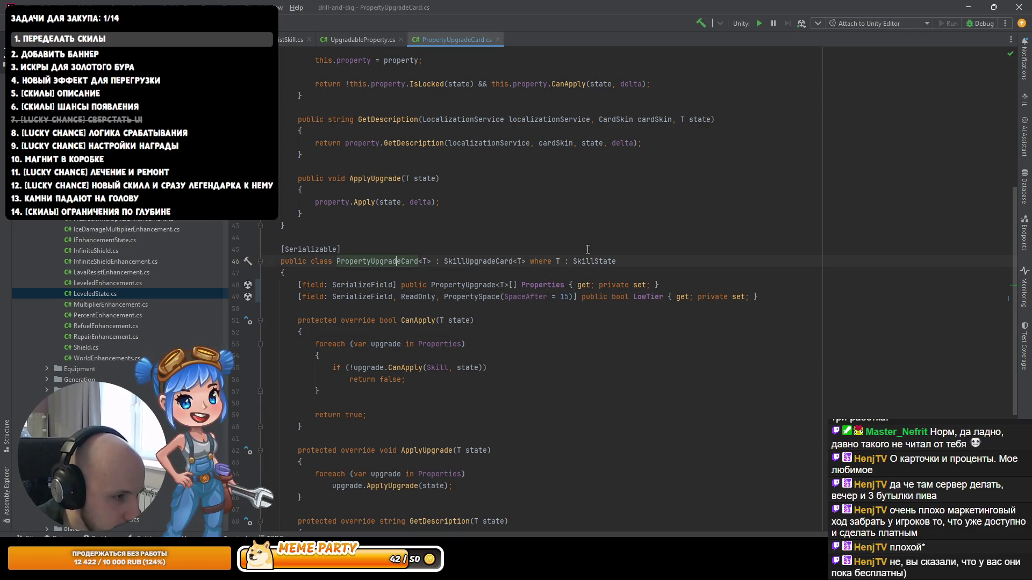
pyautogui.scroll(6, 424, 257)
pyautogui.scroll(-7, 423, 257)
pyautogui.keyDown('ctrl'); pyautogui.click(385, 207); pyautogui.keyUp('ctrl')
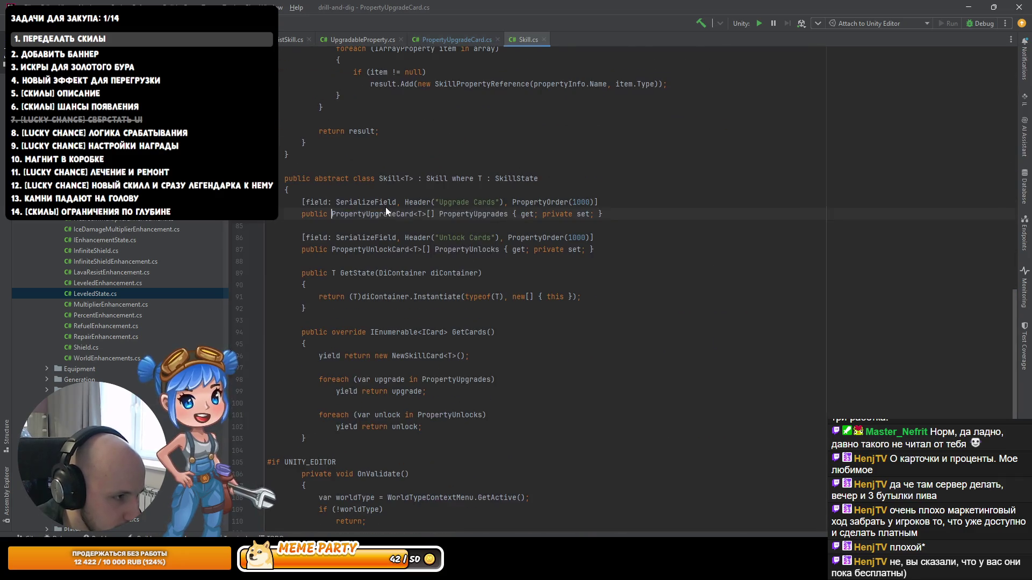
pyautogui.scroll(-7, 408, 219)
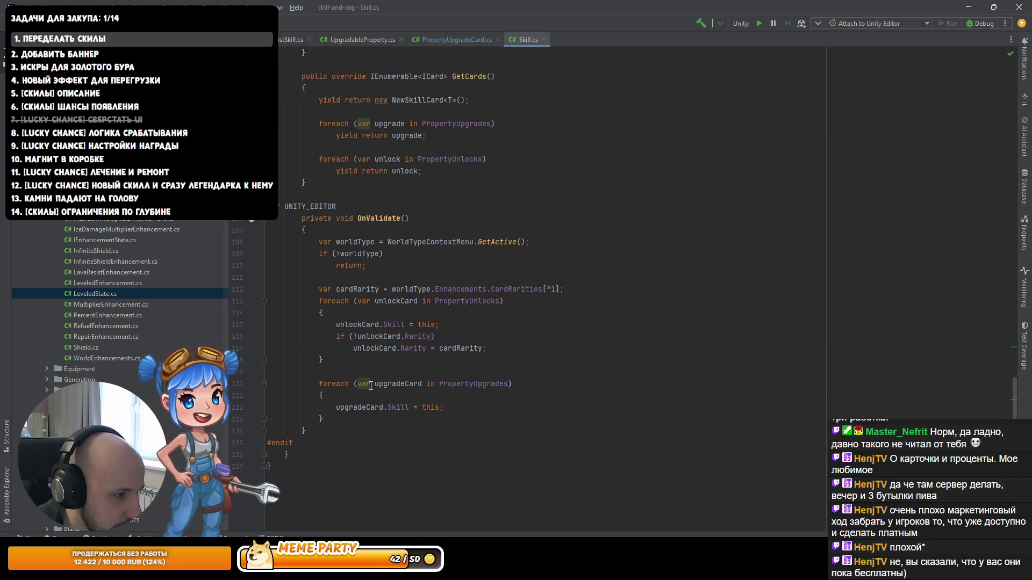
pyautogui.click(387, 408)
# Step: Review the upgrade-card loop in OnValidate and the PropertyUpgrades declaration
pyautogui.press('Up')
pyautogui.press('Up')
pyautogui.press('Up')
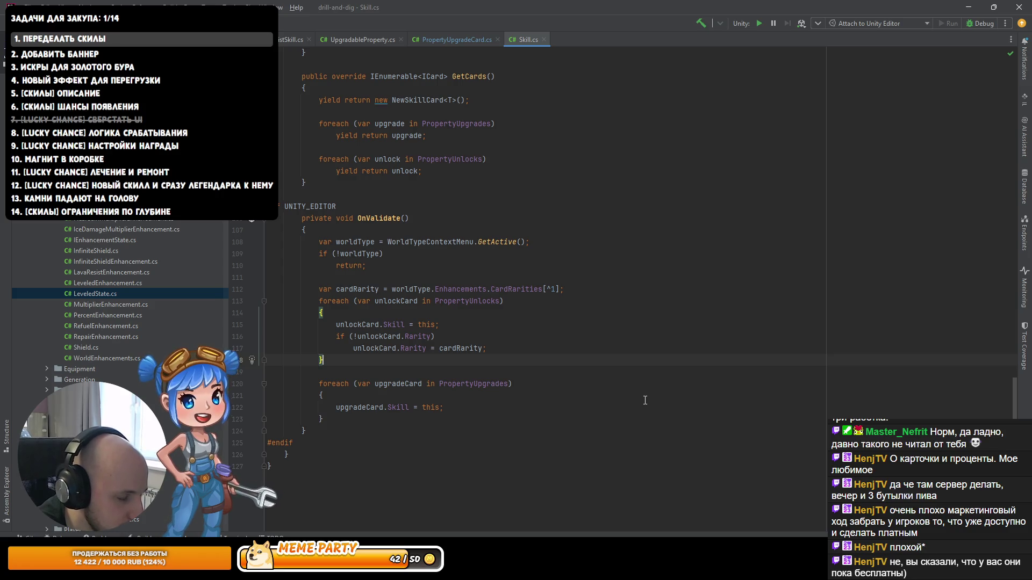
pyautogui.press('Down')
pyautogui.press('Down')
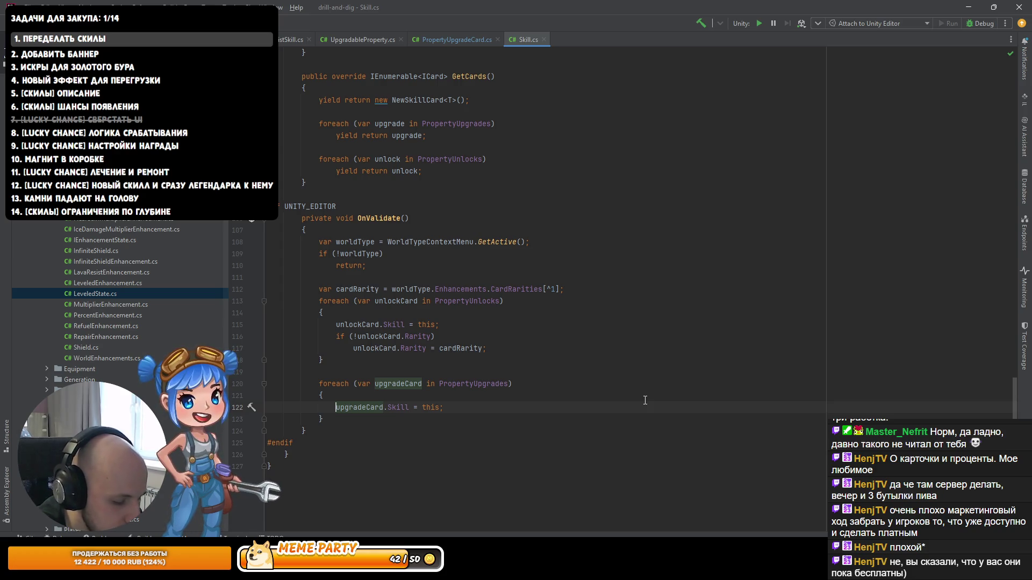
pyautogui.press('Down')
pyautogui.press('Up')
pyautogui.press('Up')
pyautogui.press('Up')
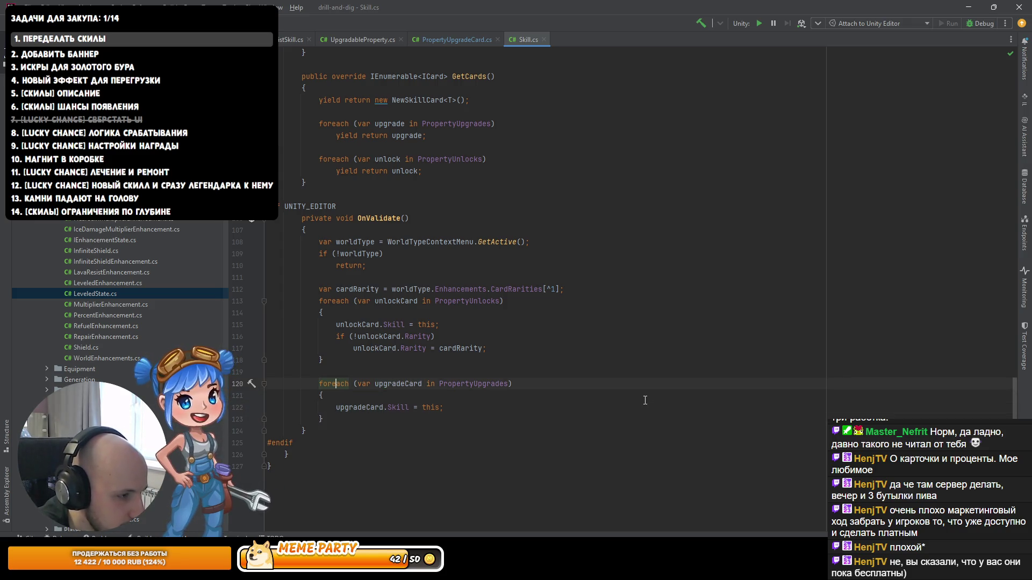
pyautogui.hotkey('ctrl', 'Left')
pyautogui.hotkey('ctrl', 'Left')
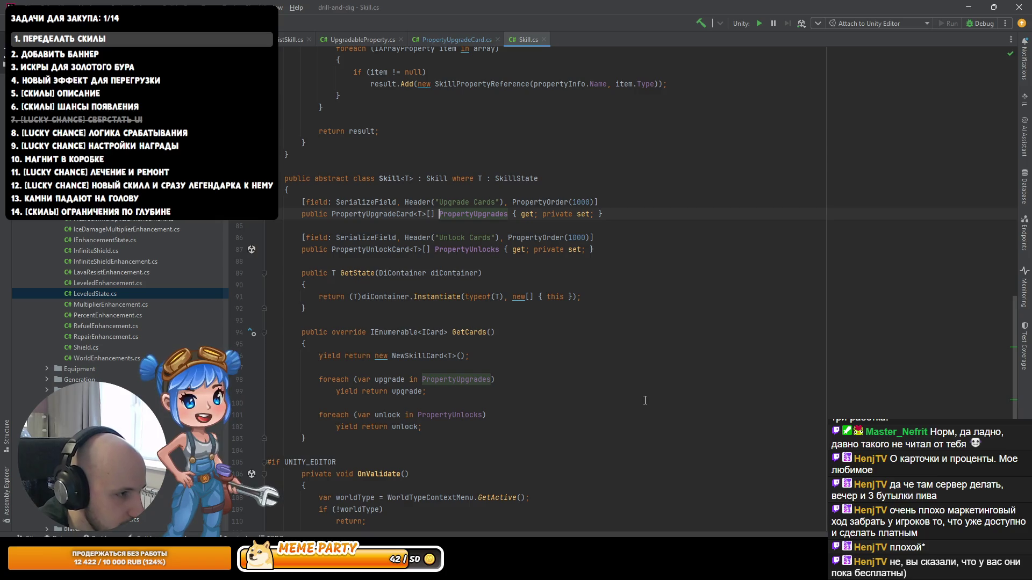
pyautogui.hotkey('ctrl', 'alt', 'Down')
pyautogui.hotkey('ctrl', 'alt', 'Down')
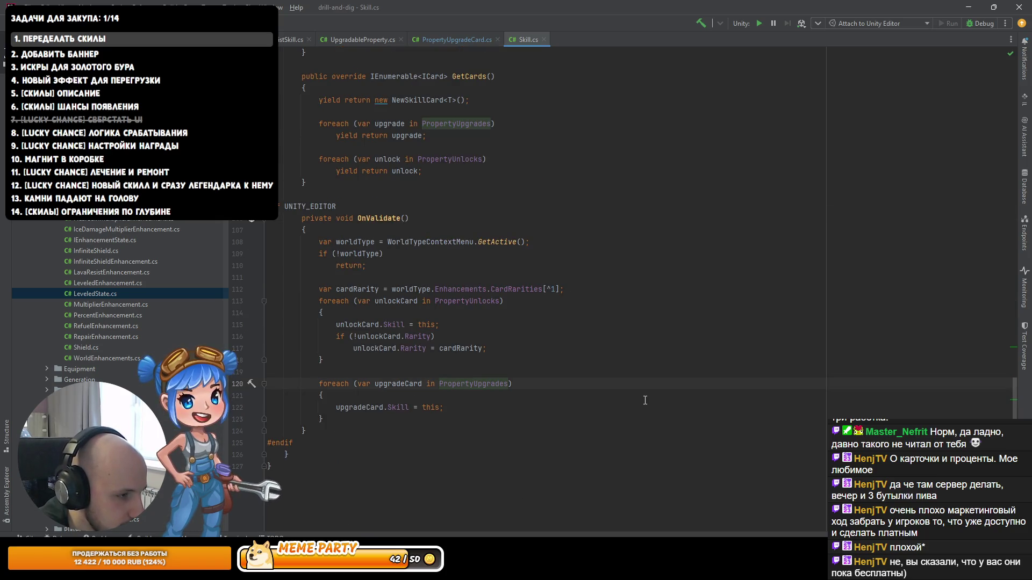
# Step: Insert a GetUpgradableProperties() call on a new line after the upgrade-card loop
pyautogui.press('Down')
pyautogui.press('Down')
pyautogui.press('Down')
pyautogui.press('Return')
pyautogui.write('sk')
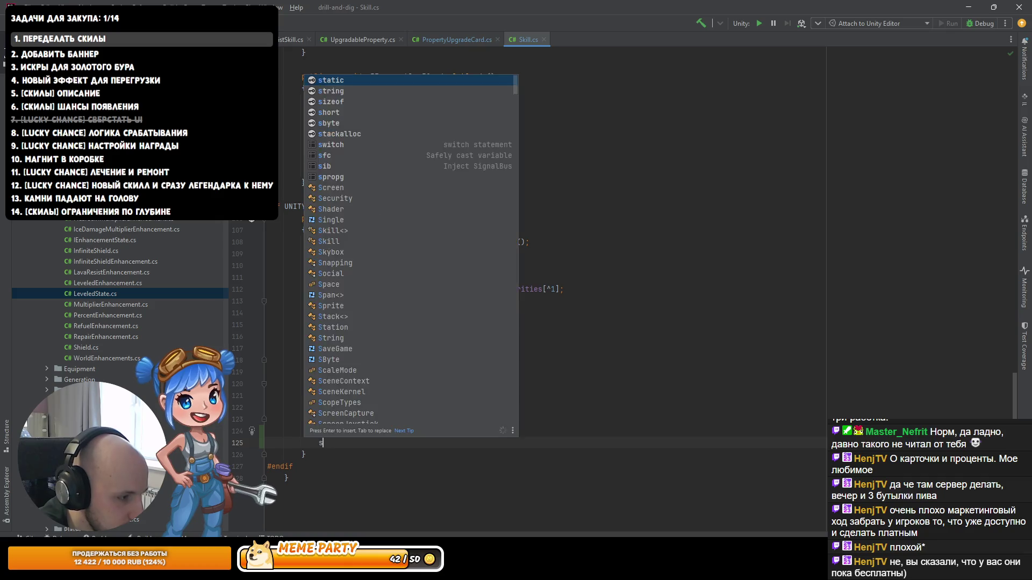
pyautogui.press('BackSpace')
pyautogui.press('BackSpace')
pyautogui.write('s')
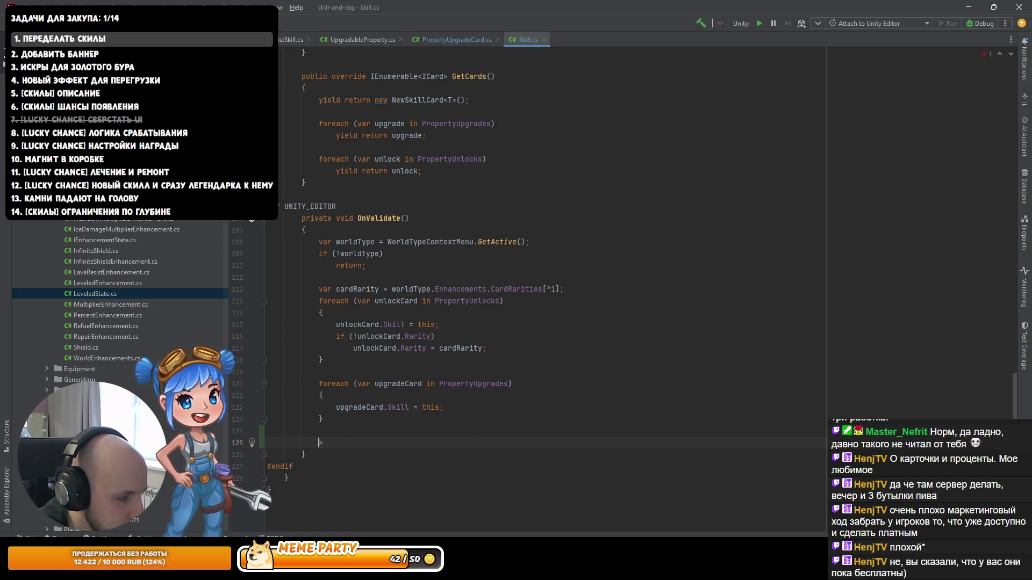
pyautogui.press('Escape')
pyautogui.write('k')
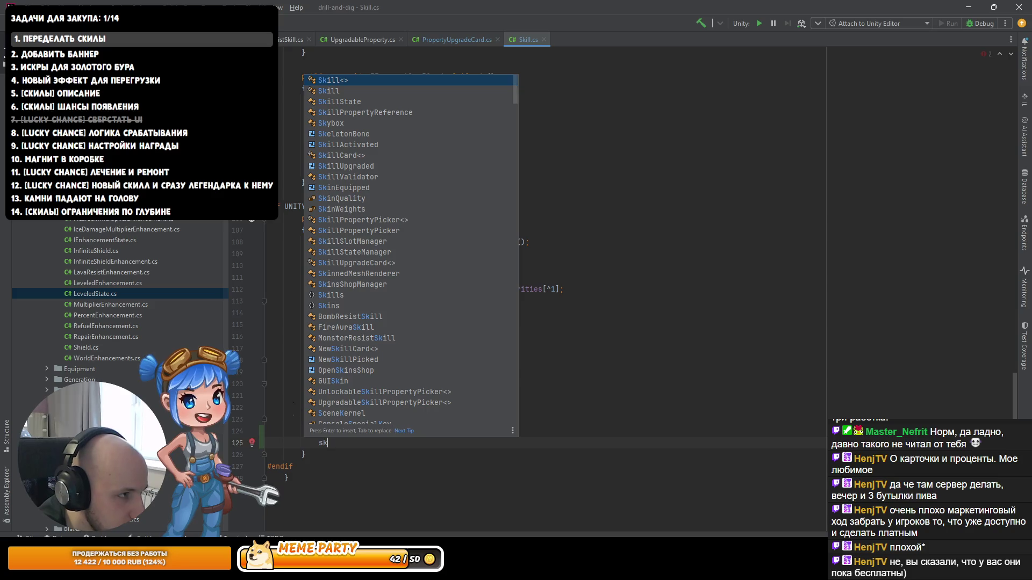
pyautogui.press('BackSpace')
pyautogui.press('BackSpace')
pyautogui.write('getu')
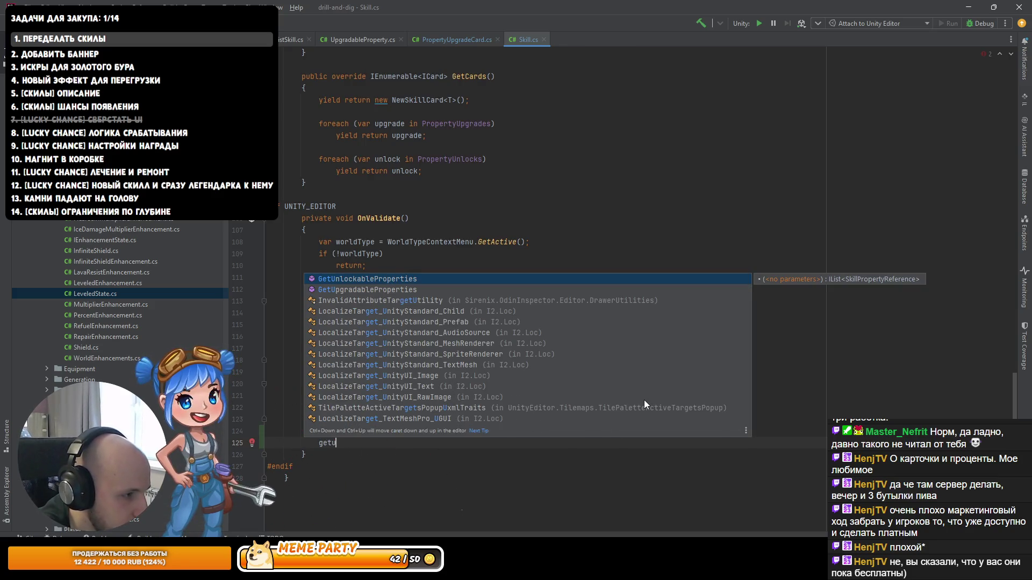
pyautogui.press('Down')
pyautogui.press('Return')
# Step: Wrap the GetUpgradableProperties() call in a foreach with loop variable upgradableProperty, undoing a .var attempt
pyautogui.write('.var')
pyautogui.press('Return')
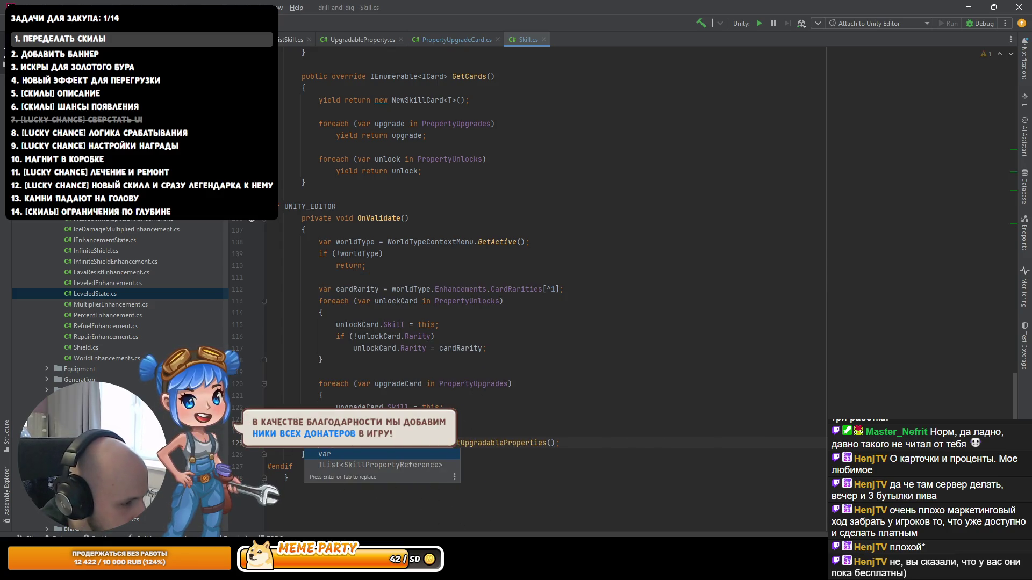
pyautogui.press('Return')
pyautogui.press('Escape')
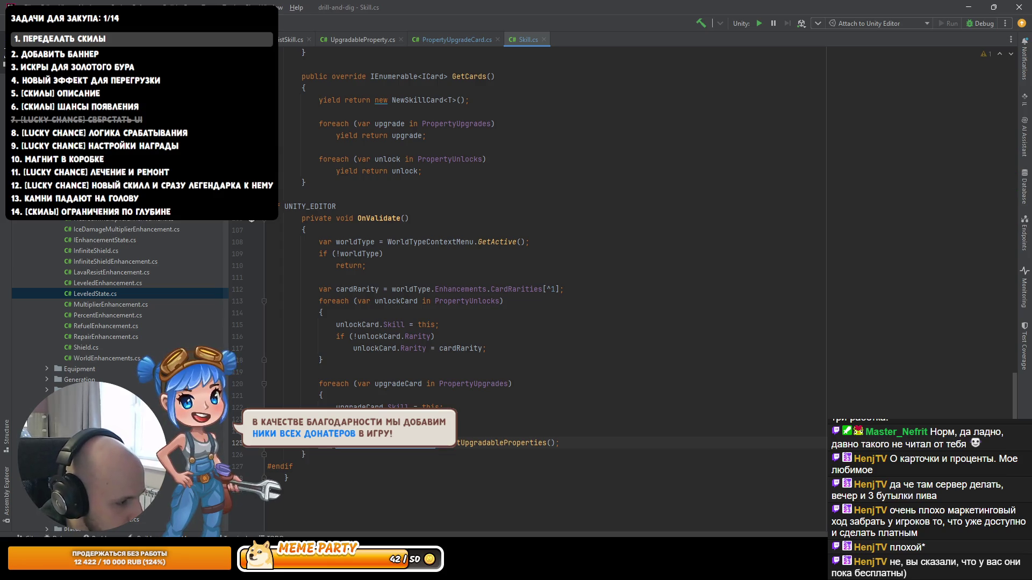
pyautogui.hotkey('ctrl', 'z')
pyautogui.write('.foreach')
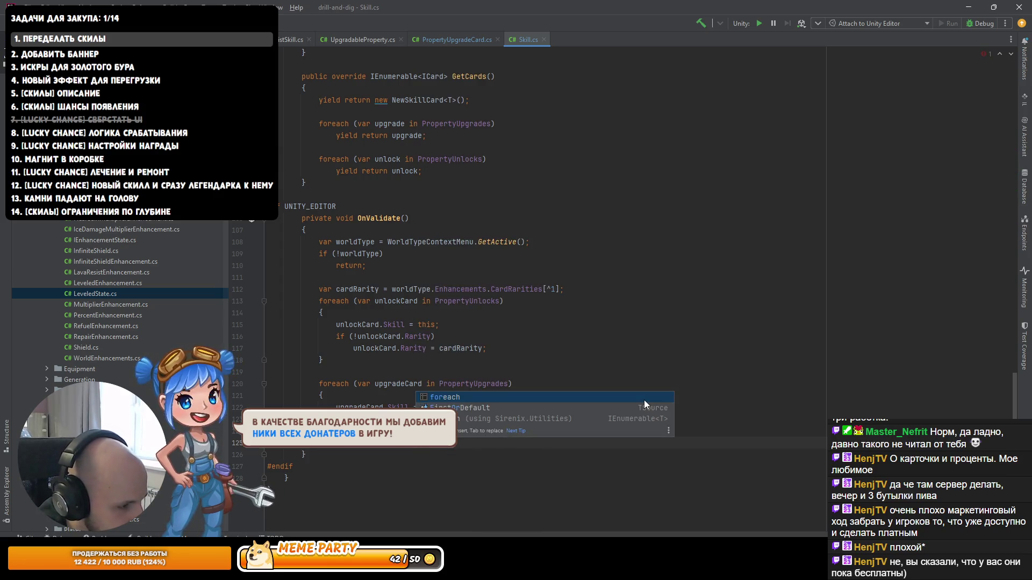
pyautogui.press('Return')
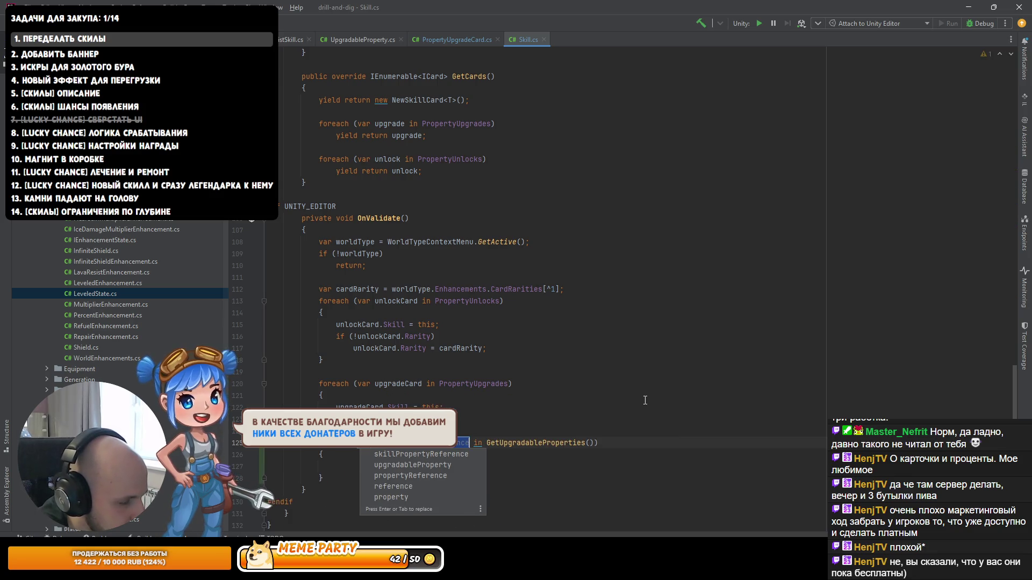
pyautogui.press('Down')
pyautogui.press('Down')
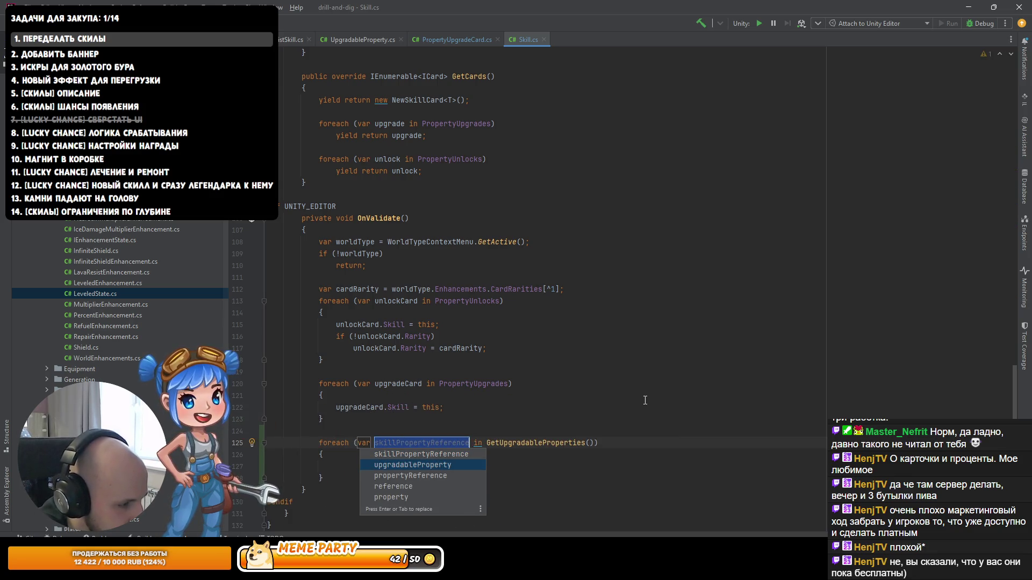
pyautogui.press('Return')
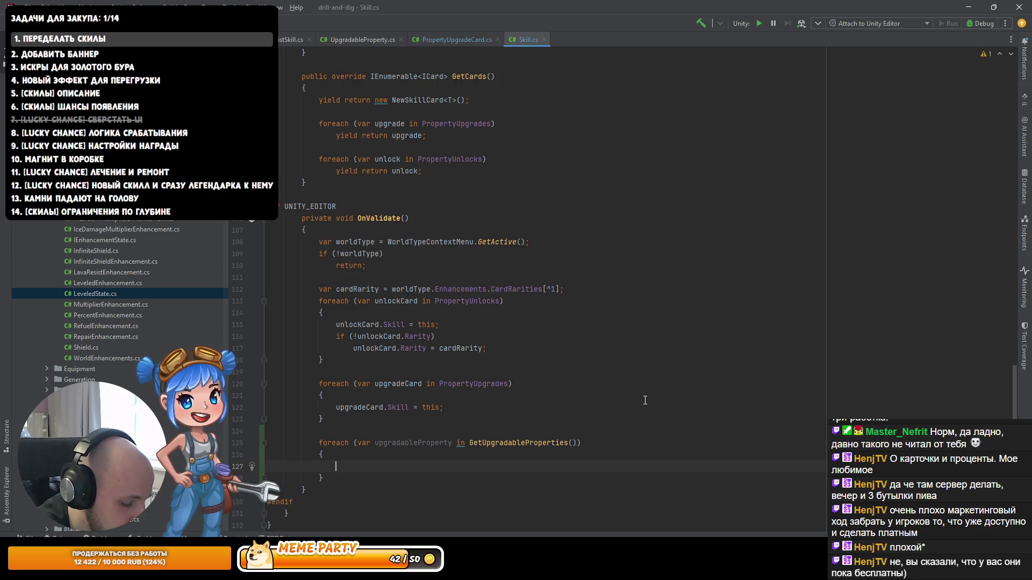
# Step: Try PropertyUpgrades in the loop body, remove it, and open a new line after the Skill assignment
pyautogui.write('Prop')
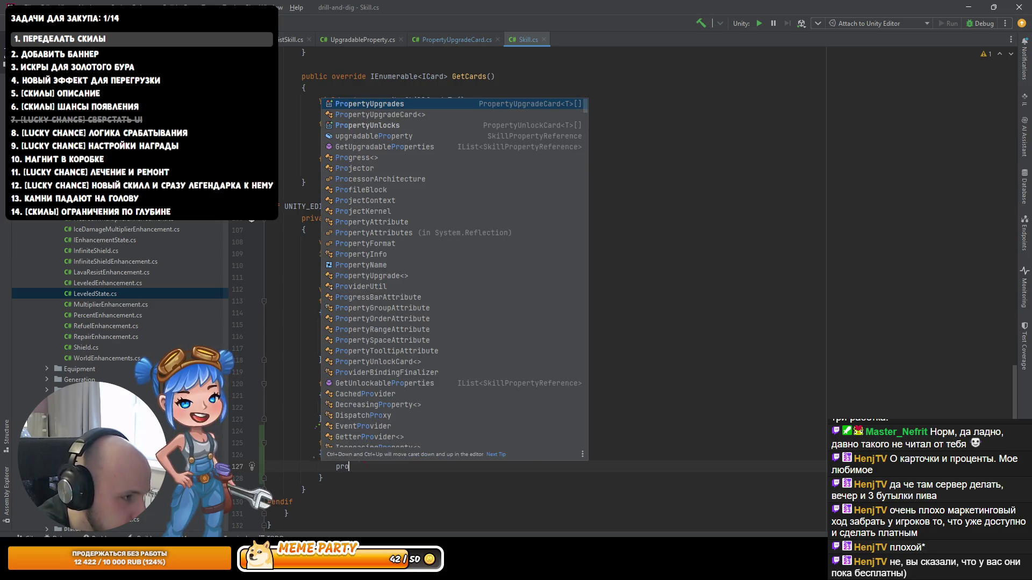
pyautogui.press('Return')
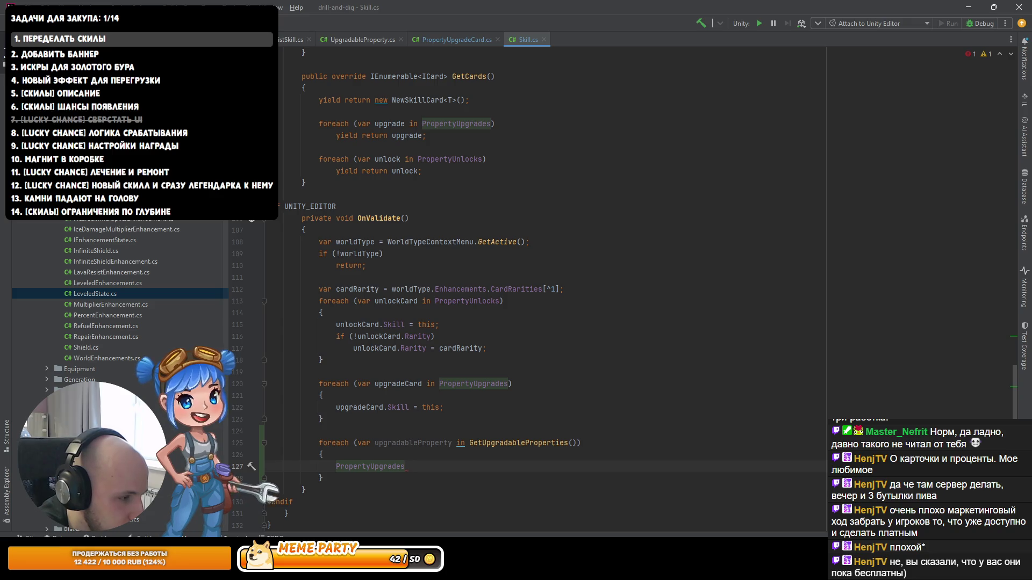
pyautogui.press('BackSpace')
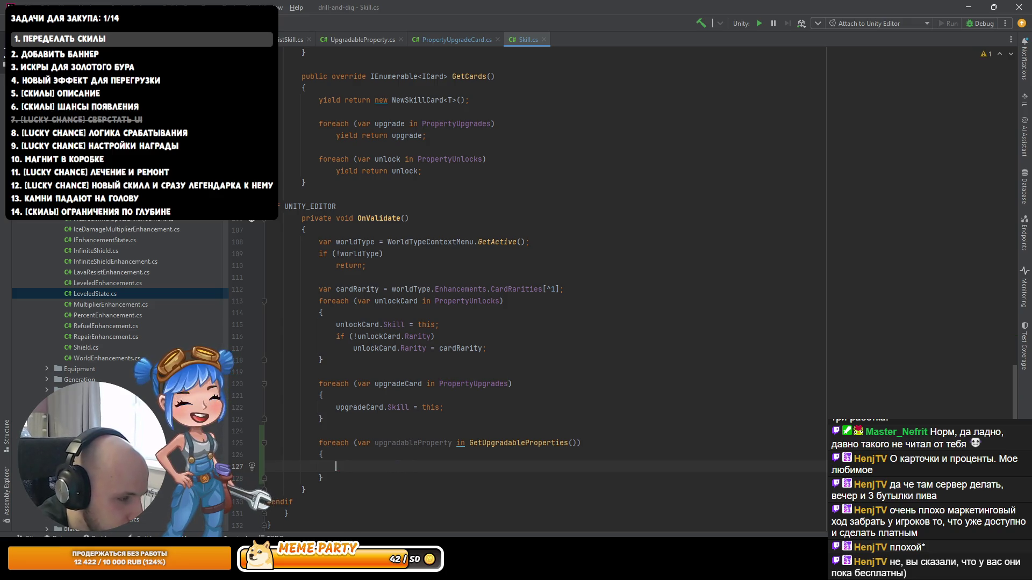
pyautogui.press('Up')
pyautogui.press('Up')
pyautogui.press('Up')
pyautogui.press('End')
pyautogui.press('Return')
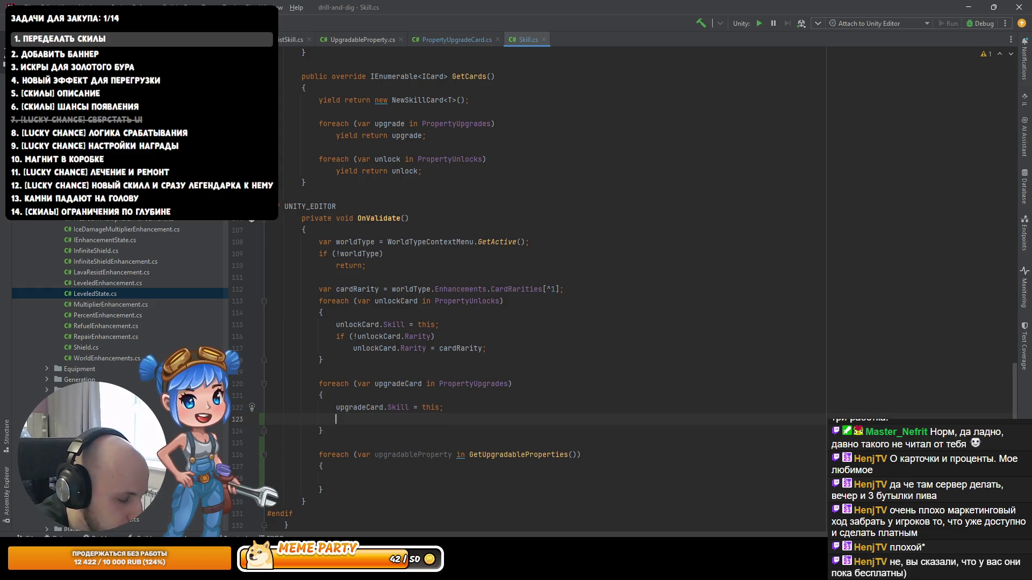
# Step: Add an upgradeCard assignment line and check the LowTier declaration in PropertyUpgradeCard
pyautogui.write('u')
pyautogui.press('Tab')
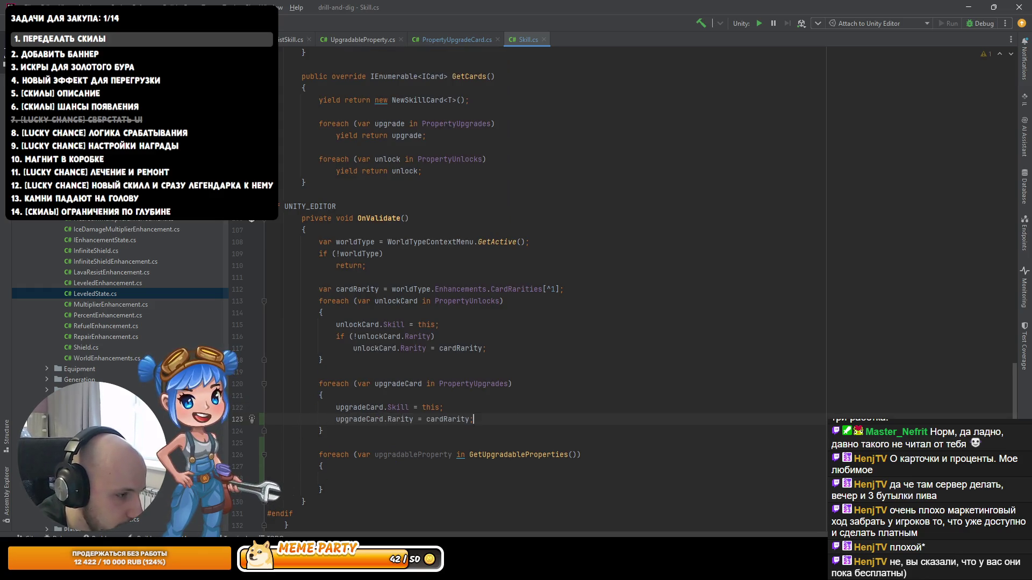
pyautogui.press('Home')
pyautogui.hotkey('ctrl', 'Right')
pyautogui.hotkey('ctrl', 'Right')
pyautogui.hotkey('ctrl', 'b')
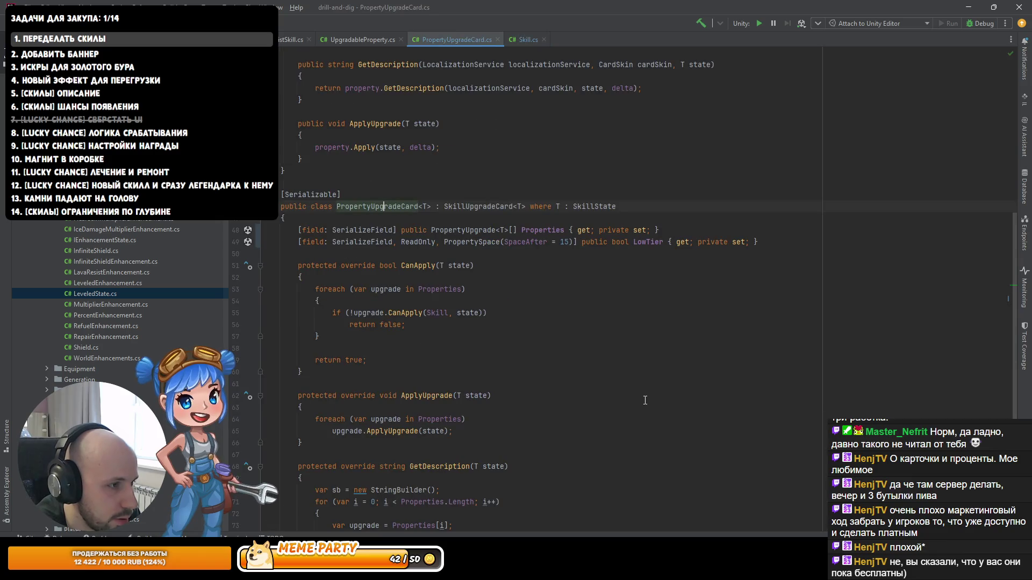
pyautogui.press('End')
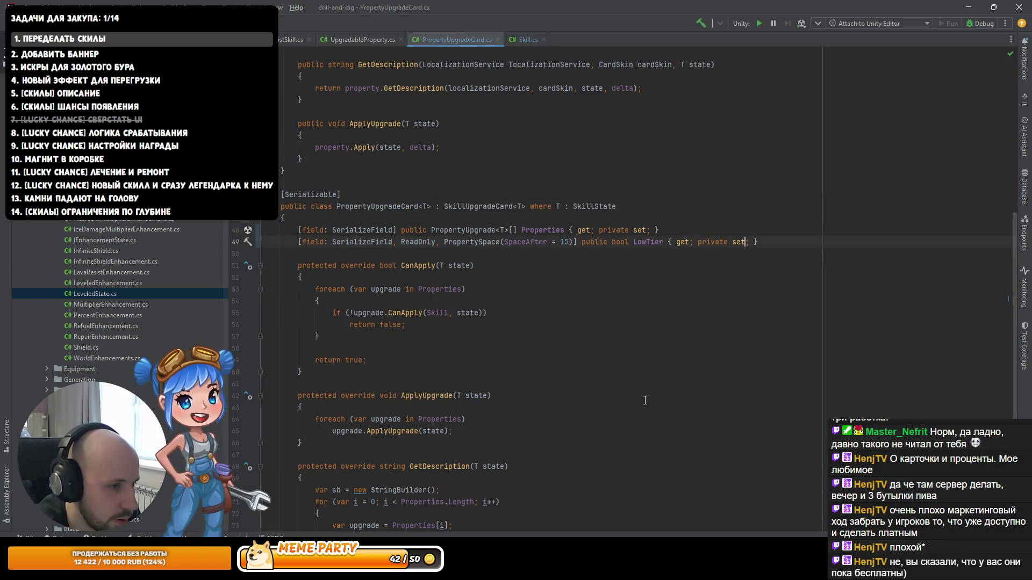
pyautogui.hotkey('ctrl', 'alt', 'Left')
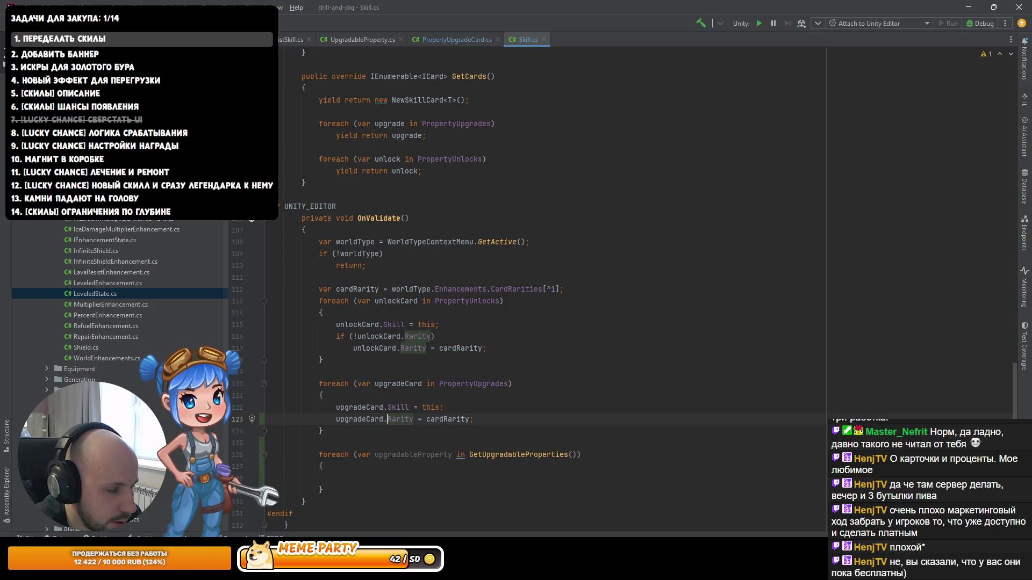
# Step: Change the assignment to upgradeCard.LowTier = false
pyautogui.write('Low')
pyautogui.press('Tab')
pyautogui.hotkey('ctrl', 'Right')
pyautogui.hotkey('ctrl', 'Right')
pyautogui.hotkey('ctrl', 'w')
pyautogui.write('false')
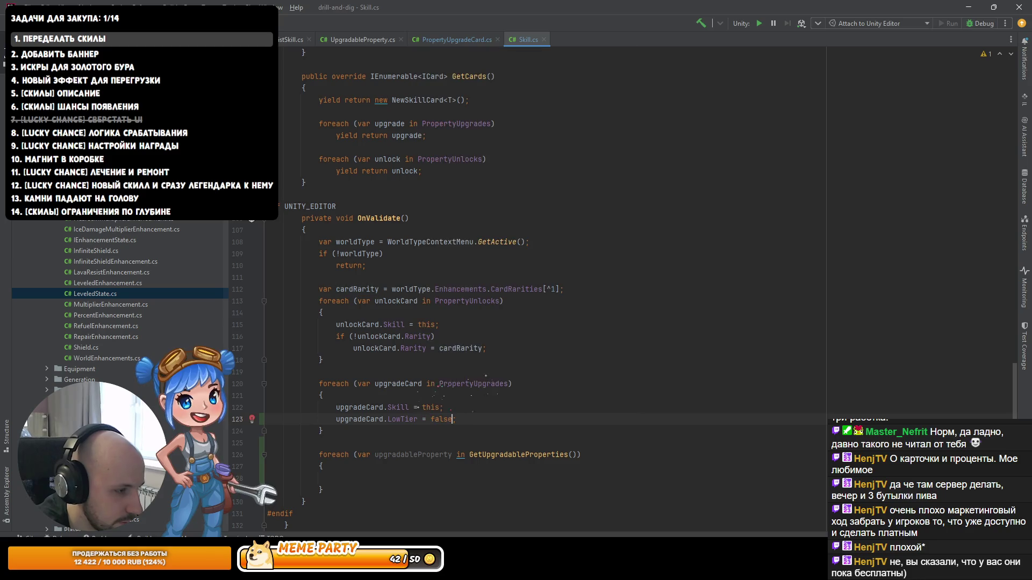
pyautogui.click(336, 478)
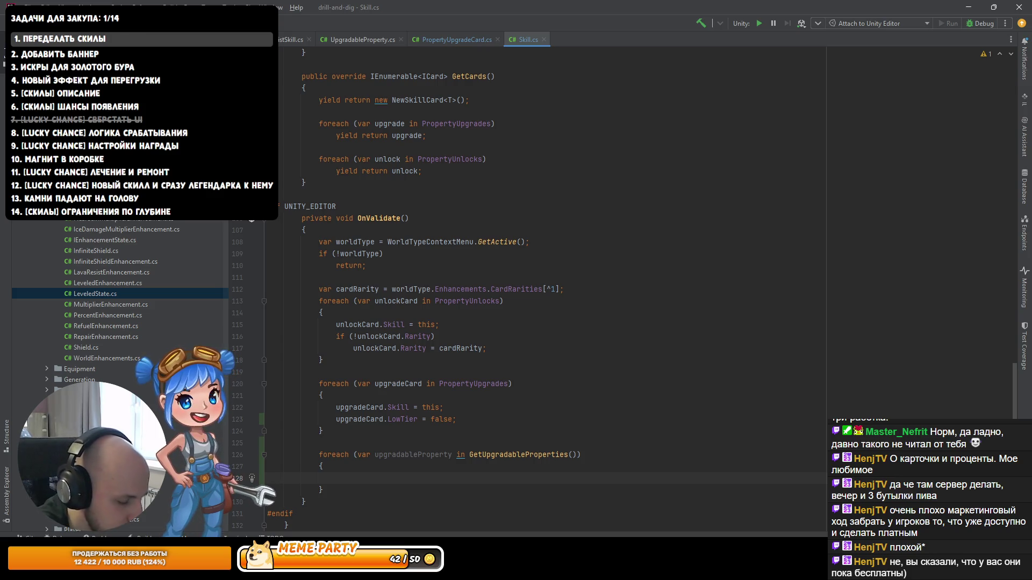
# Step: Start the filter PropertyUpgrades.Where(card => card.Properties.Length == 1
pyautogui.write('pu')
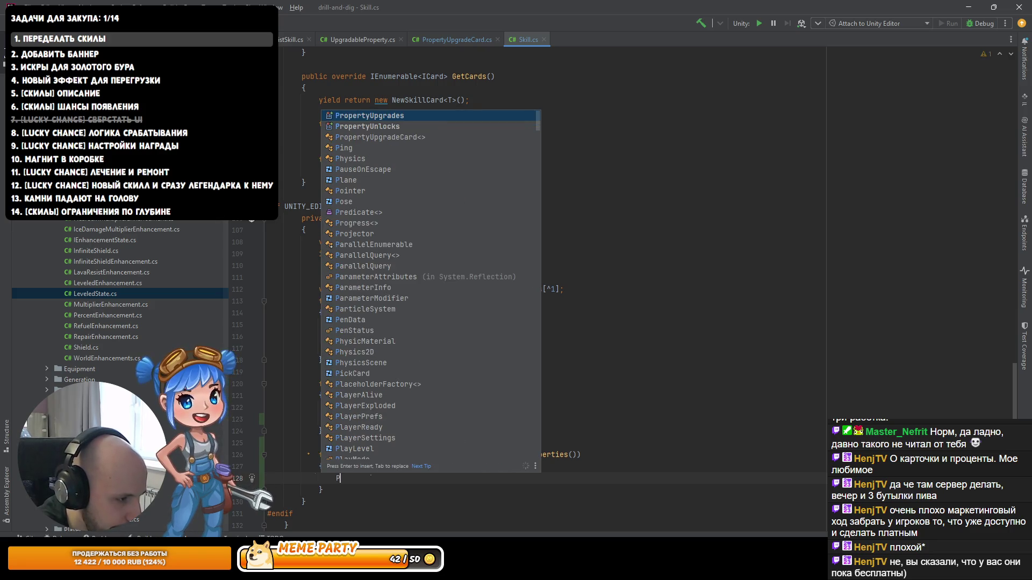
pyautogui.press('Return')
pyautogui.write('.')
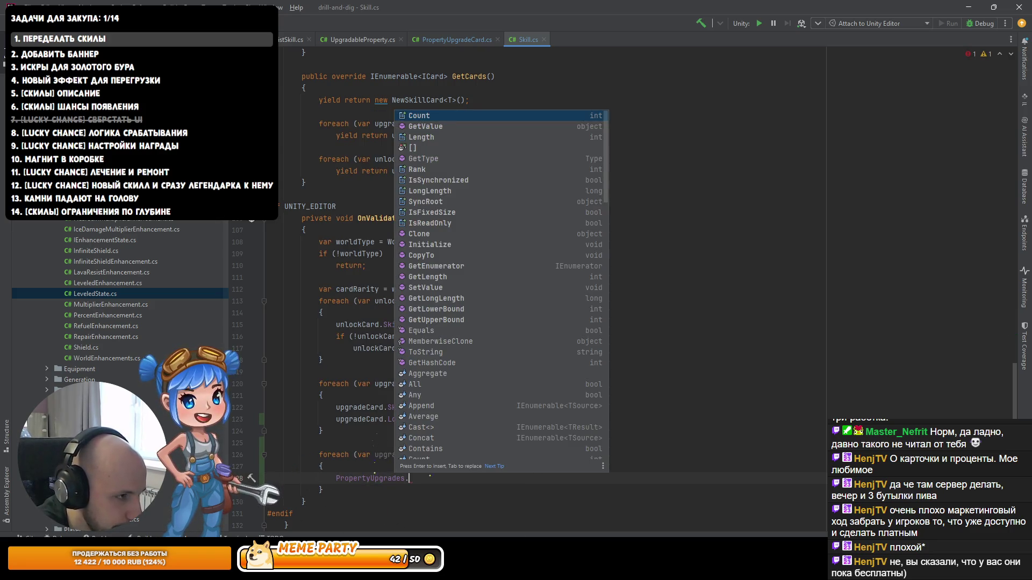
pyautogui.write('Where(')
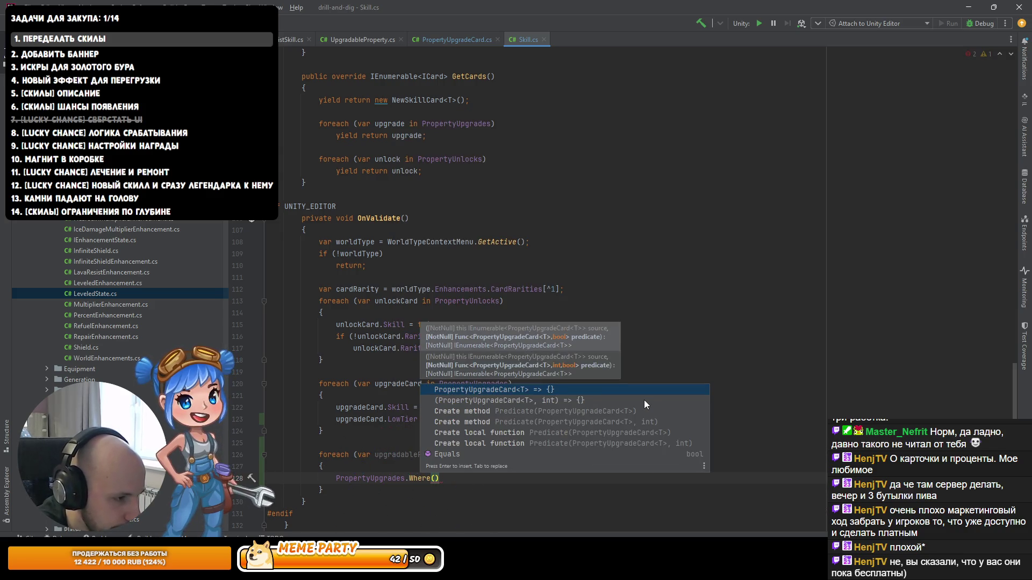
pyautogui.write('card => ')
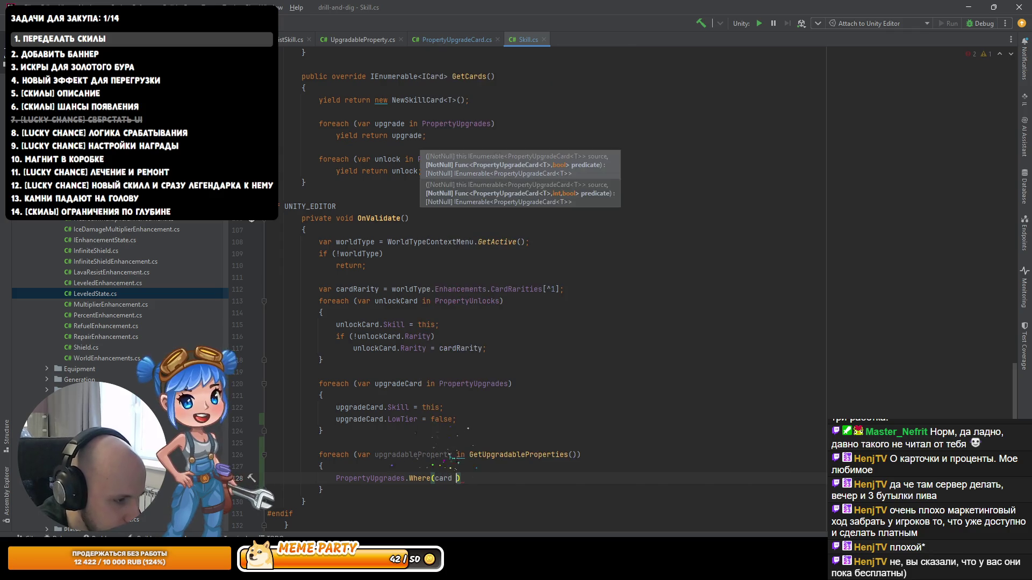
pyautogui.write('card.')
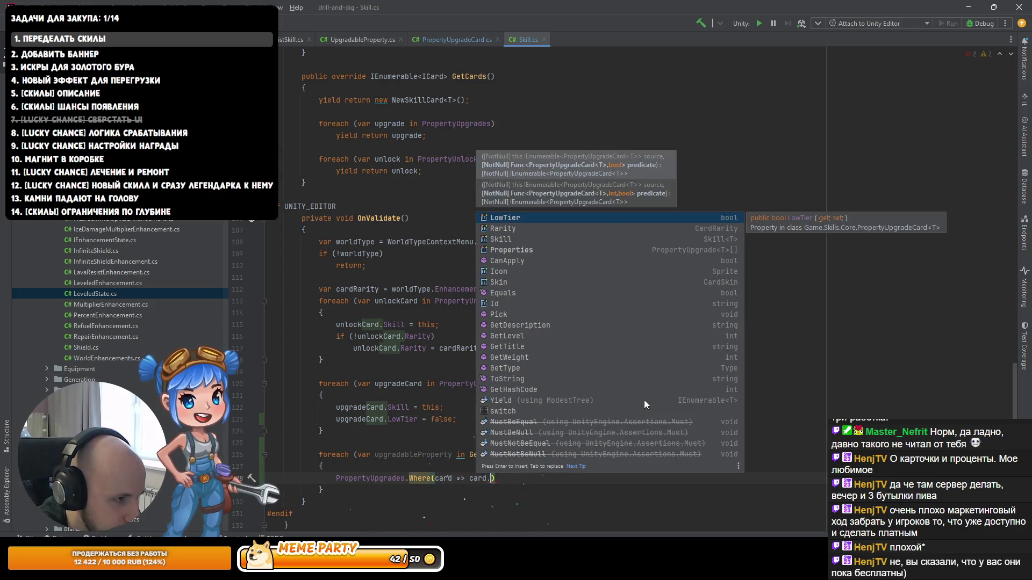
pyautogui.press('Down')
pyautogui.press('Down')
pyautogui.press('Down')
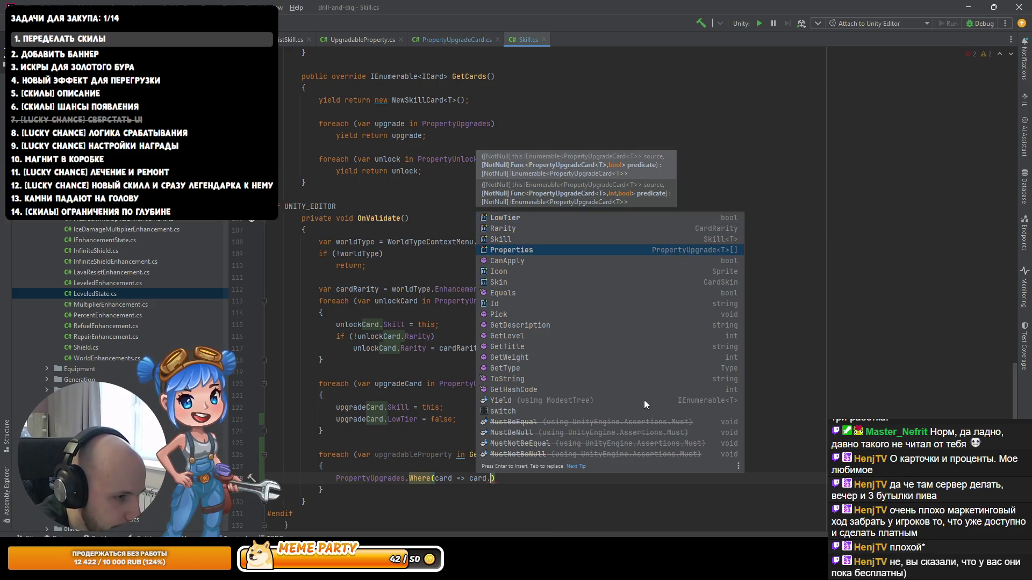
pyautogui.press('Return')
pyautogui.press('Right')
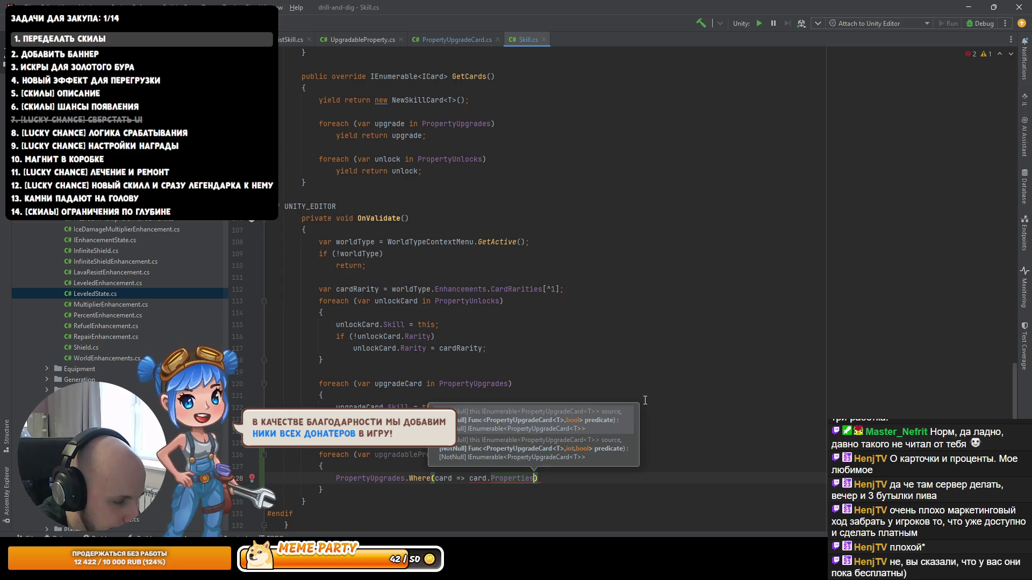
pyautogui.write('.Length =')
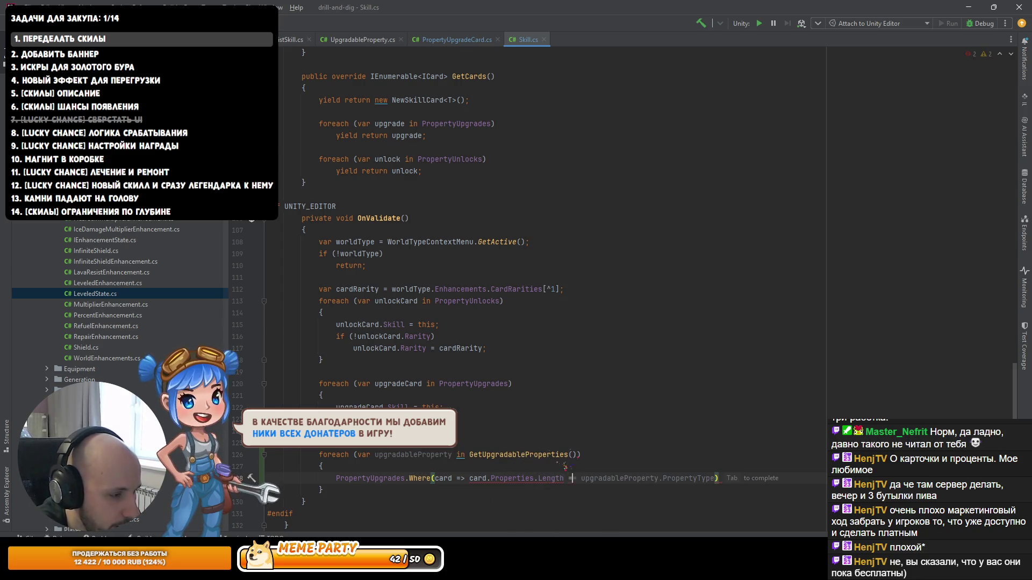
pyautogui.write('= 1')
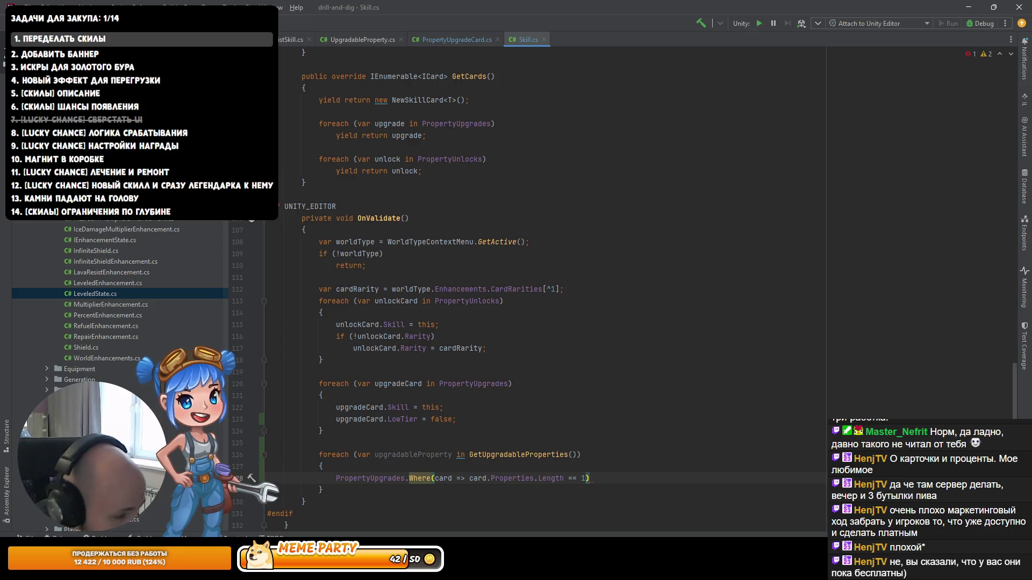
# Step: Add the condition && card.Properties[0].Picker.Value == upgradableProperty to the filter
pyautogui.write('&& card.Properties.')
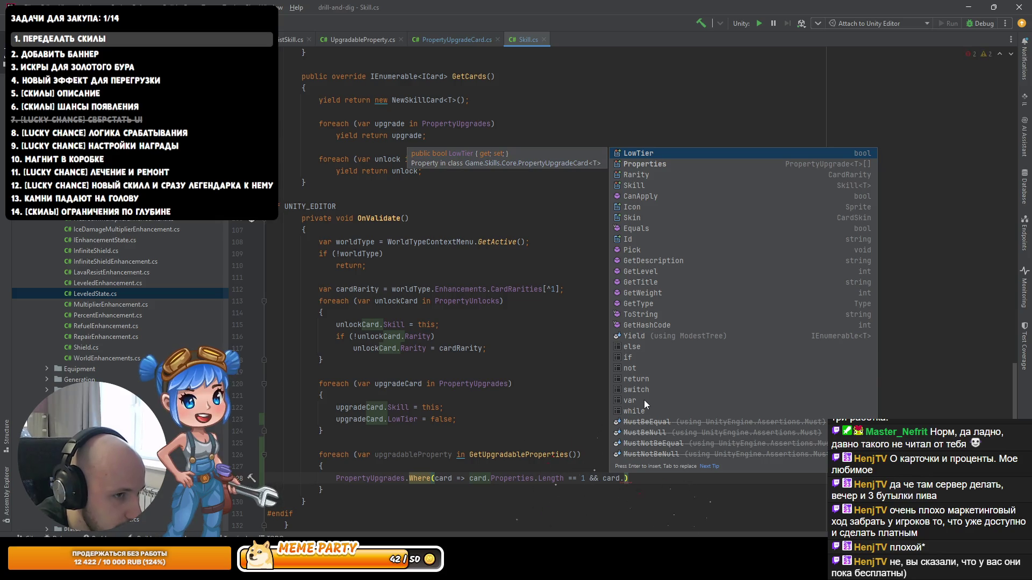
pyautogui.press('Return')
pyautogui.write('.')
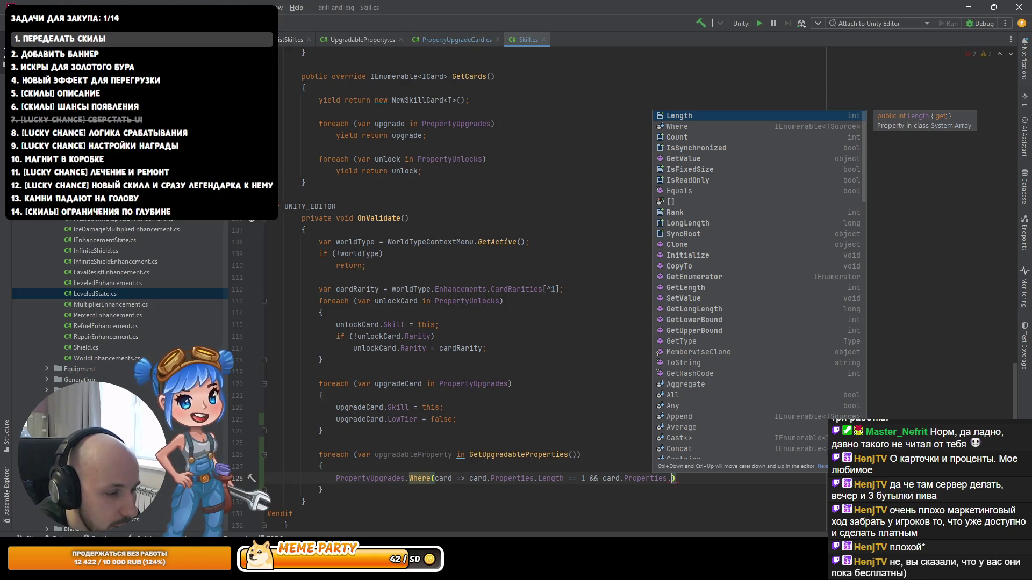
pyautogui.press('BackSpace')
pyautogui.write('[0].')
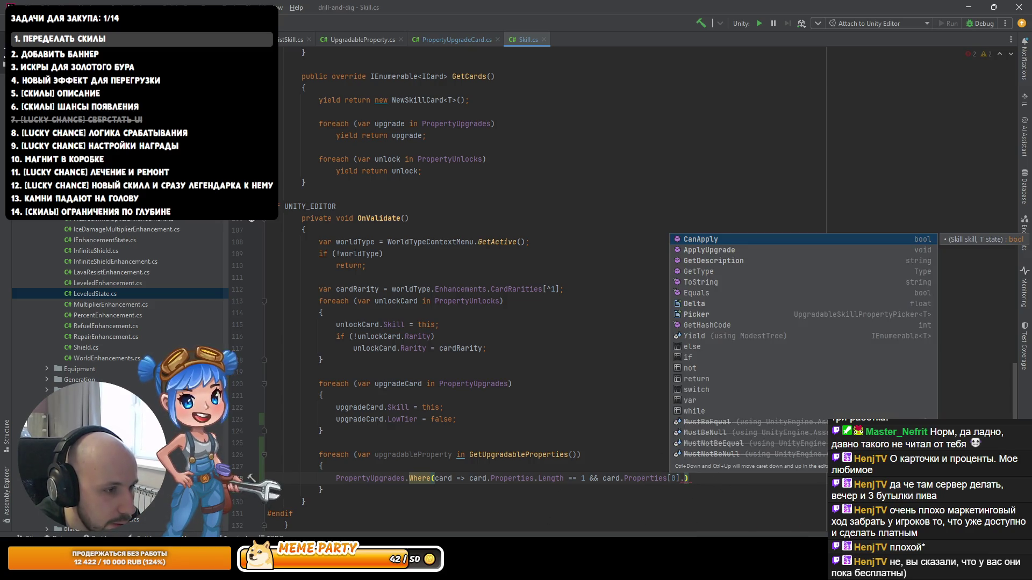
pyautogui.write('Picker.')
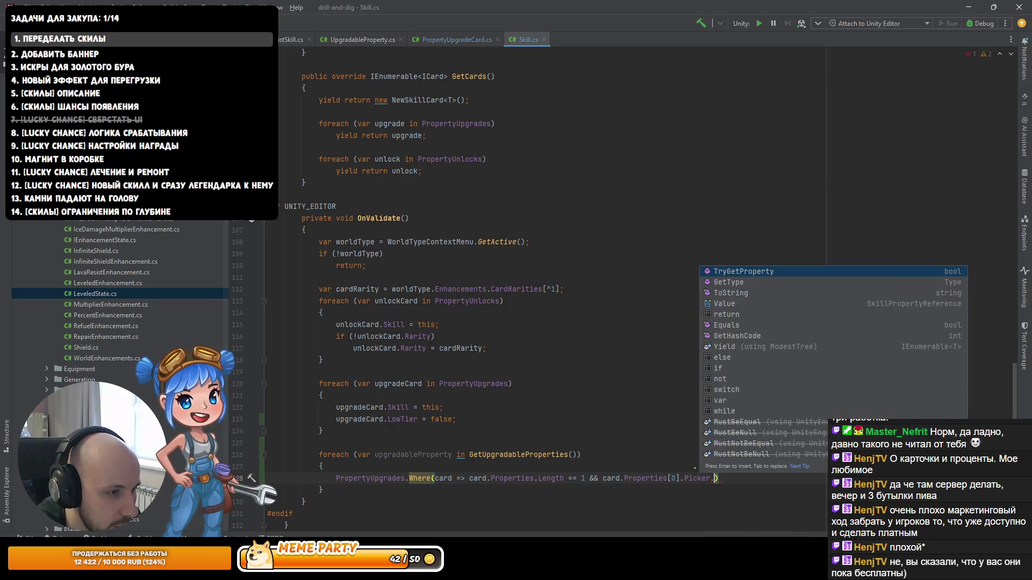
pyautogui.write('Value ==')
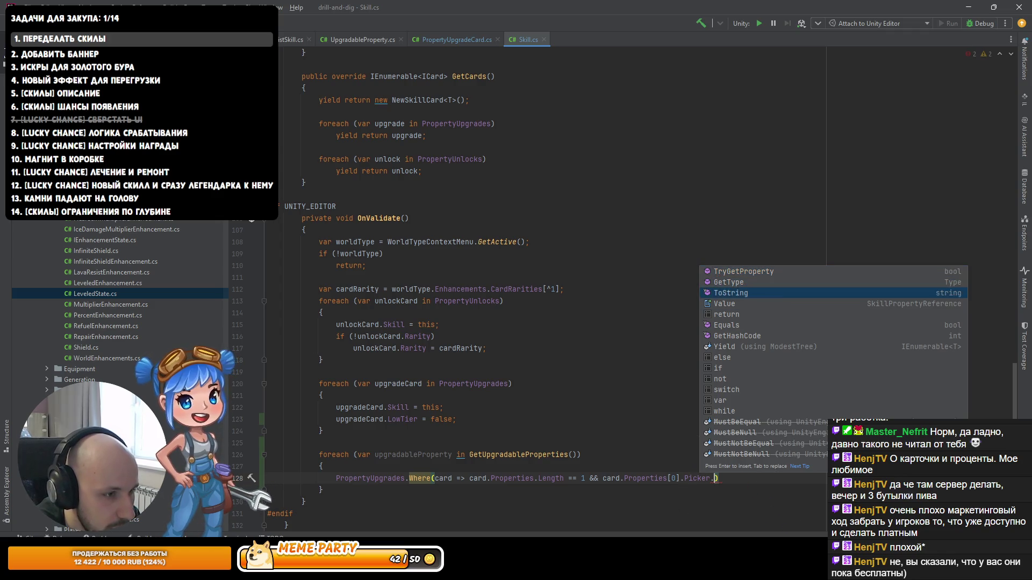
pyautogui.press('Tab')
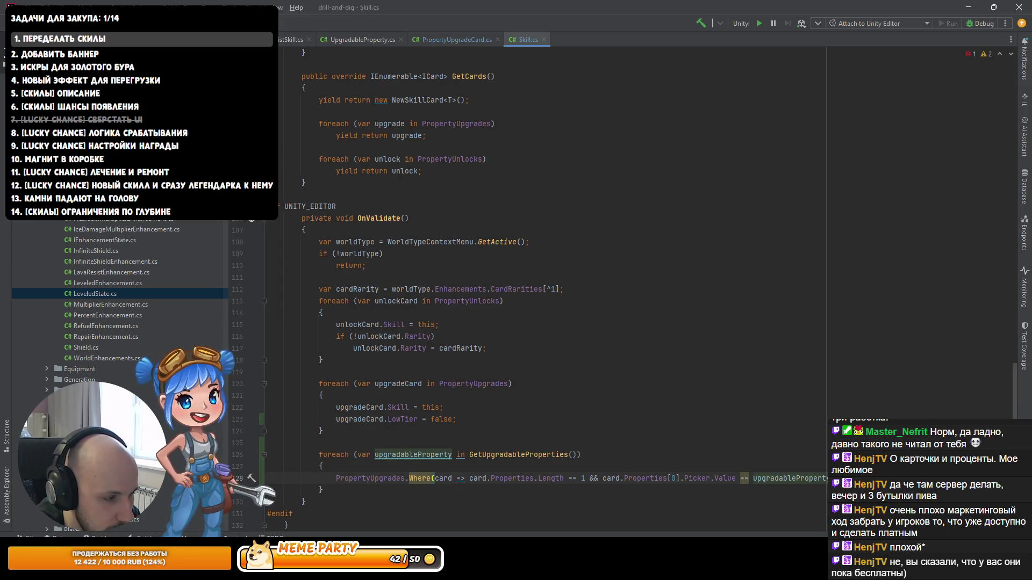
pyautogui.click(374, 455)
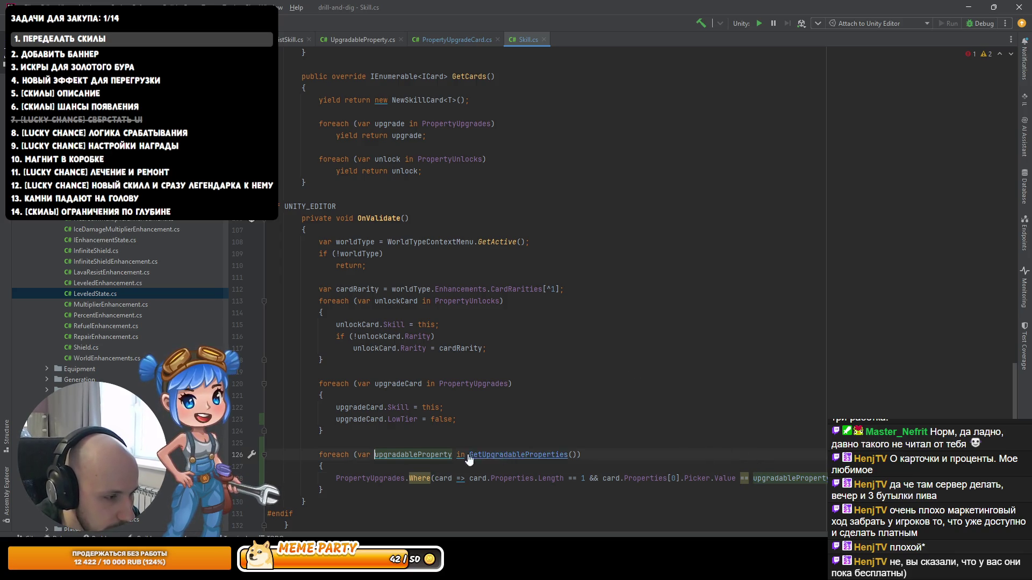
# Step: Open the SkillPropertyReference class and add an empty line after GetHashCode
pyautogui.keyDown('ctrl'); pyautogui.click(516, 455); pyautogui.keyUp('ctrl')
pyautogui.keyDown('ctrl'); pyautogui.click(407, 214); pyautogui.keyUp('ctrl')
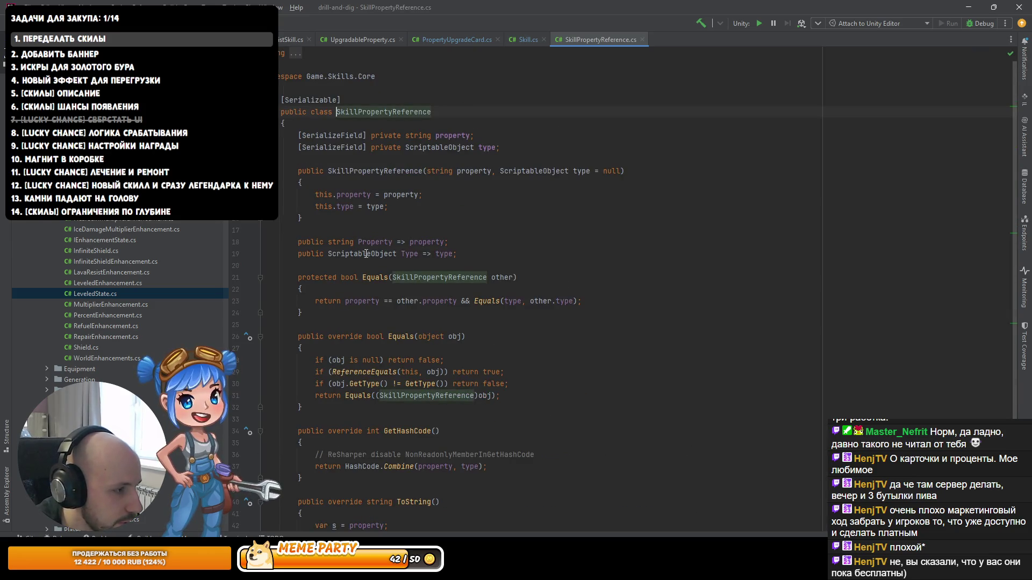
pyautogui.scroll(-4, 376, 269)
pyautogui.click(335, 336)
pyautogui.click(321, 346)
pyautogui.press('Return')
pyautogui.press('Return')
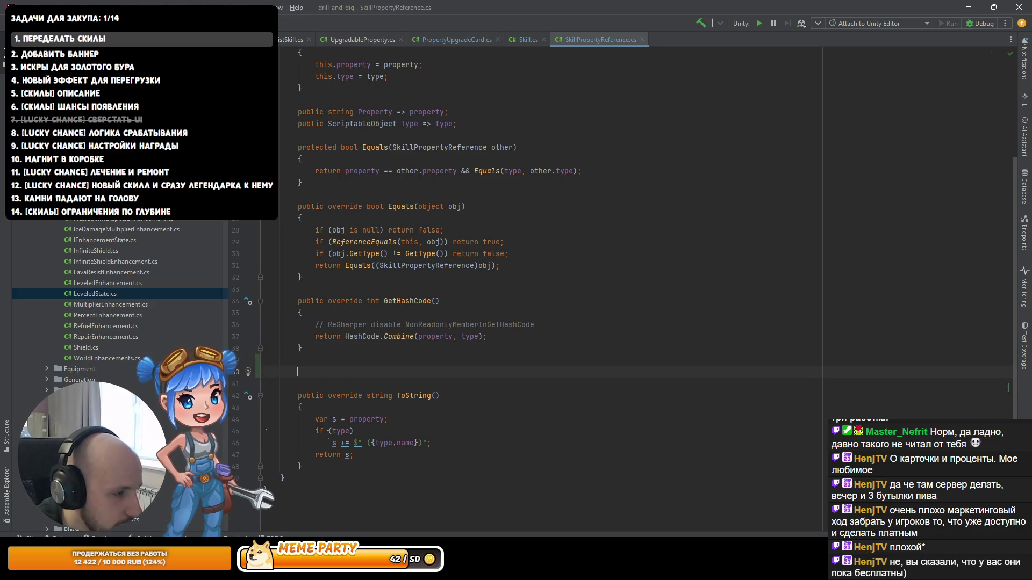
# Step: Open the equality members generator, then cancel without generating anything
pyautogui.press('alt+Insert')
pyautogui.press('Up')
pyautogui.press('Up')
pyautogui.press('Up')
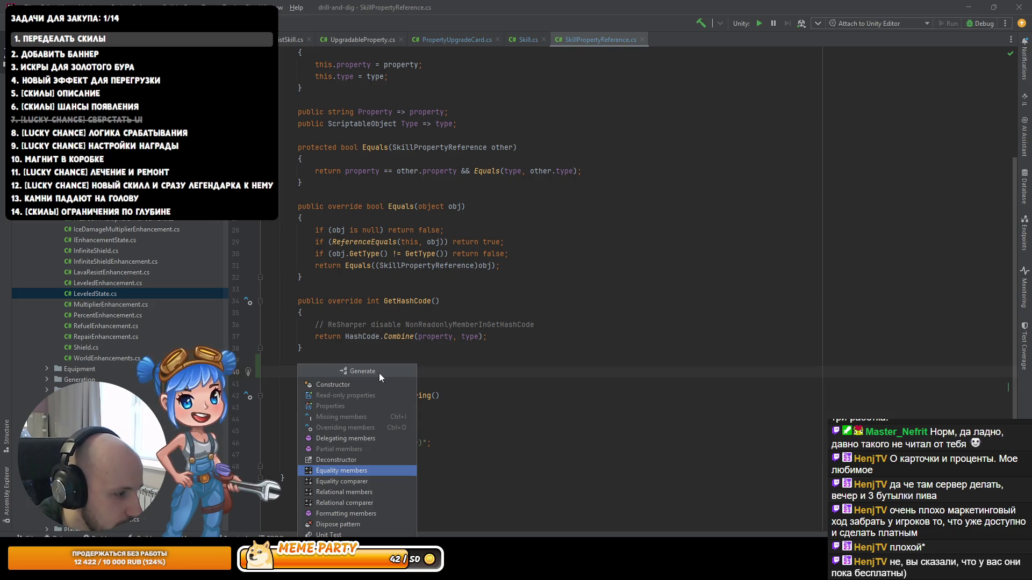
pyautogui.press('Return')
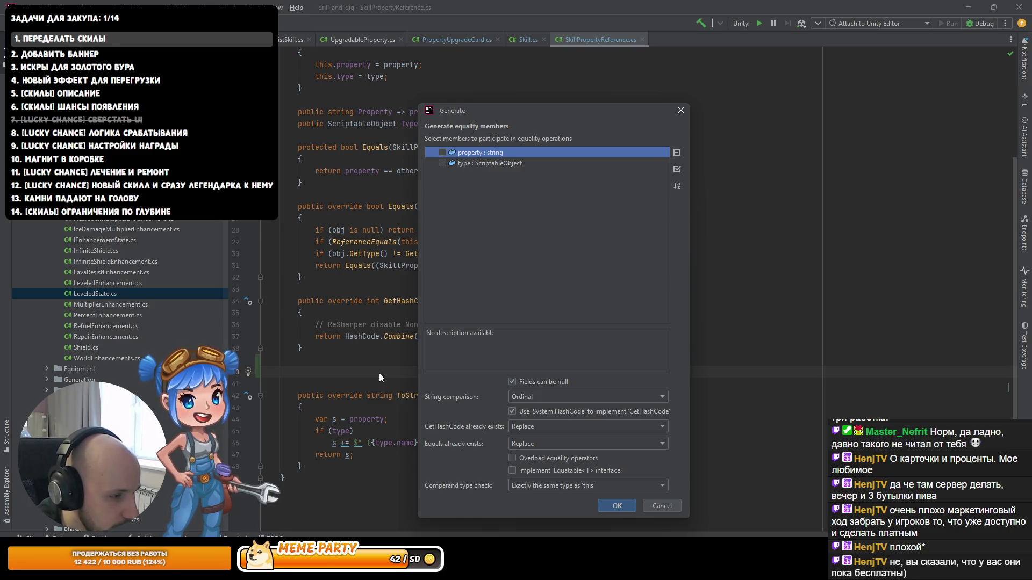
pyautogui.press('Return')
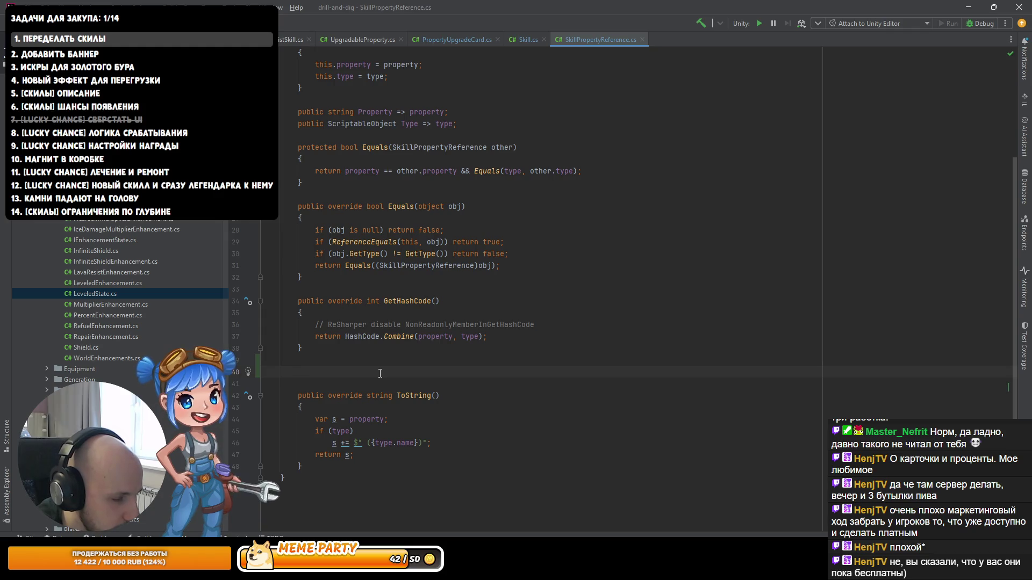
pyautogui.press('alt+Insert')
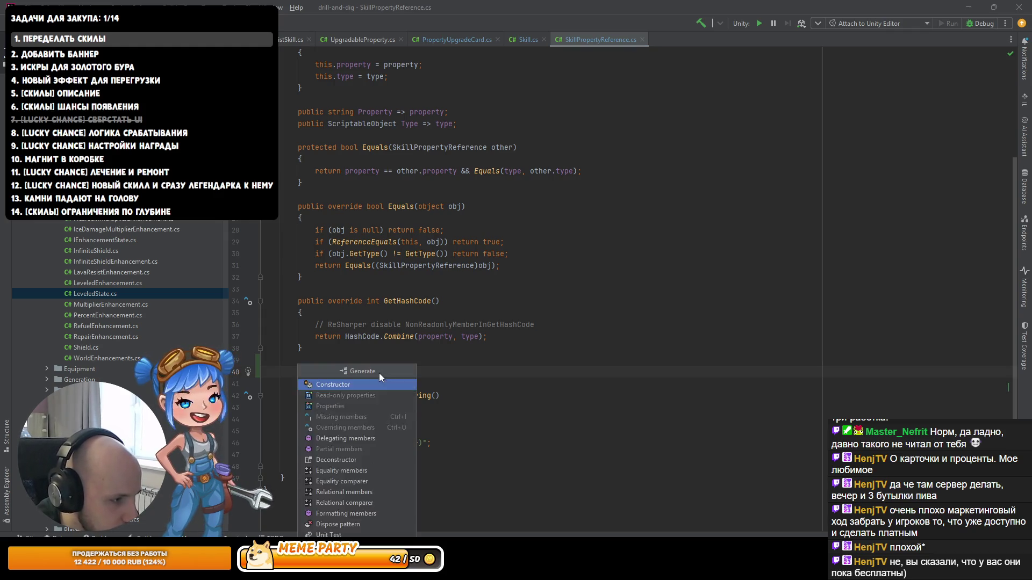
pyautogui.press('Escape')
# Step: Search actions for 'equa', then switch to PropertyUpgradeCard.cs and UpgradableProperty.cs
pyautogui.press('shift')
pyautogui.press('shift')
pyautogui.write('equa')
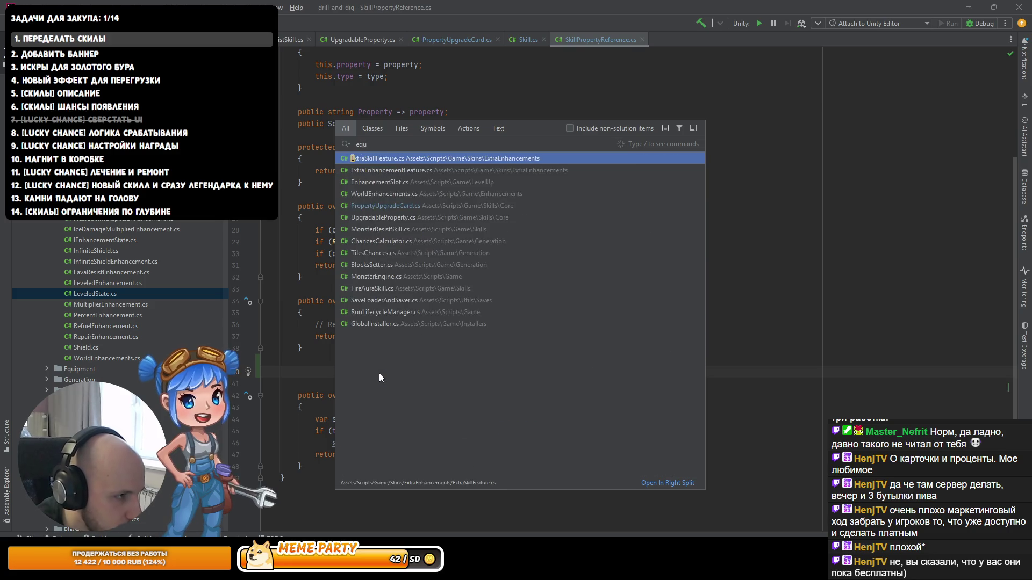
pyautogui.click(469, 128)
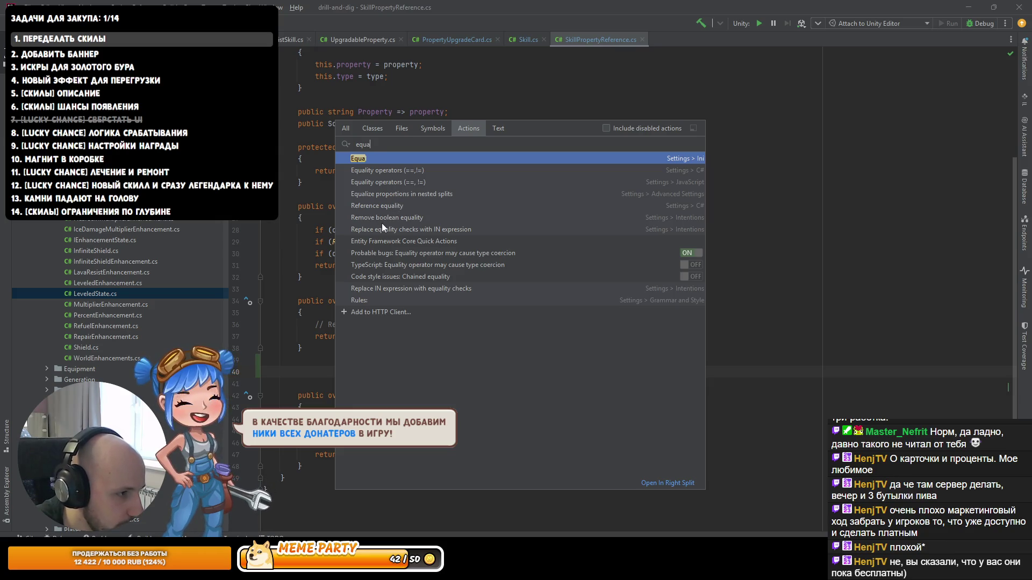
pyautogui.click(487, 37)
pyautogui.click(330, 40)
# Step: Browse MonsterResistSkill.cs, PropertyUpgradeCard.cs and Skill.cs, ending on Skill.cs's OnValidate
pyautogui.click(290, 40)
pyautogui.scroll(-10, 451, 160)
pyautogui.scroll(-5, 451, 160)
pyautogui.click(476, 37)
pyautogui.click(521, 39)
pyautogui.scroll(-5, 480, 348)
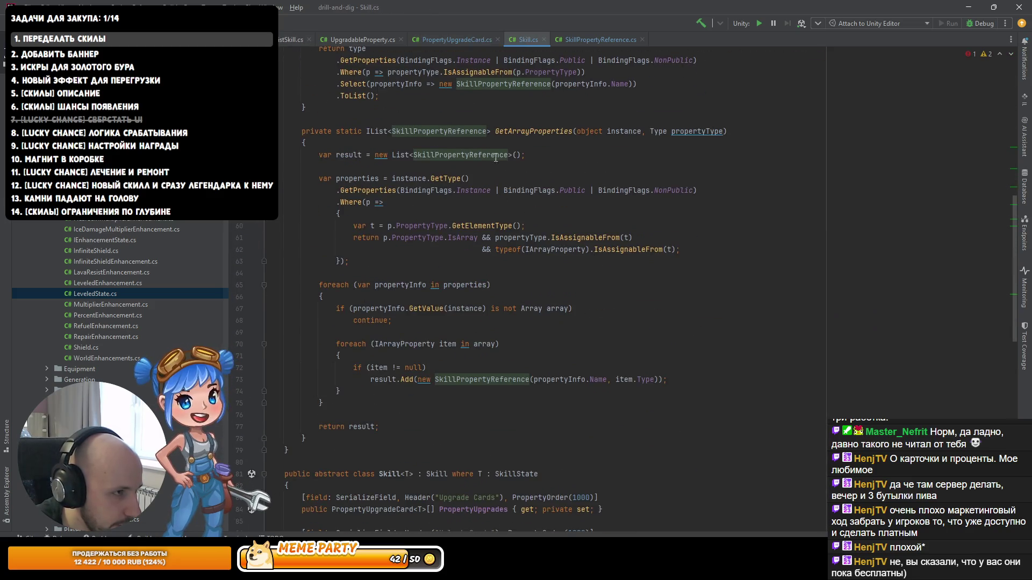
pyautogui.click(440, 37)
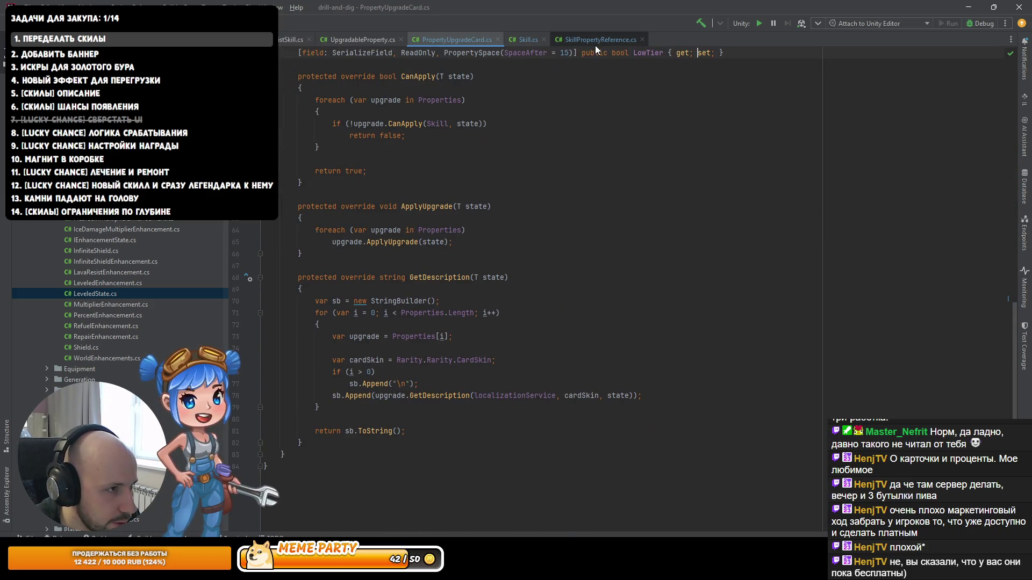
pyautogui.click(529, 38)
pyautogui.scroll(-10, 730, 390)
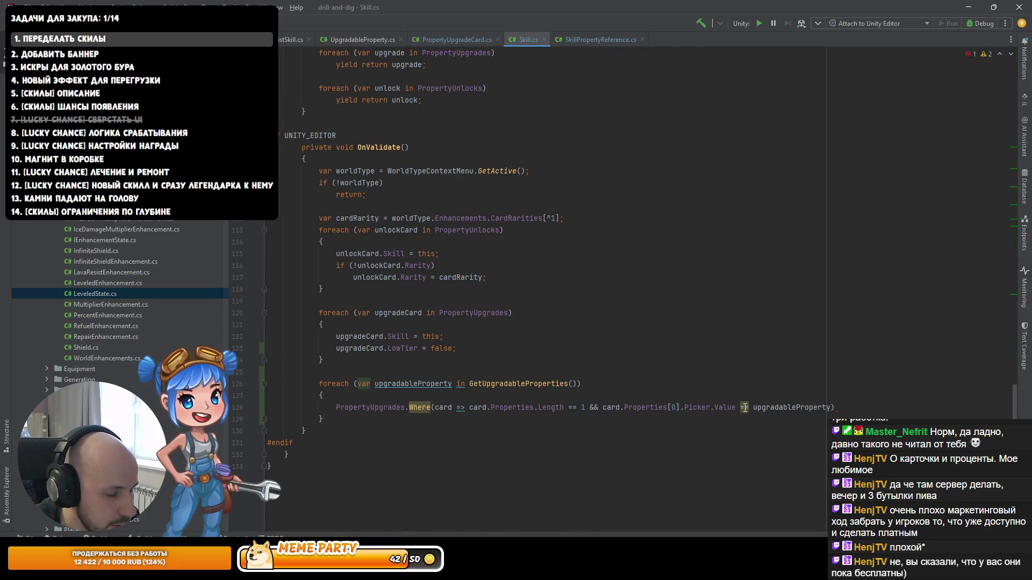
# Step: View quick fixes for the == reference-comparison warning, then select both Equals methods in SkillPropertyReference.cs
pyautogui.moveTo(744, 408)
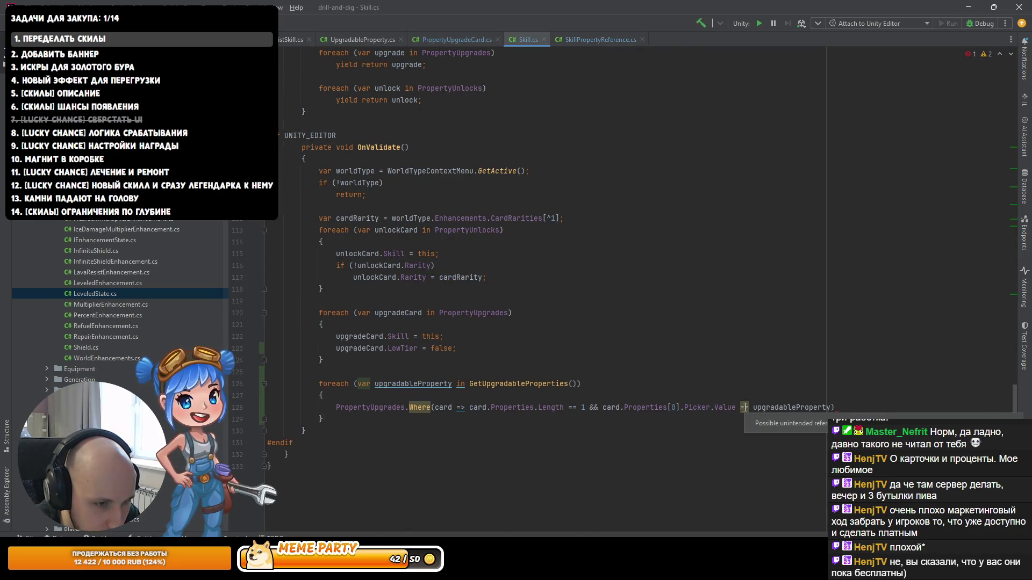
pyautogui.hotkey('alt', 'Return')
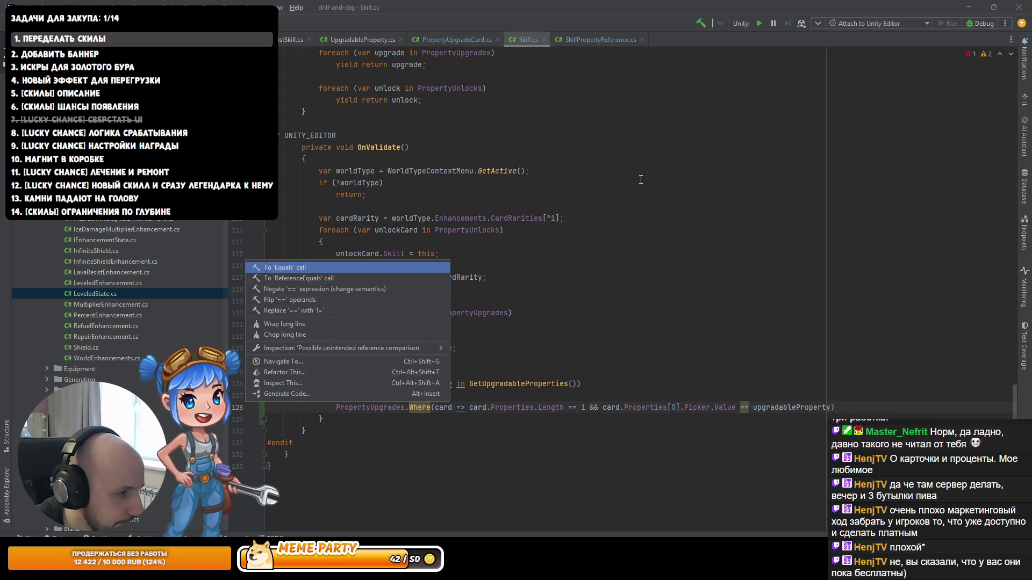
pyautogui.click(568, 39)
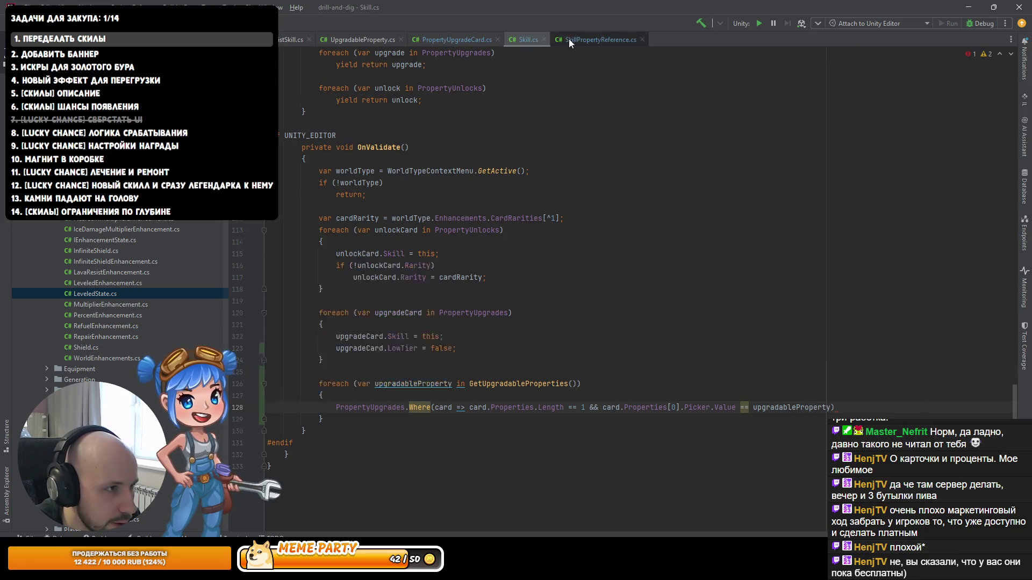
pyautogui.click(568, 38)
pyautogui.moveTo(303, 277); pyautogui.dragTo(279, 147)
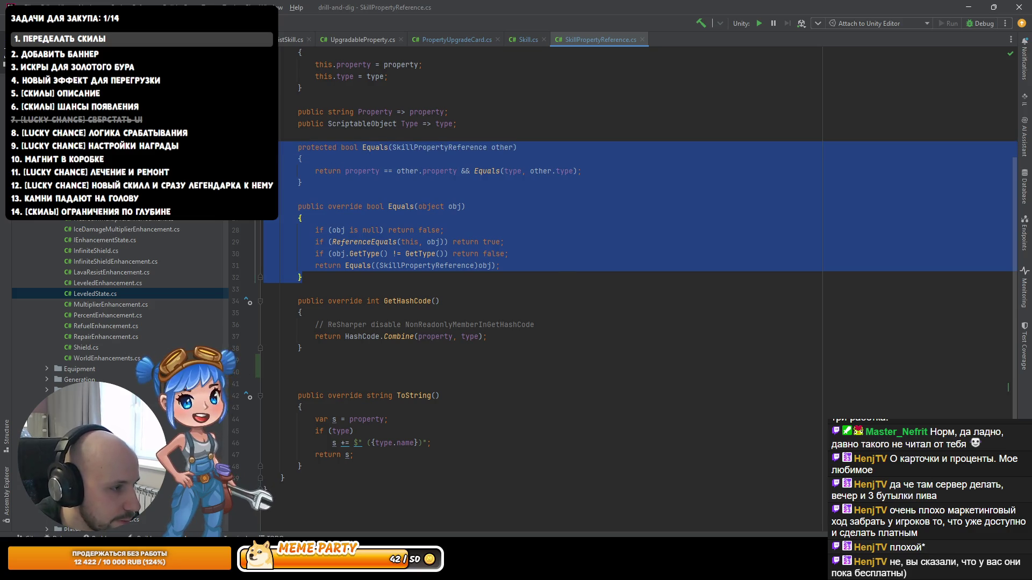
# Step: Comment out the old Equals and GetHashCode methods
pyautogui.hotkey('ctrl', 'shift', '/')
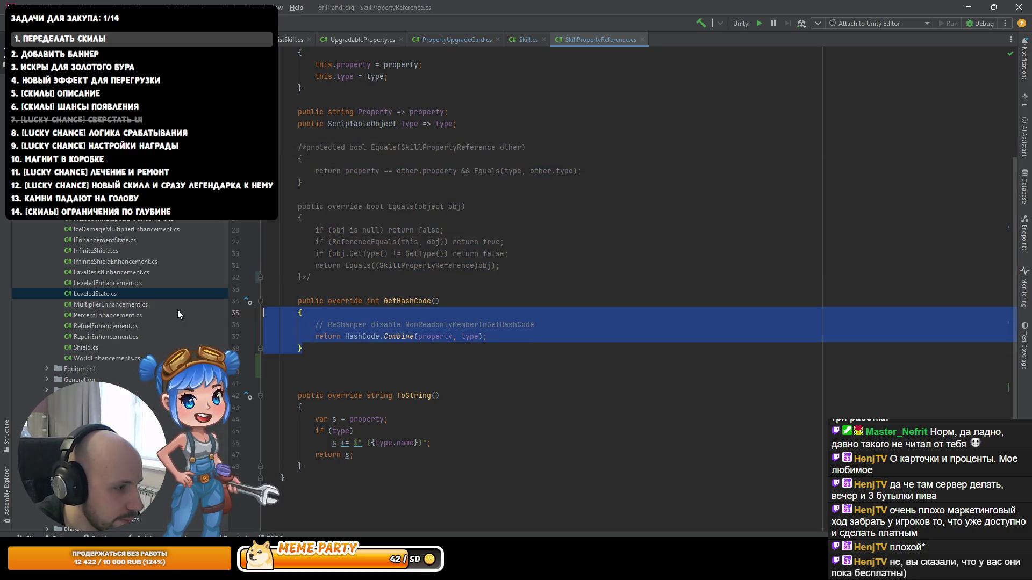
pyautogui.hotkey('ctrl', 'z')
pyautogui.press('Escape')
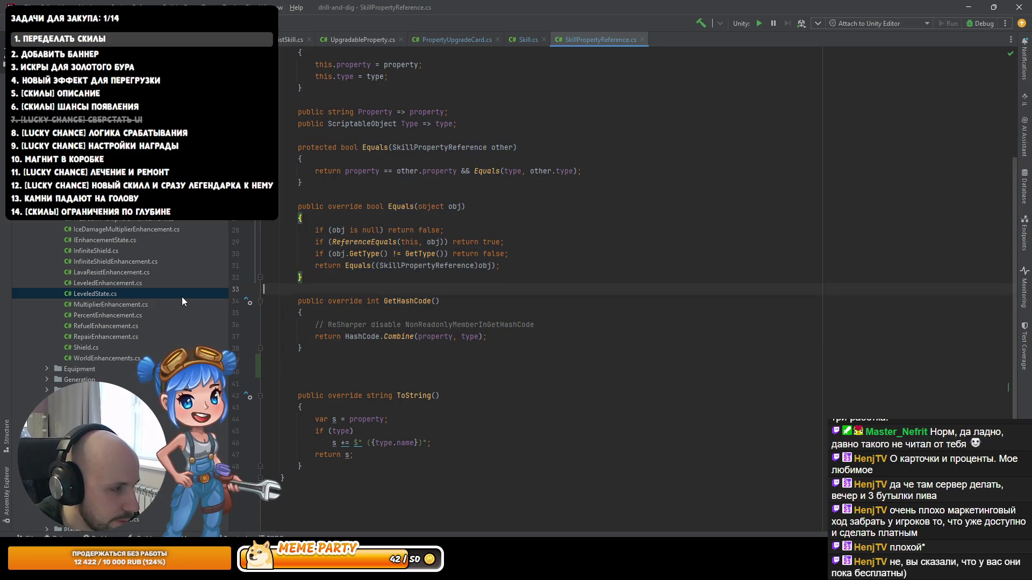
pyautogui.hotkey('shift', 'Down')
pyautogui.hotkey('shift', 'Down')
pyautogui.hotkey('shift', 'Down')
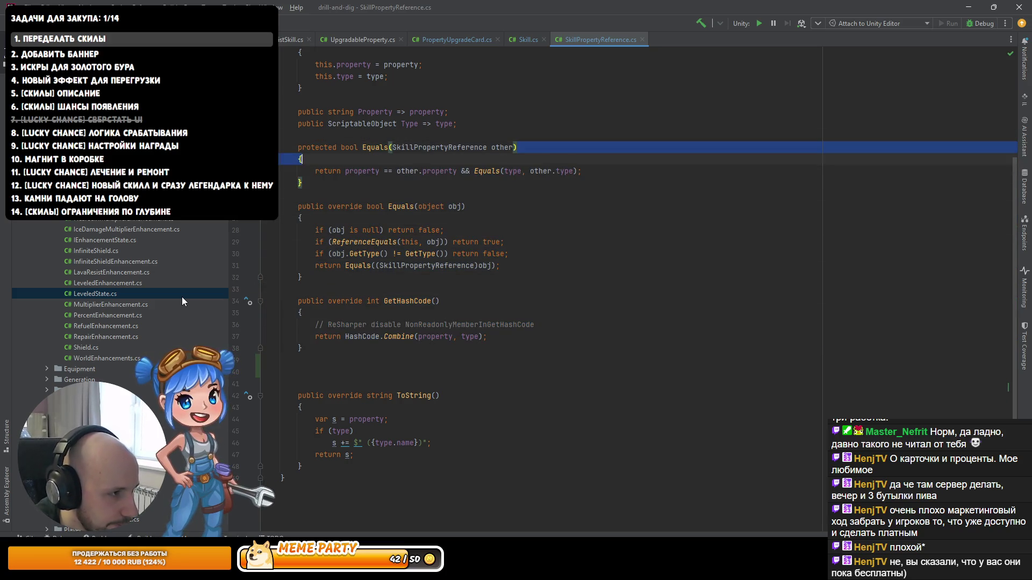
pyautogui.hotkey('shift', 'Down')
pyautogui.hotkey('shift', 'Down')
pyautogui.hotkey('shift', 'Down')
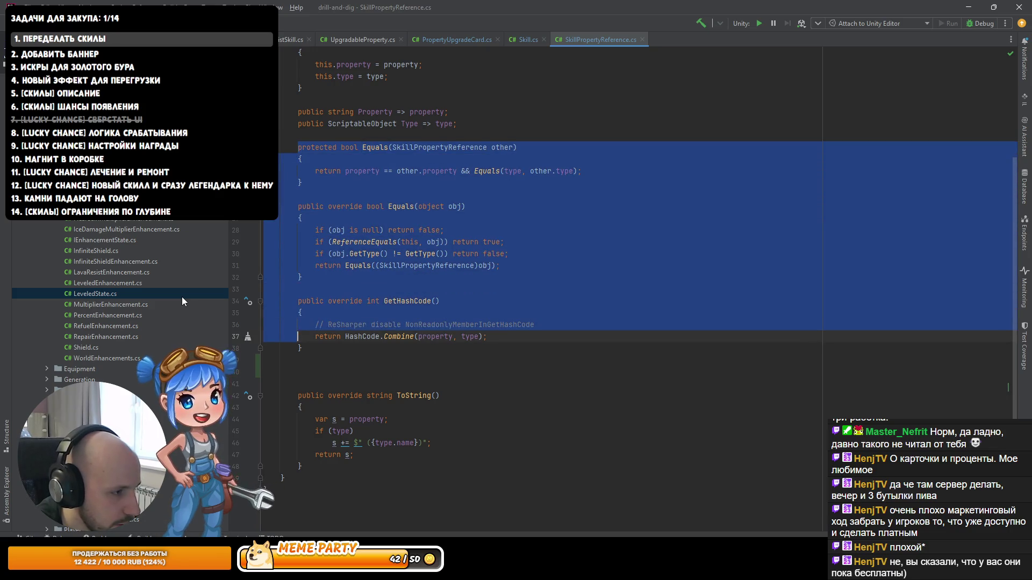
pyautogui.hotkey('ctrl', 'shift', '/')
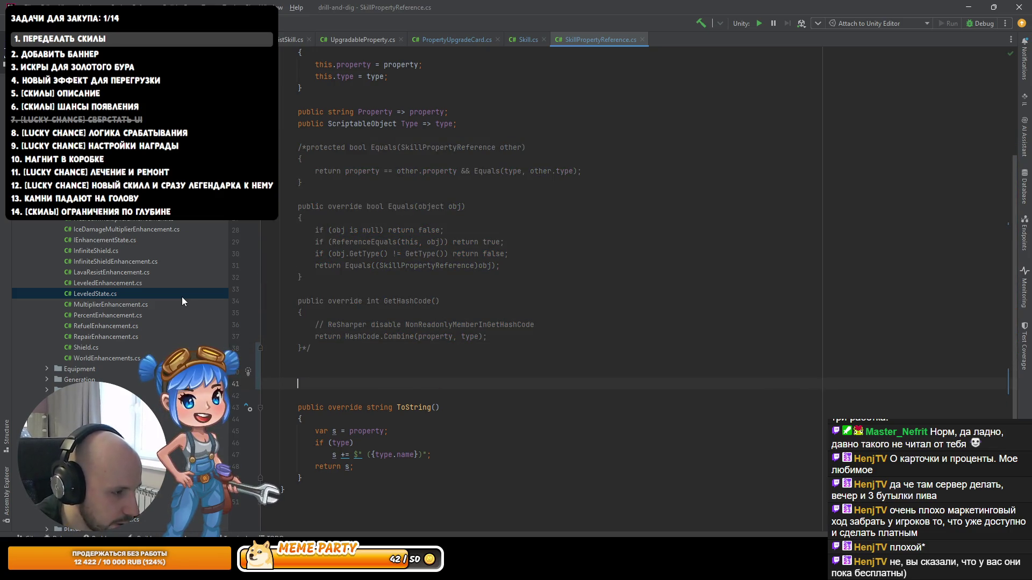
# Step: Start generating equality members on a new line, including property and type
pyautogui.press('Down')
pyautogui.press('Return')
pyautogui.press('alt+Insert')
pyautogui.press('Up')
pyautogui.press('Up')
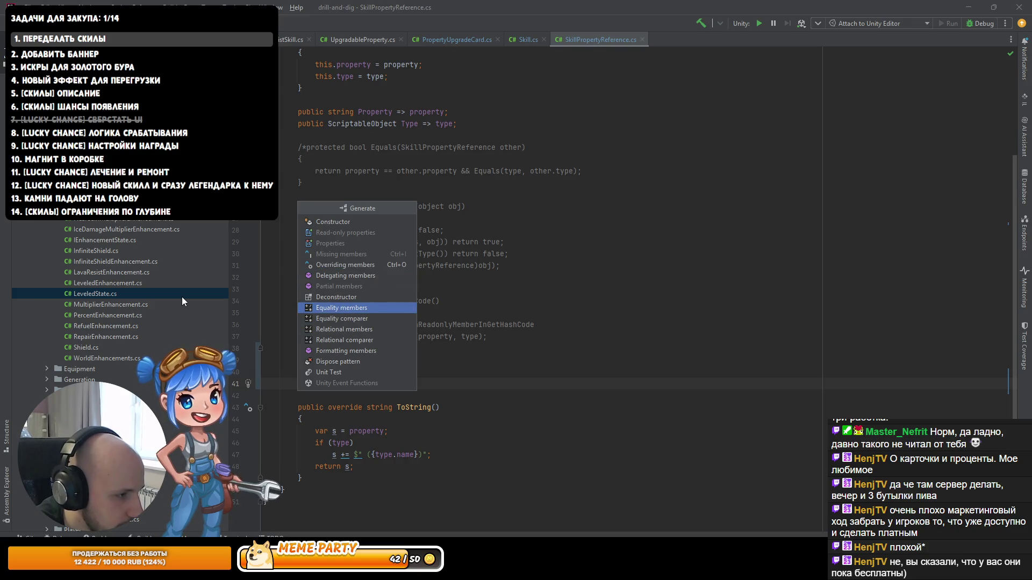
pyautogui.press('Return')
pyautogui.click(442, 152)
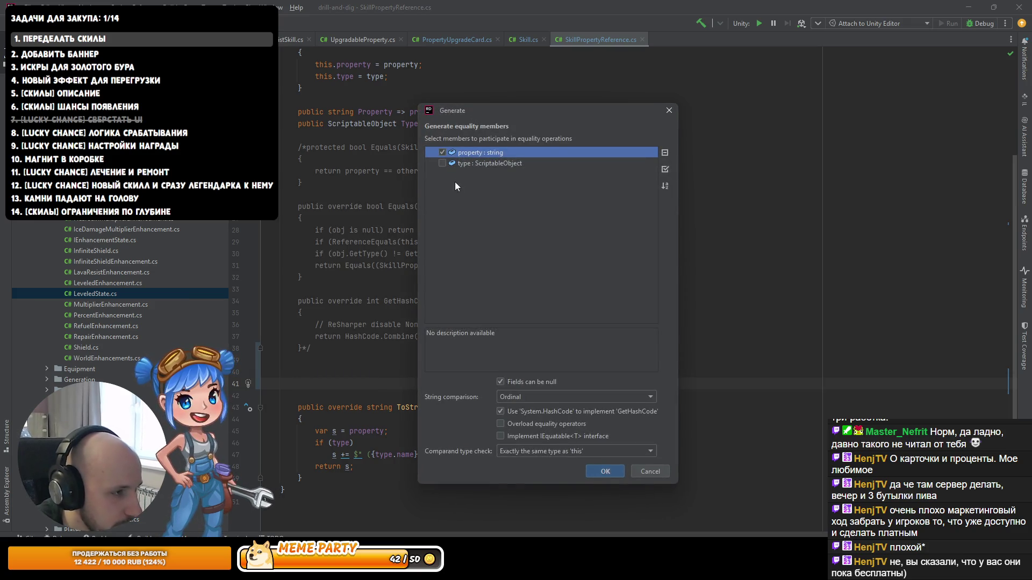
pyautogui.click(442, 163)
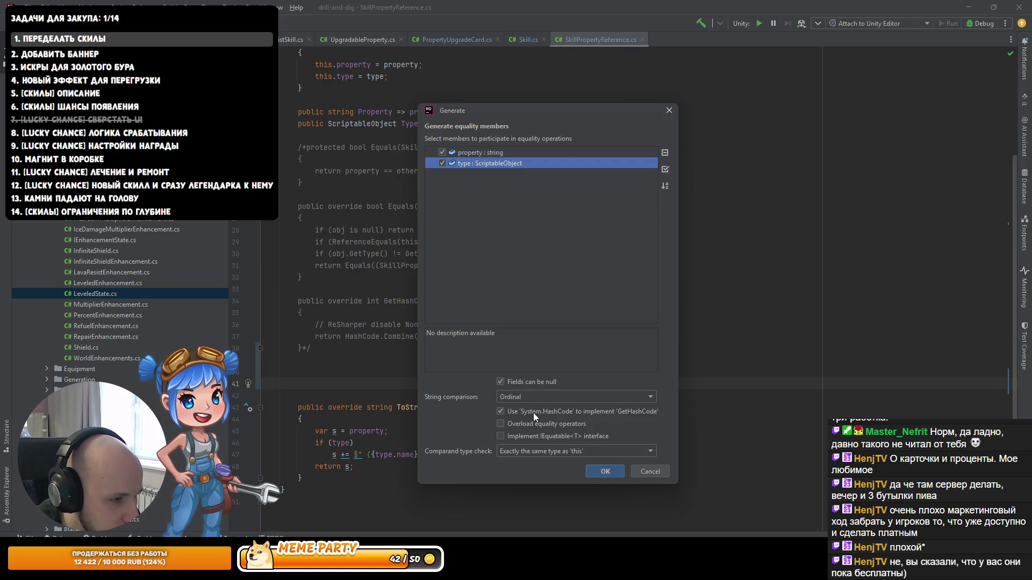
# Step: Use Invariant culture string comparison, add == and != operators, and generate the members
pyautogui.click(558, 398)
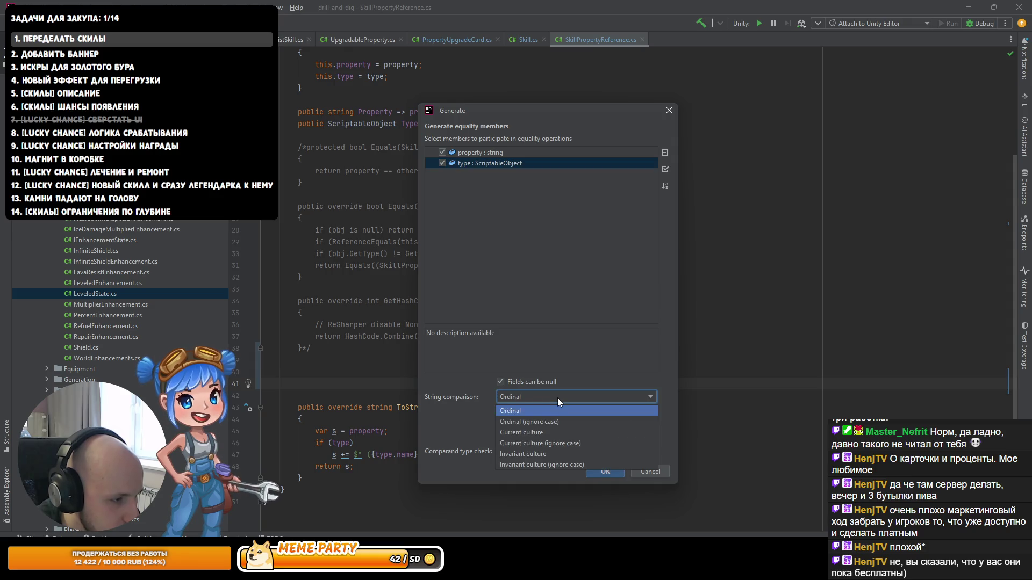
pyautogui.moveTo(551, 112)
pyautogui.mouseDown()
pyautogui.moveTo(878, 139)
pyautogui.moveTo(738, 121)
pyautogui.mouseUp()
pyautogui.moveTo(737, 121); pyautogui.dragTo(690, 110)
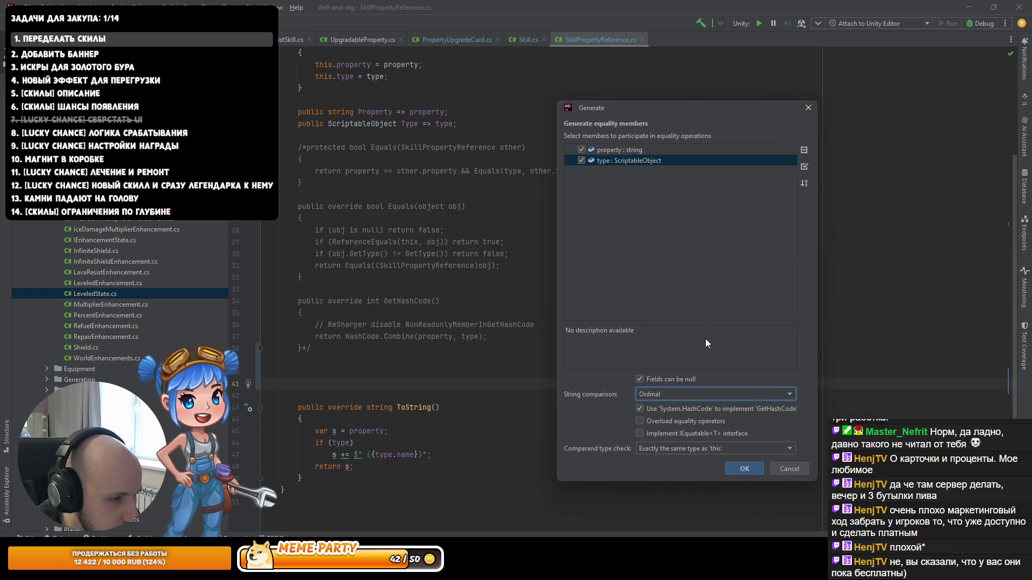
pyautogui.click(656, 397)
pyautogui.click(672, 452)
pyautogui.click(725, 422)
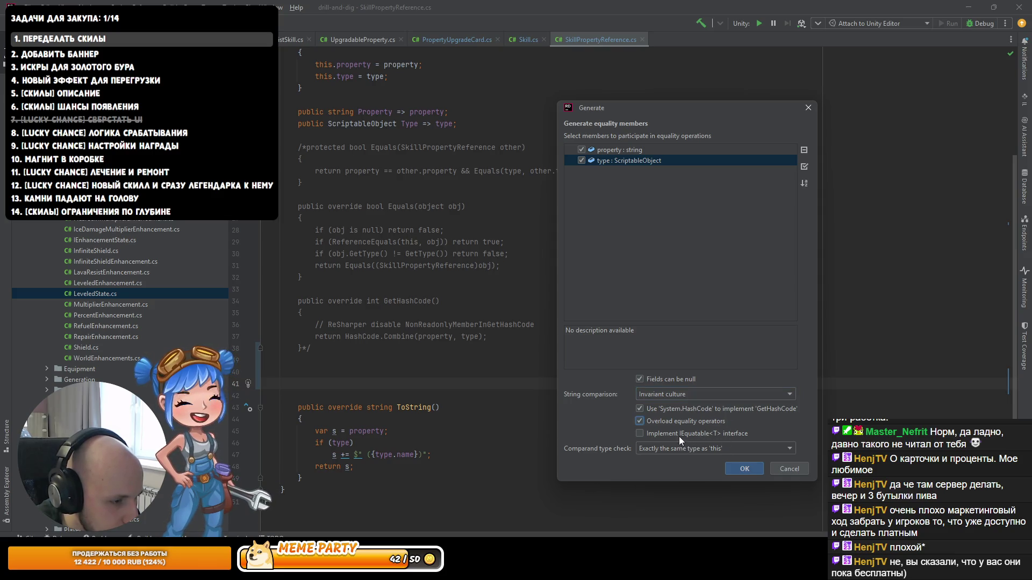
pyautogui.click(743, 469)
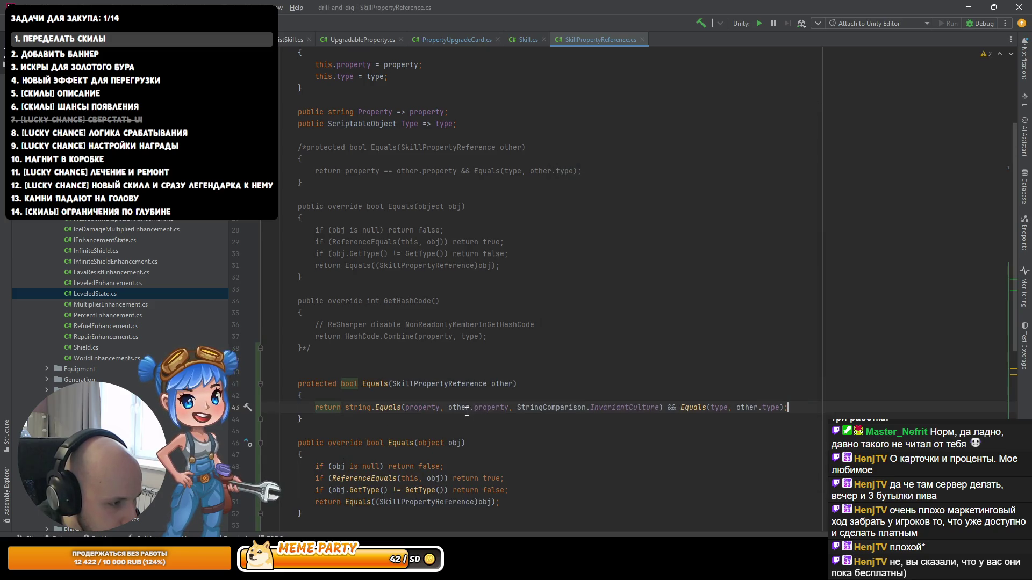
# Step: Uncomment the original Equals and GetHashCode methods
pyautogui.scroll(-8, 467, 411)
pyautogui.scroll(-3, 388, 352)
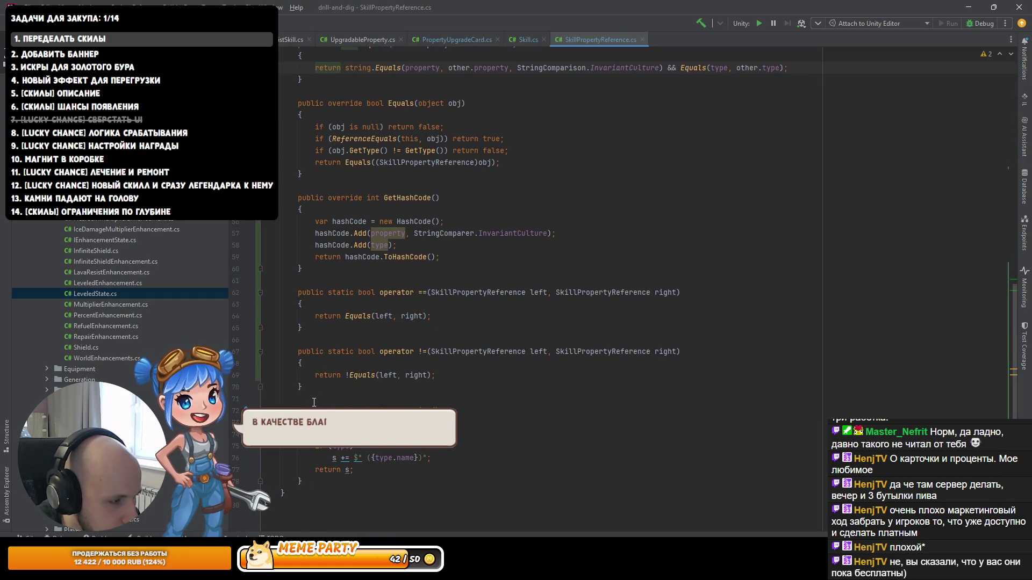
pyautogui.scroll(8, 322, 349)
pyautogui.scroll(3, 331, 304)
pyautogui.scroll(-3, 324, 318)
pyautogui.moveTo(311, 292); pyautogui.dragTo(264, 103)
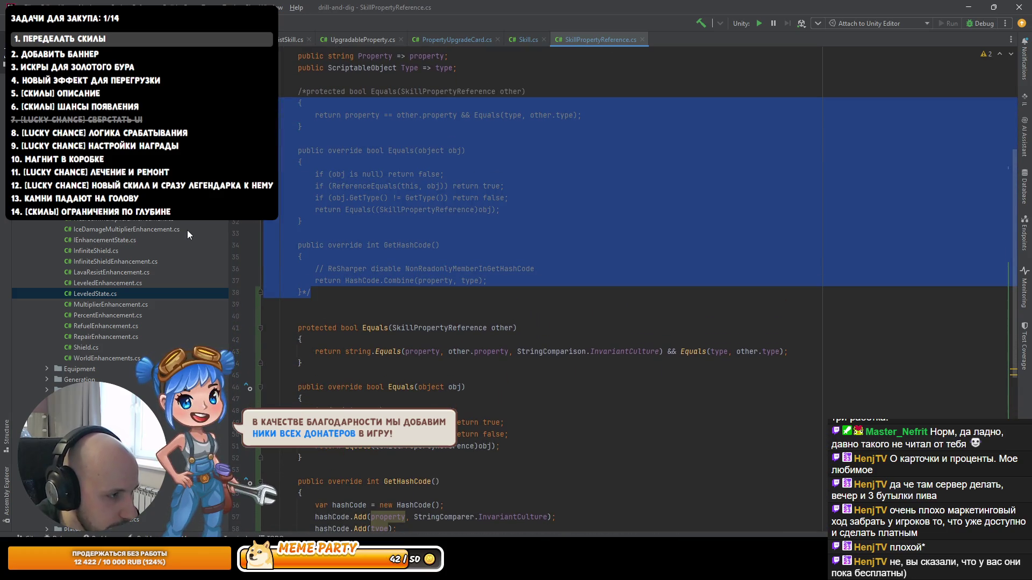
pyautogui.hotkey('ctrl', 'shift', '/')
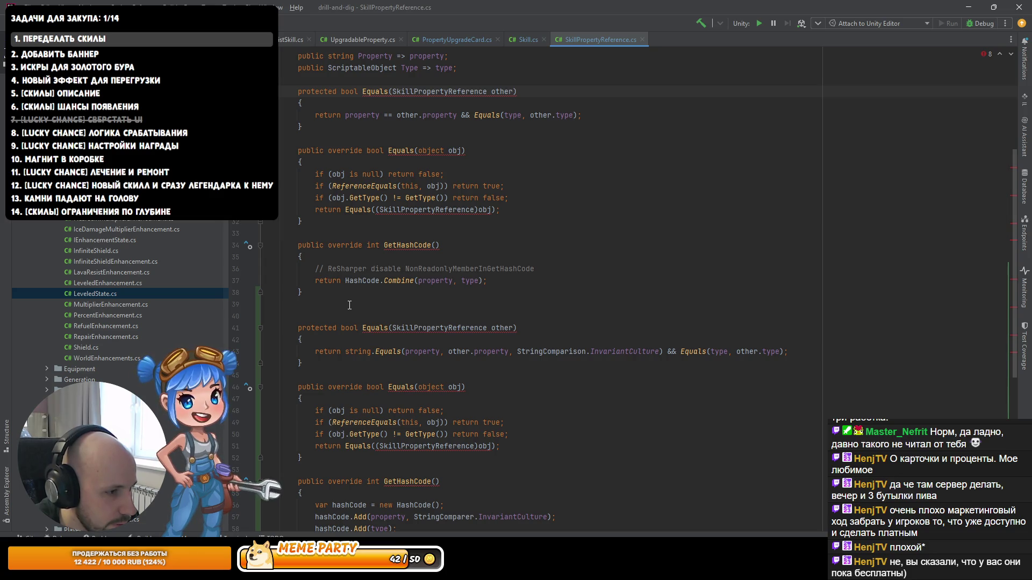
# Step: Delete the generated duplicate Equals and GetHashCode methods, keeping the operators, then return to Skill.cs
pyautogui.moveTo(522, 350)
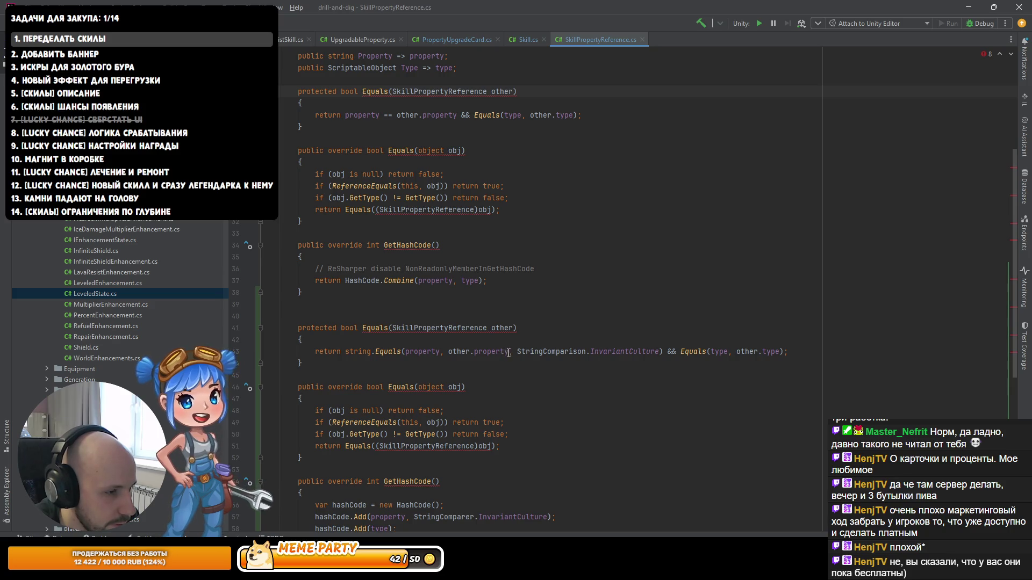
pyautogui.moveTo(508, 353); pyautogui.dragTo(661, 354)
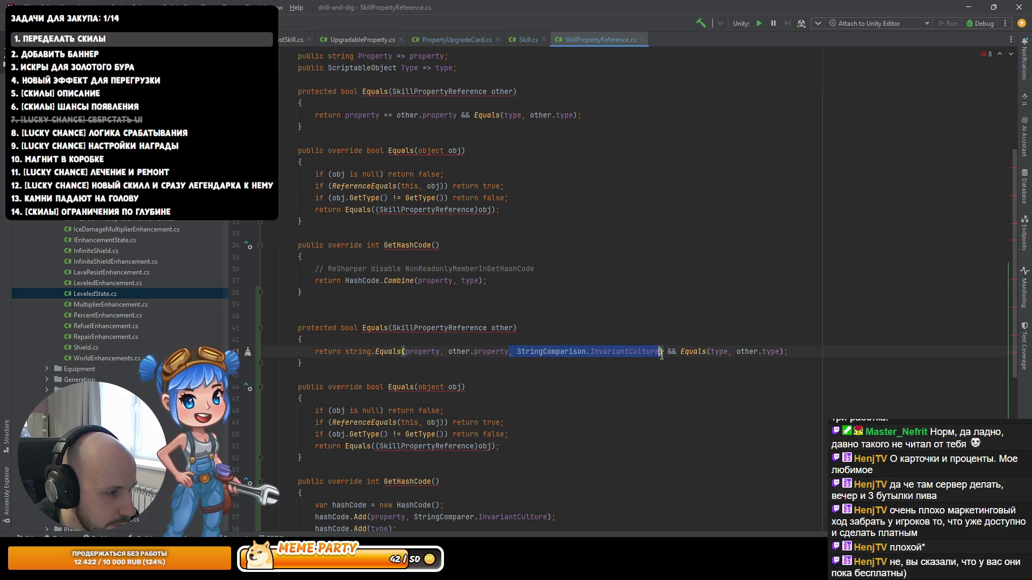
pyautogui.moveTo(304, 363); pyautogui.dragTo(263, 317)
pyautogui.press('BackSpace')
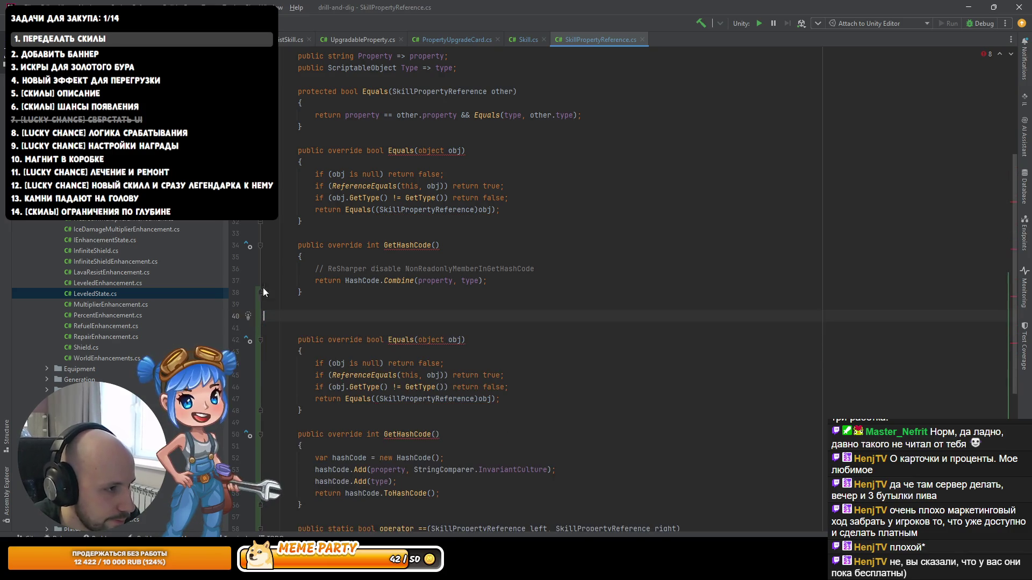
pyautogui.moveTo(266, 422)
pyautogui.mouseDown()
pyautogui.moveTo(215, 371)
pyautogui.moveTo(137, 332)
pyautogui.mouseUp()
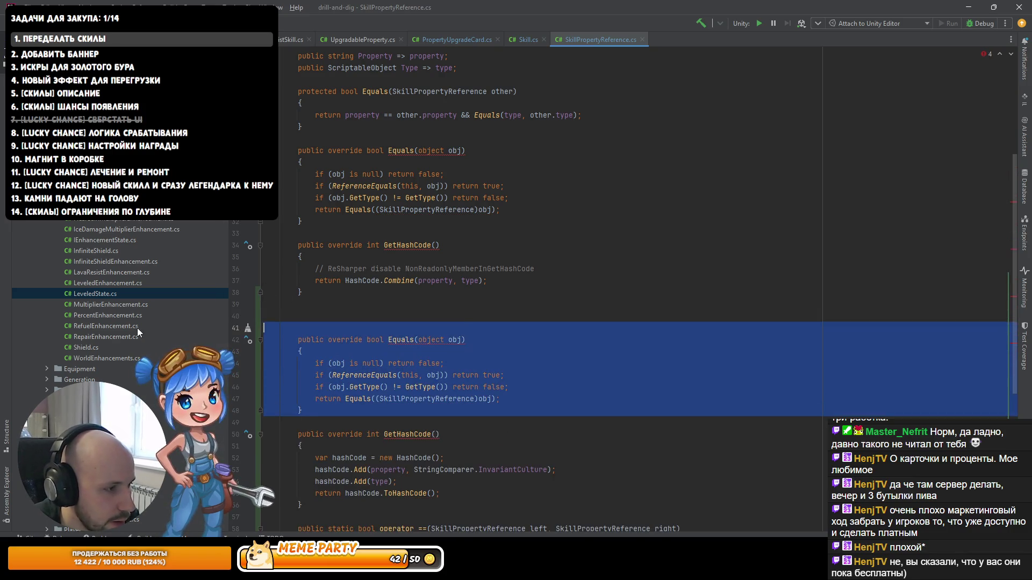
pyautogui.press('BackSpace')
pyautogui.moveTo(317, 410)
pyautogui.mouseDown()
pyautogui.moveTo(226, 325)
pyautogui.moveTo(166, 304)
pyautogui.moveTo(144, 312)
pyautogui.mouseUp()
pyautogui.click(413, 350)
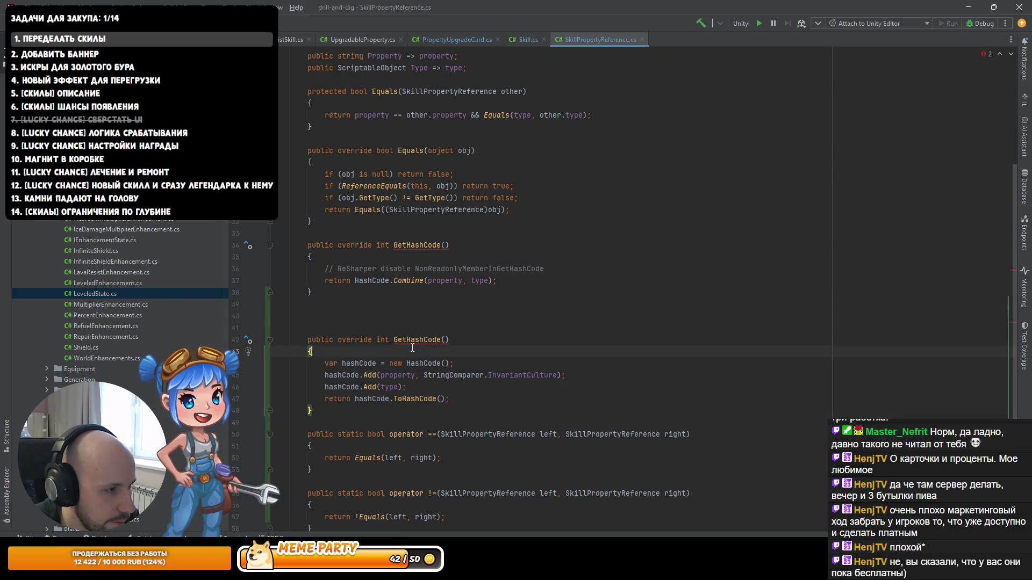
pyautogui.moveTo(317, 415); pyautogui.dragTo(347, 328)
pyautogui.press('BackSpace')
pyautogui.press('BackSpace')
pyautogui.press('BackSpace')
pyautogui.press('BackSpace')
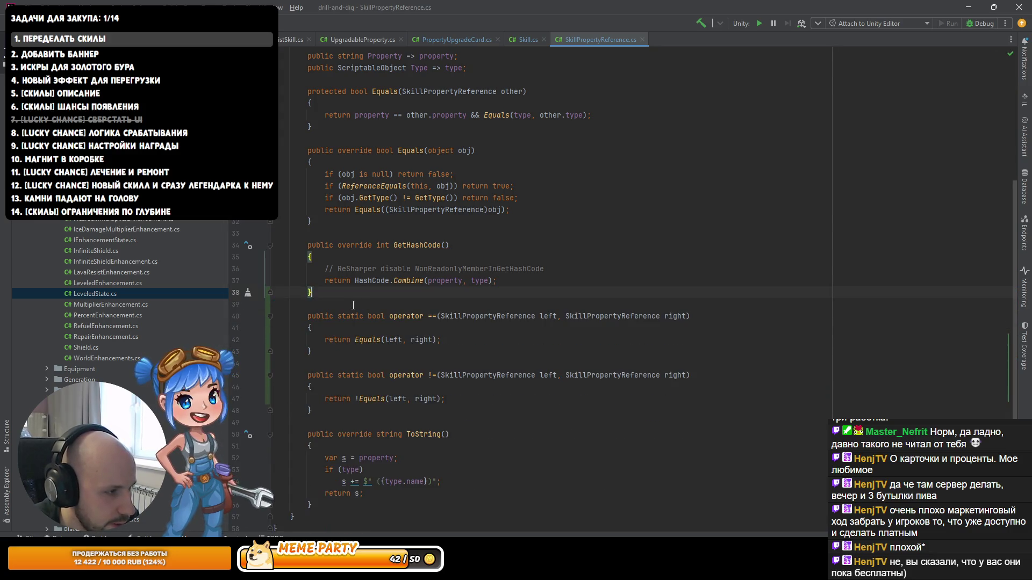
pyautogui.click(513, 40)
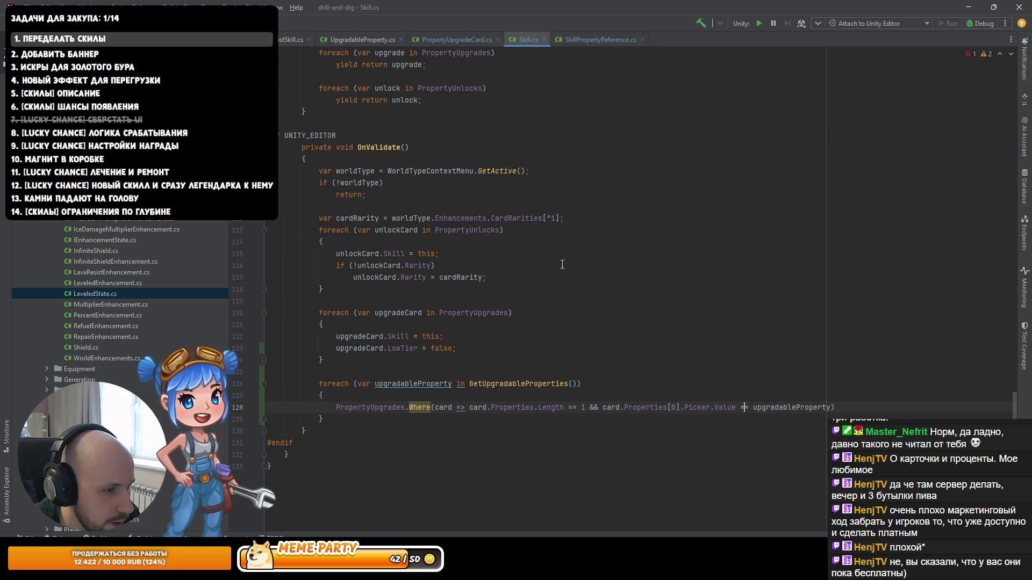
# Step: Break the Where condition before && and start a new line for a chained call
pyautogui.click(591, 407)
pyautogui.press('Return')
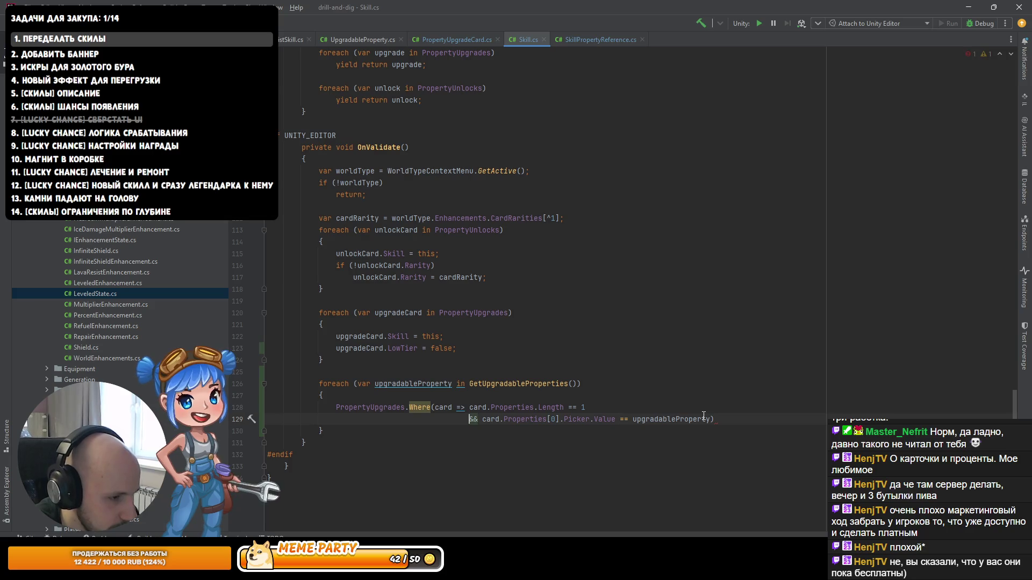
pyautogui.press('End')
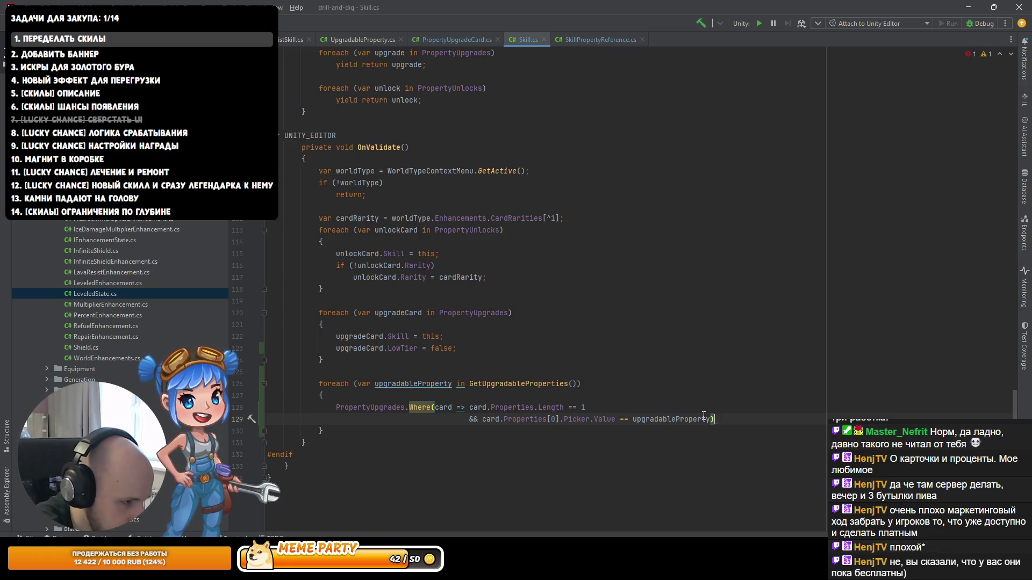
pyautogui.write('.')
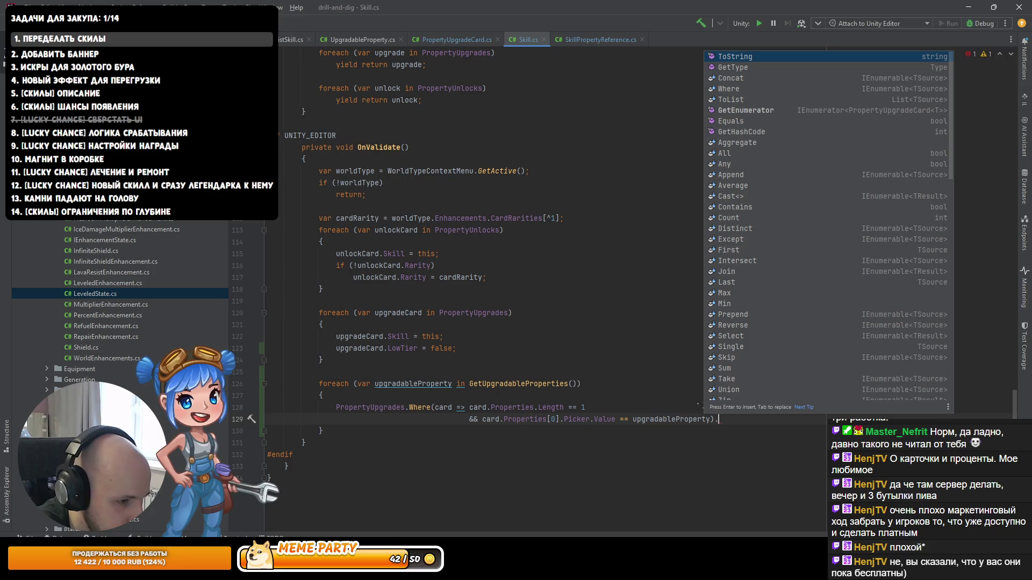
pyautogui.write('var')
pyautogui.press('Return')
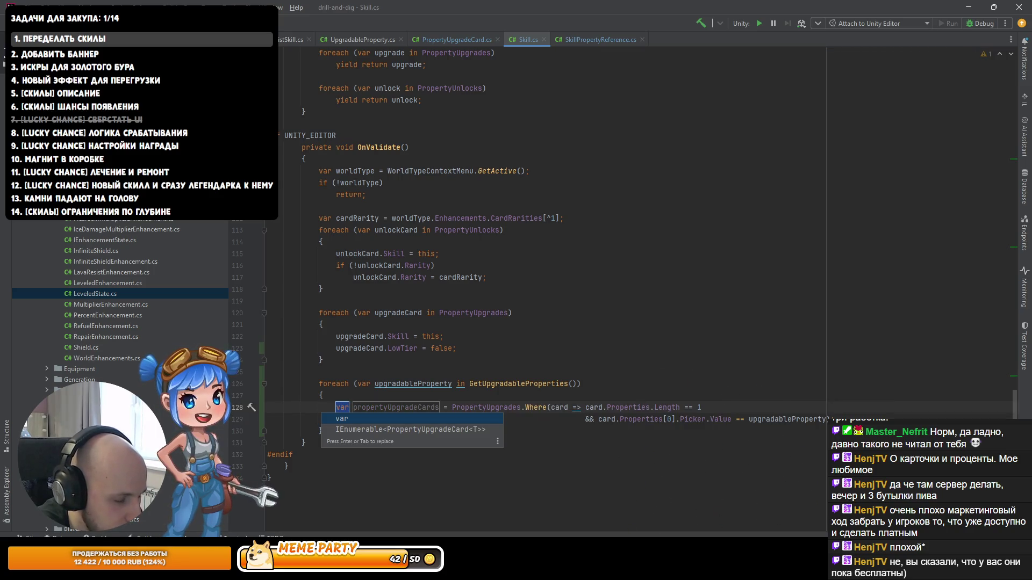
pyautogui.hotkey('ctrl', 'z')
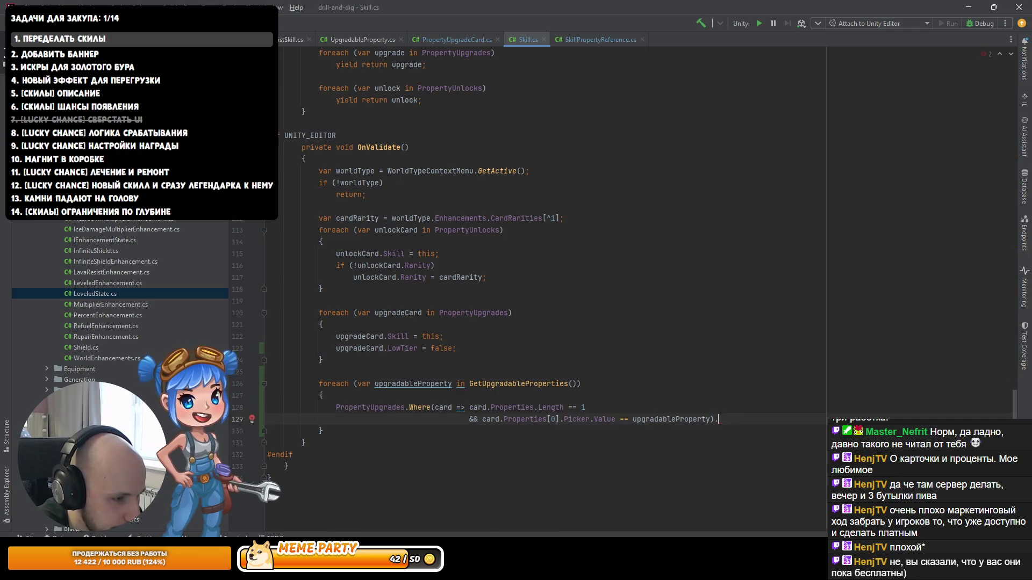
pyautogui.press('BackSpace')
pyautogui.press('Return')
# Step: Chain .OrderBy(card => card.Properties[0].Delta) onto the upgrade-card query
pyautogui.write('.')
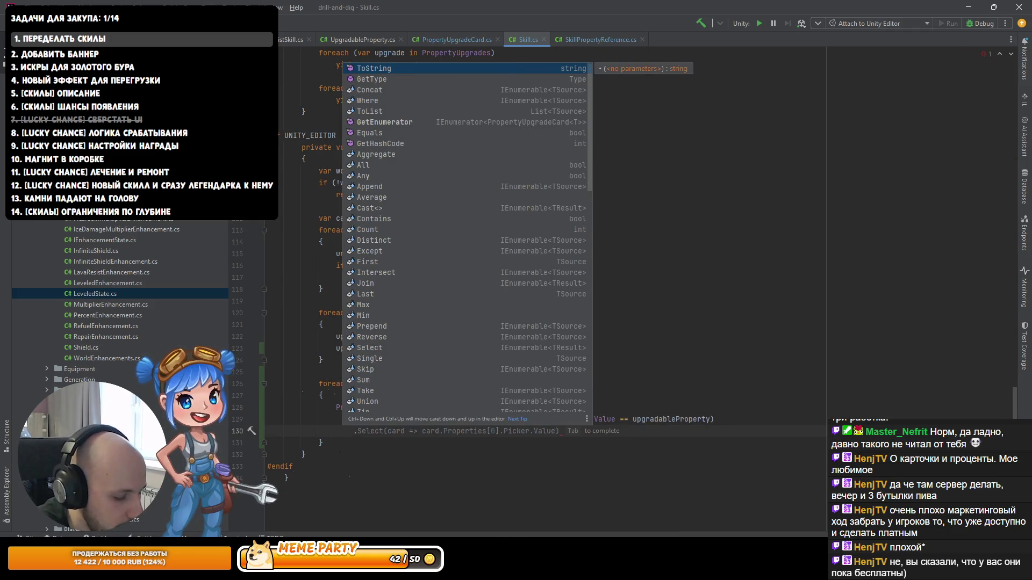
pyautogui.write('OrderBy(')
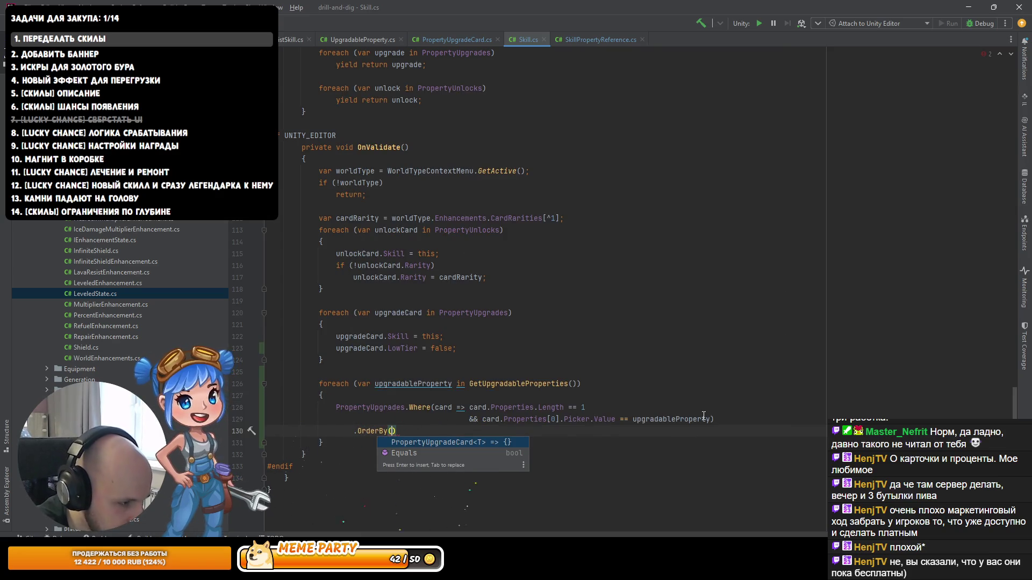
pyautogui.write('card => ca')
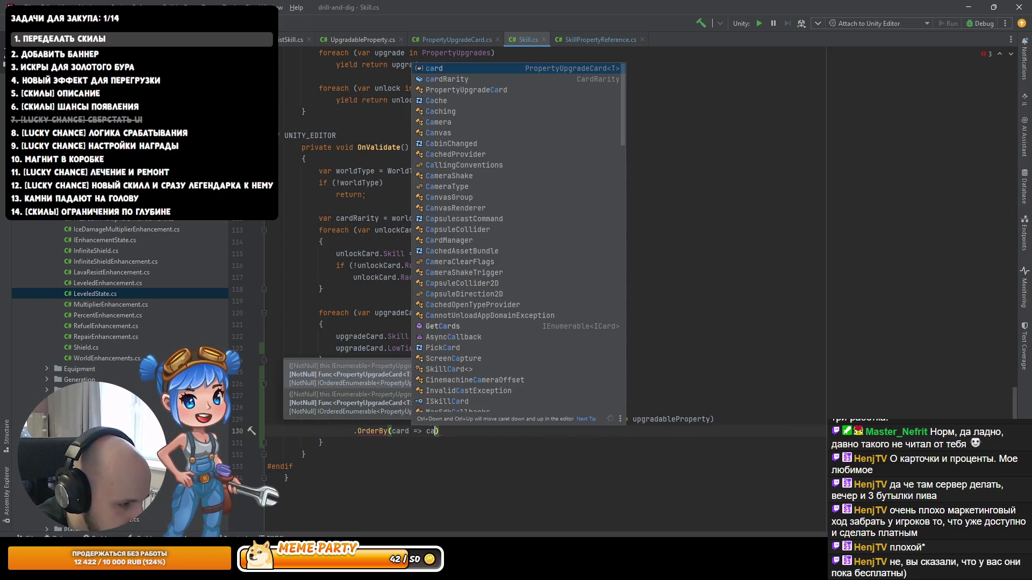
pyautogui.write('rd.')
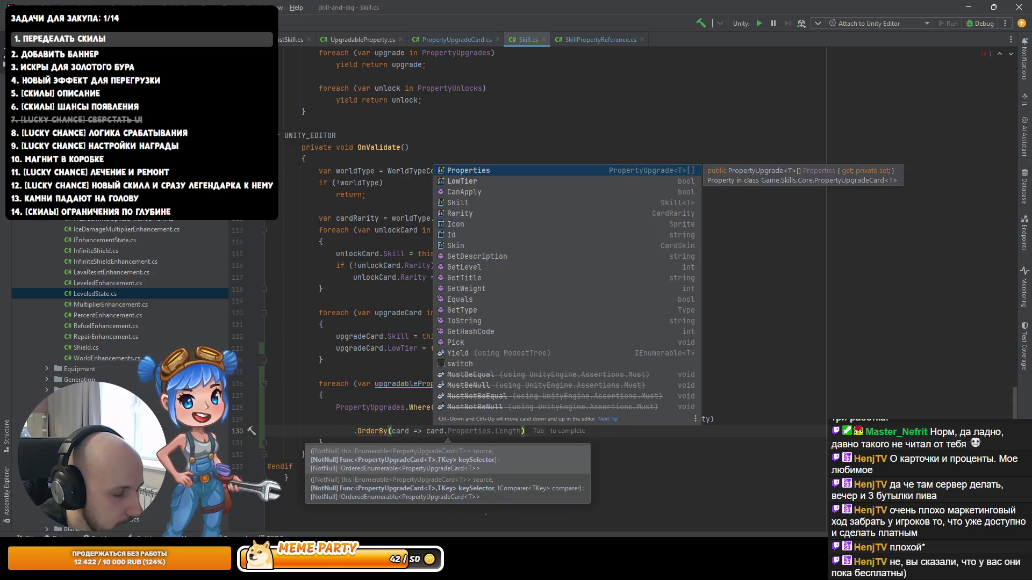
pyautogui.press('Return')
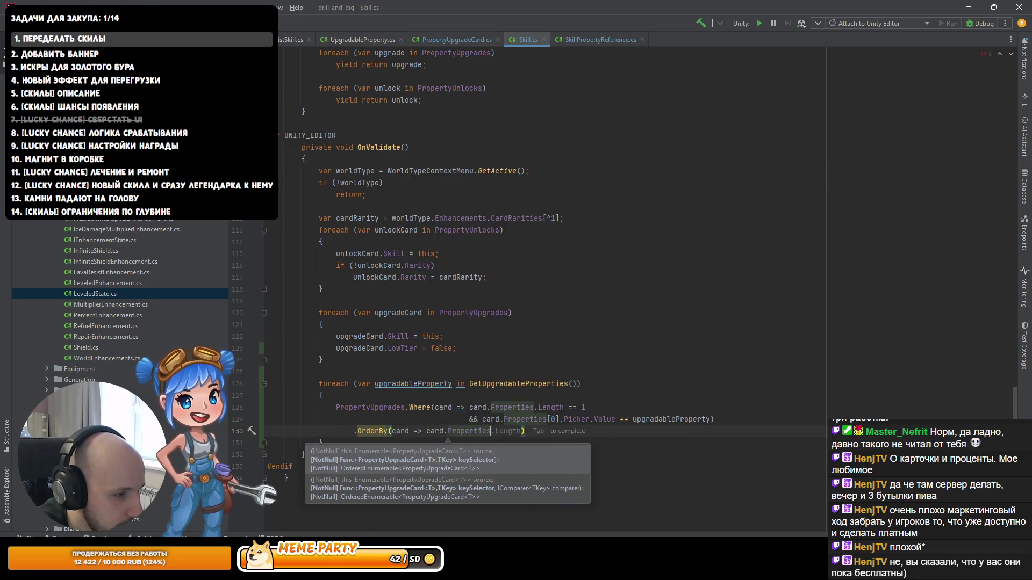
pyautogui.write('[0]')
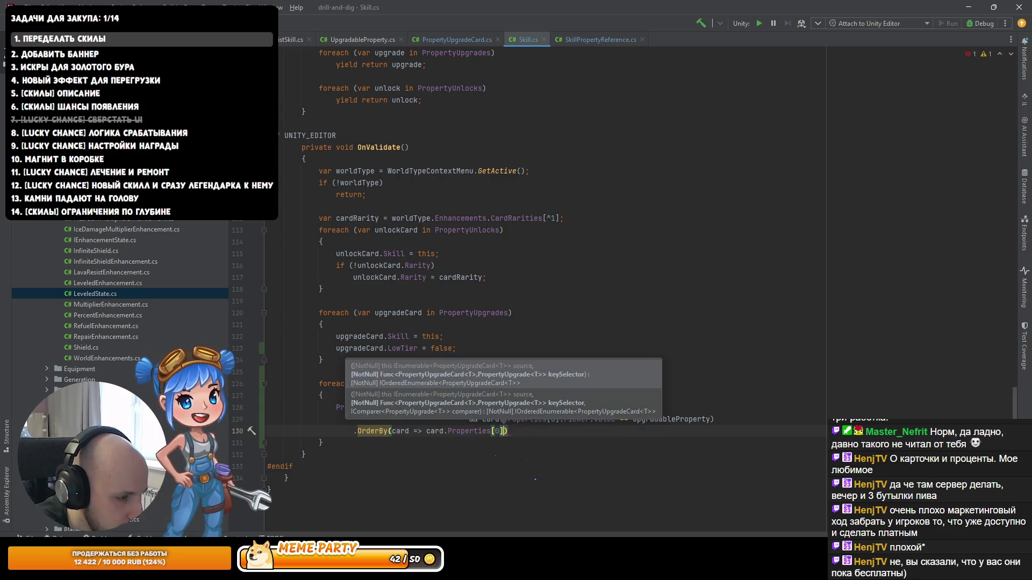
pyautogui.write('.')
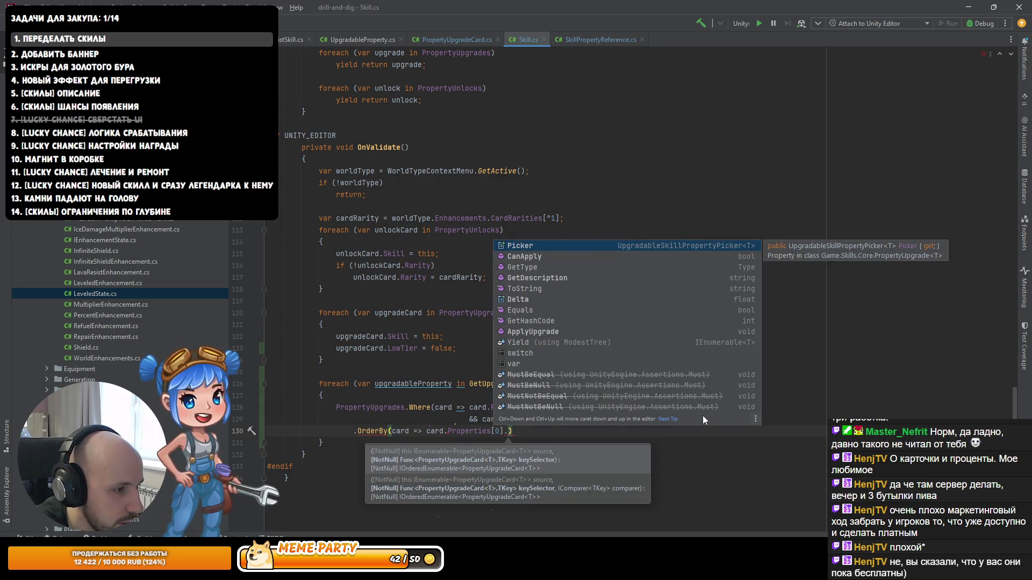
pyautogui.press('Down')
pyautogui.press('Down')
pyautogui.press('Down')
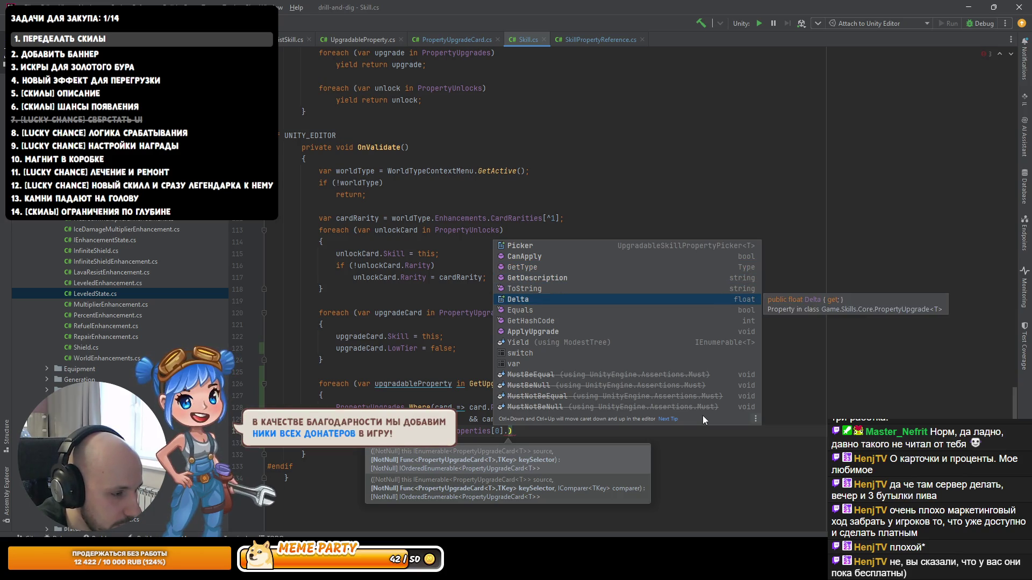
pyautogui.press('Return')
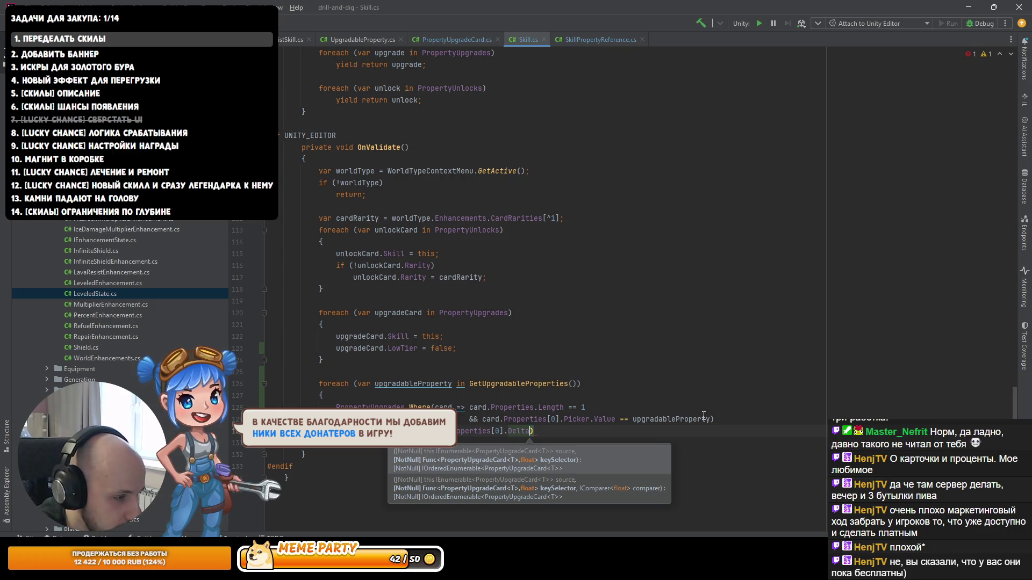
# Step: Remove the stray dot and append .FirstOrDefault() to take the lowest-Delta card
pyautogui.press('Up')
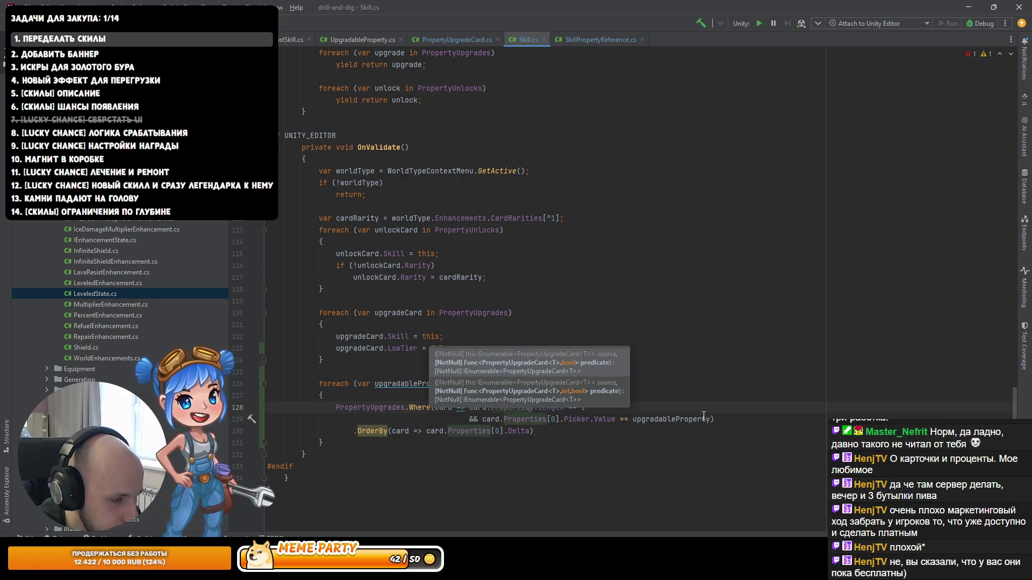
pyautogui.press('Up')
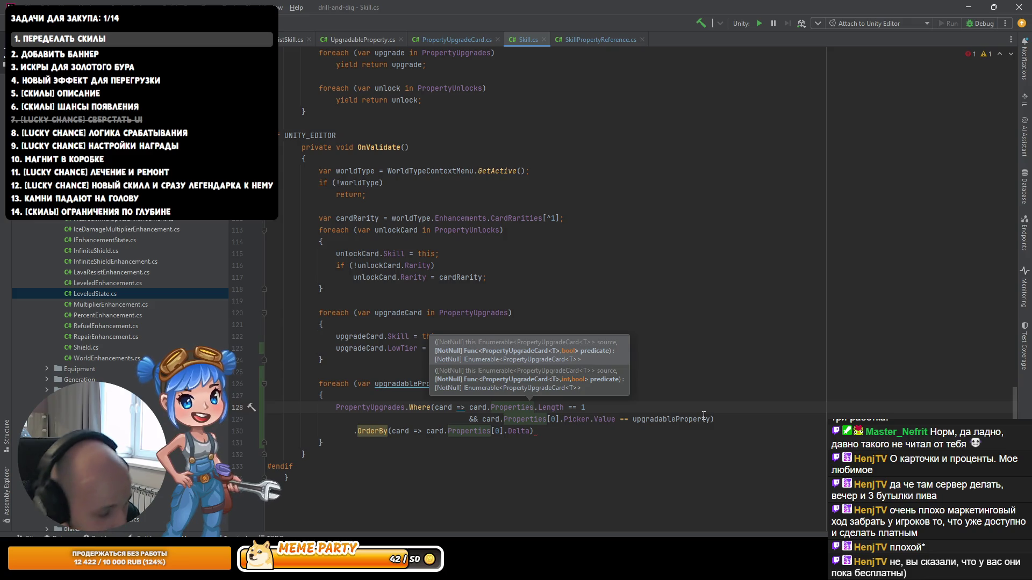
pyautogui.press('Down')
pyautogui.press('Down')
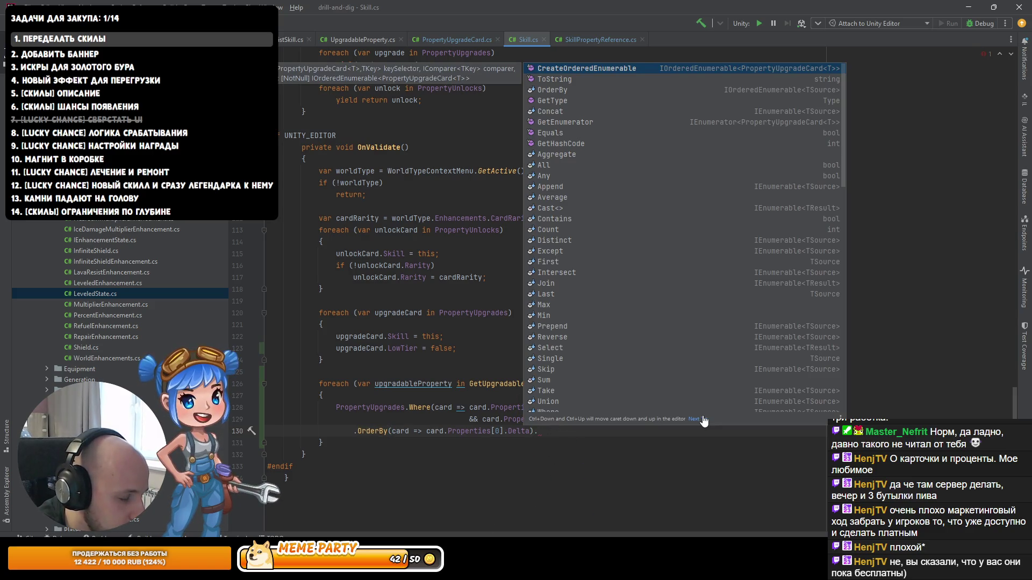
pyautogui.press('BackSpace')
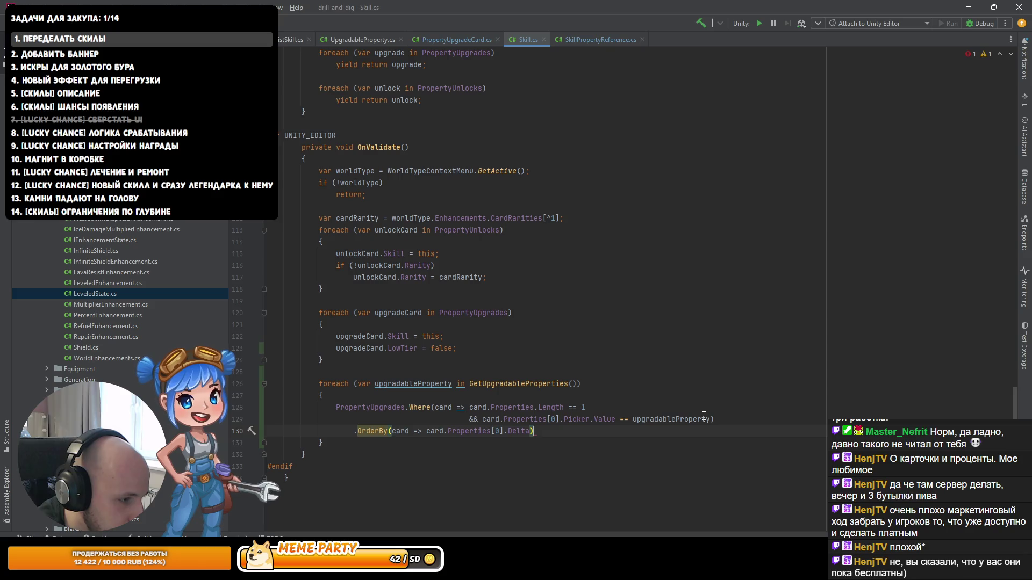
pyautogui.write('.fir')
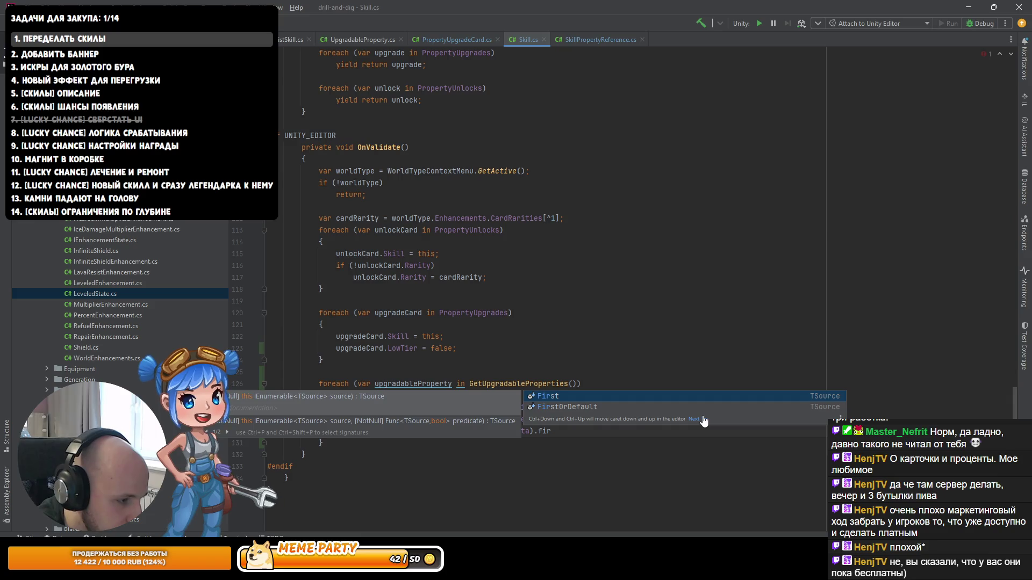
pyautogui.press('Down')
pyautogui.press('Return')
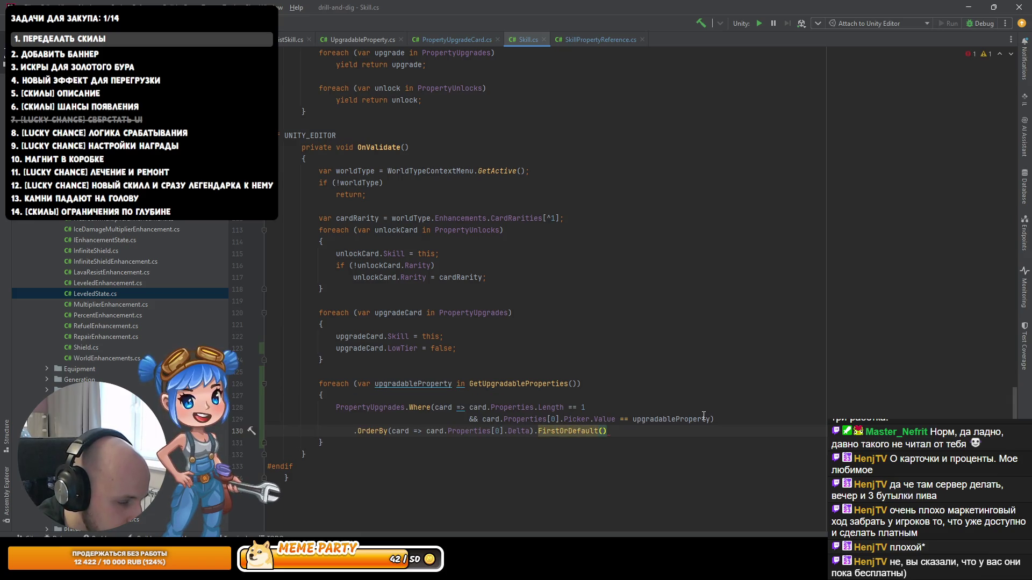
pyautogui.press('End')
# Step: Declare the ordered query result as a local variable named lowTierCard with .var
pyautogui.write('.var')
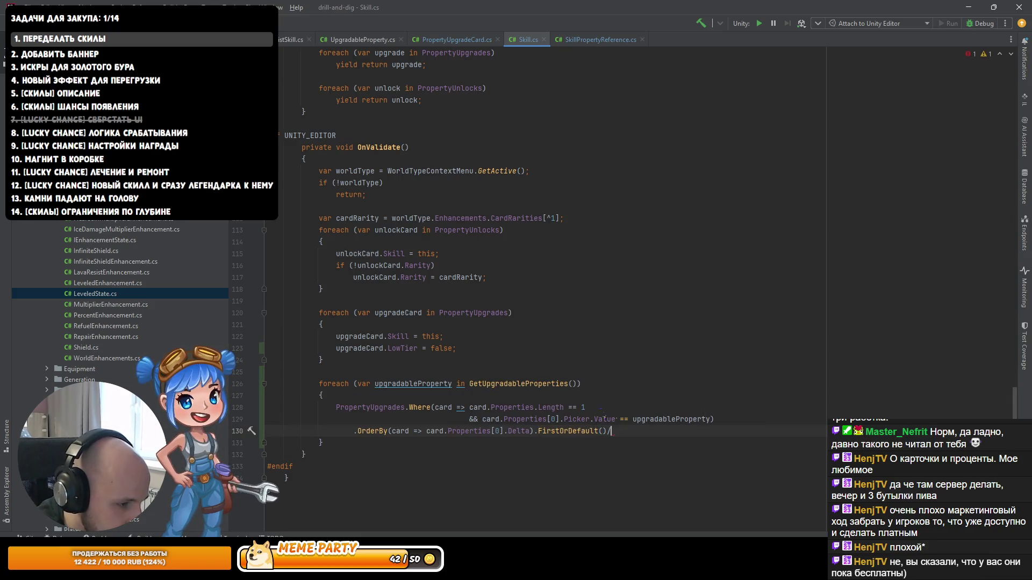
pyautogui.press('Return')
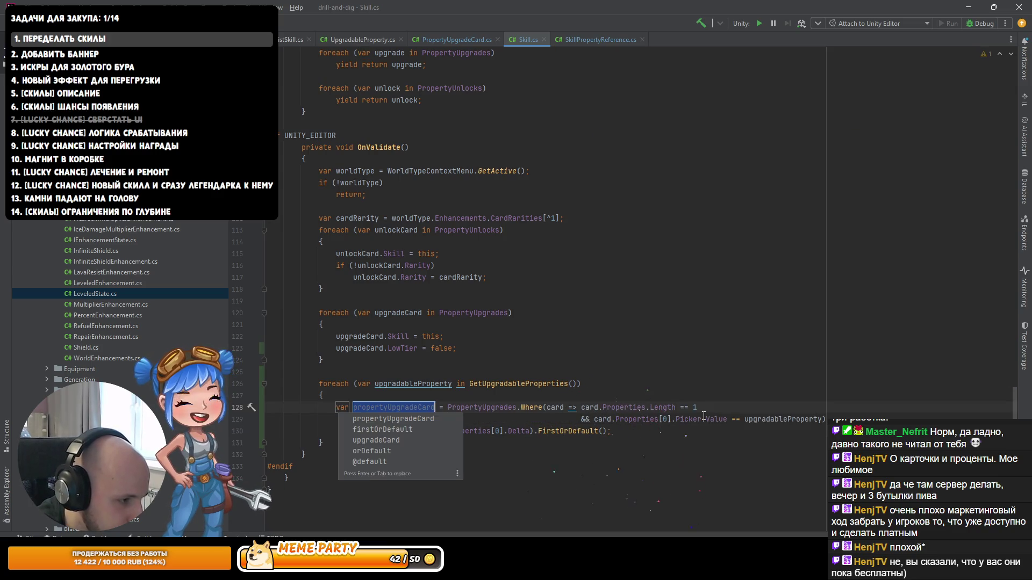
pyautogui.write('LowTi')
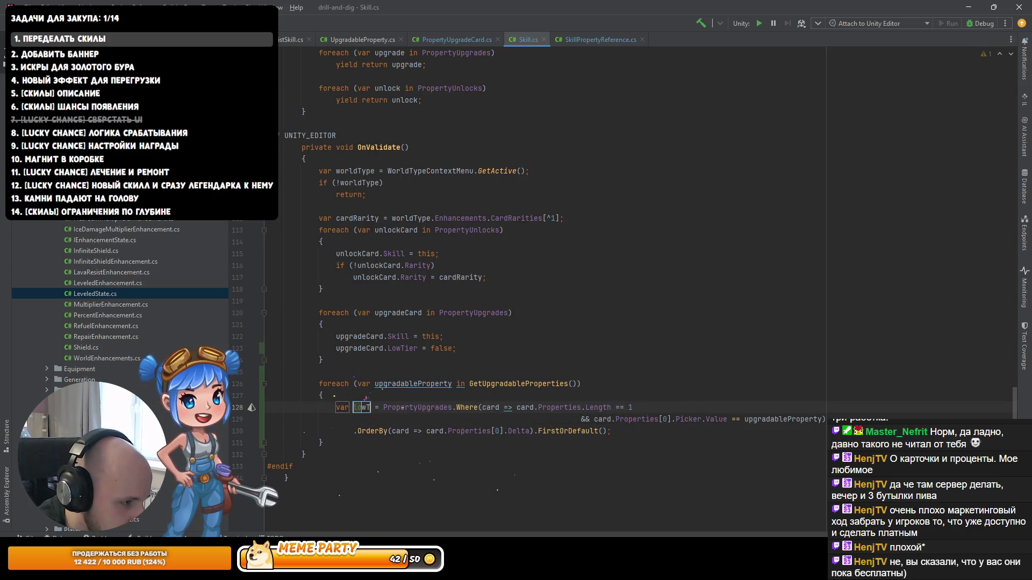
pyautogui.write('erCard')
pyautogui.press('Return')
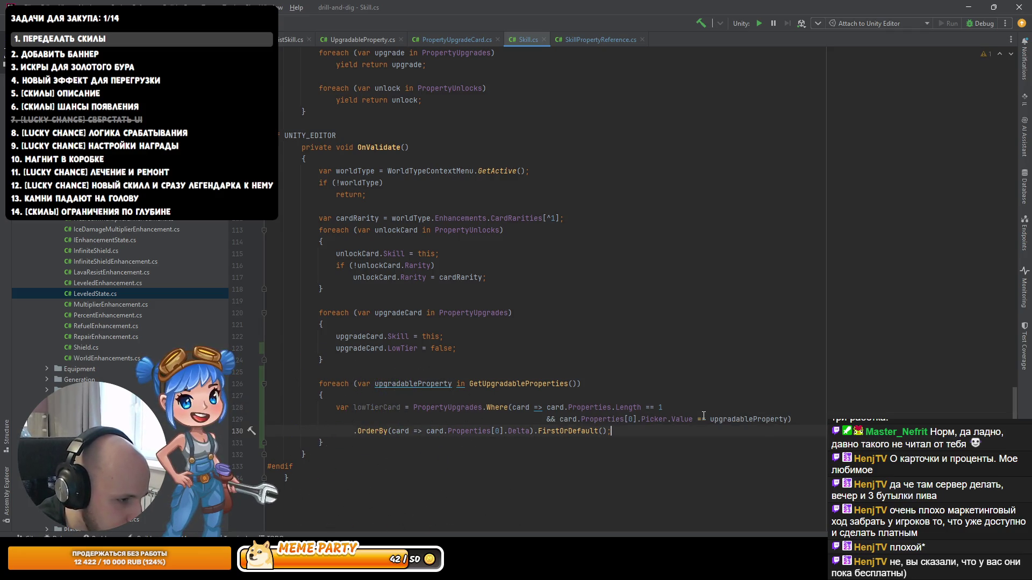
# Step: Add 'if (lowTierCard != null) lowTierCard.LowTier = true;' preceded by a blank line
pyautogui.write('if (lowTierCard != null)     ')
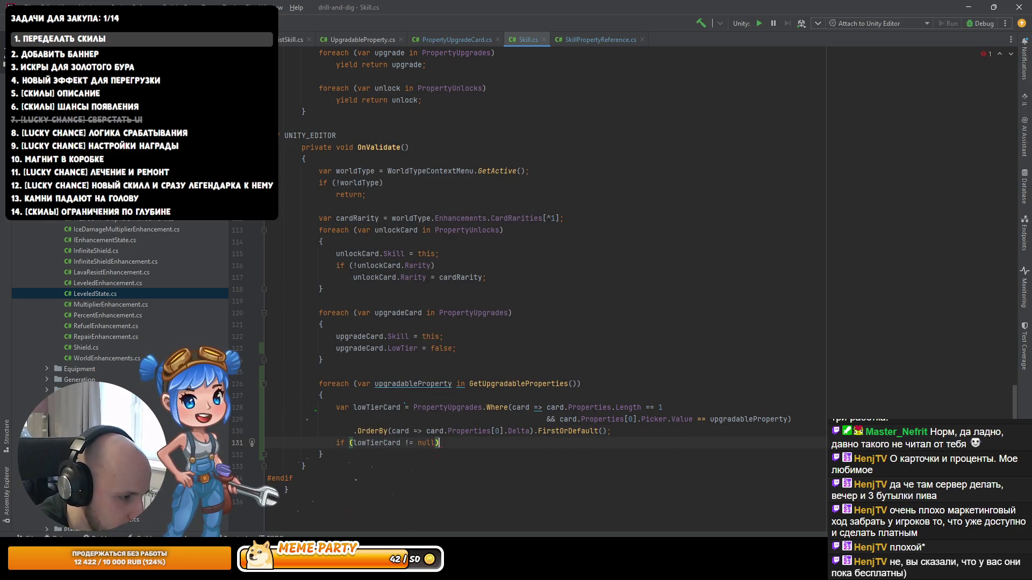
pyautogui.write('lowTierCard.LowTier = true;')
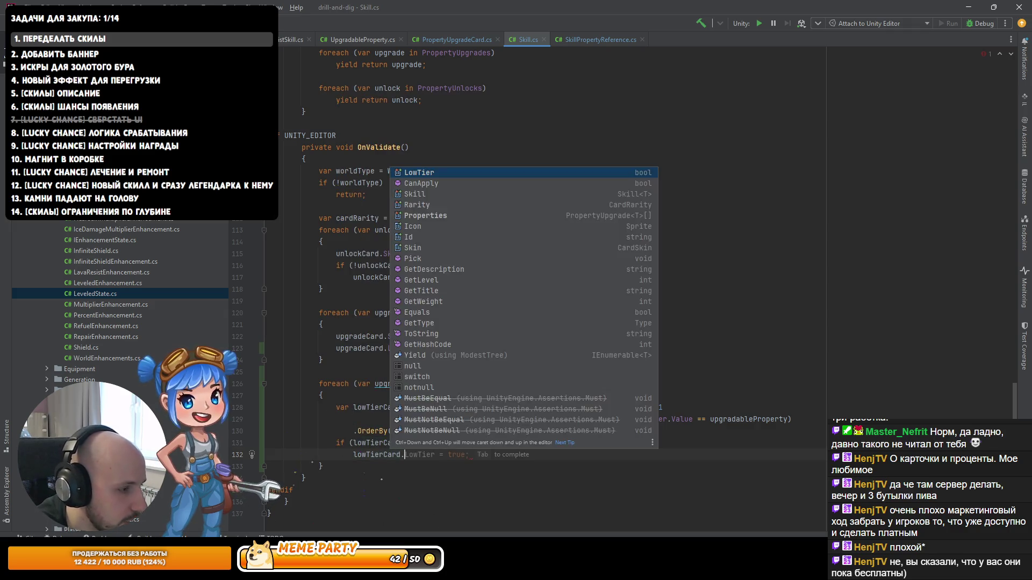
pyautogui.press('Up')
pyautogui.press('Up')
pyautogui.press('End')
pyautogui.press('Return')
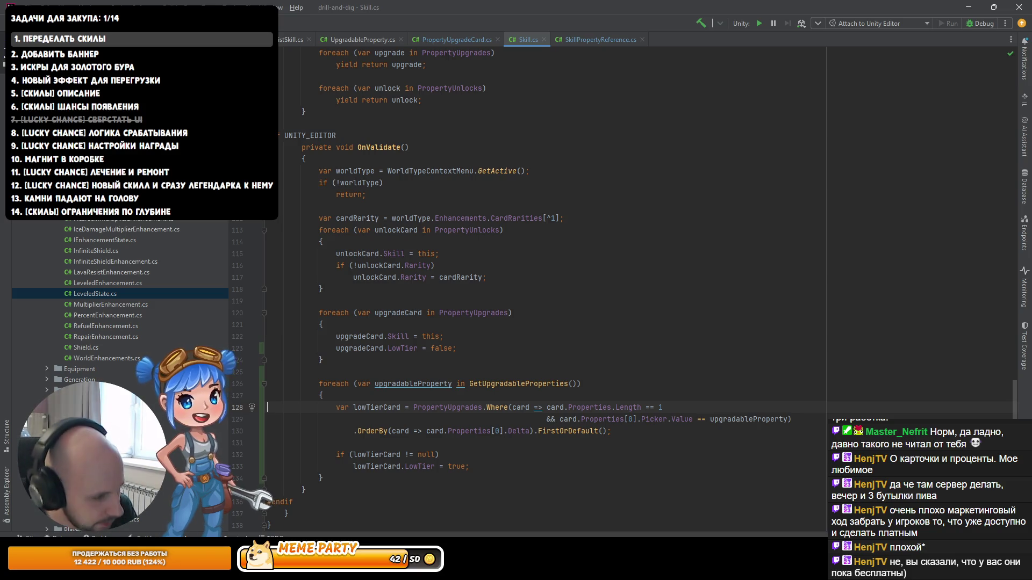
pyautogui.hotkey('ctrl', 'n')
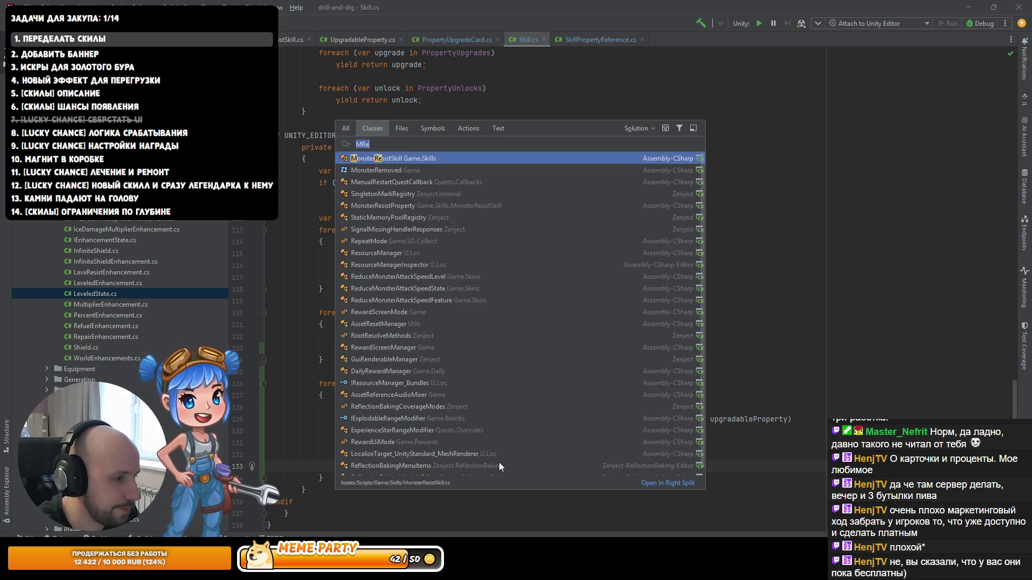
# Step: Open SkillValidator.cs and inspect ValidatePropertyUpgrades and where PropertyUpgrades is defined
pyautogui.write('SVa')
pyautogui.press('Return')
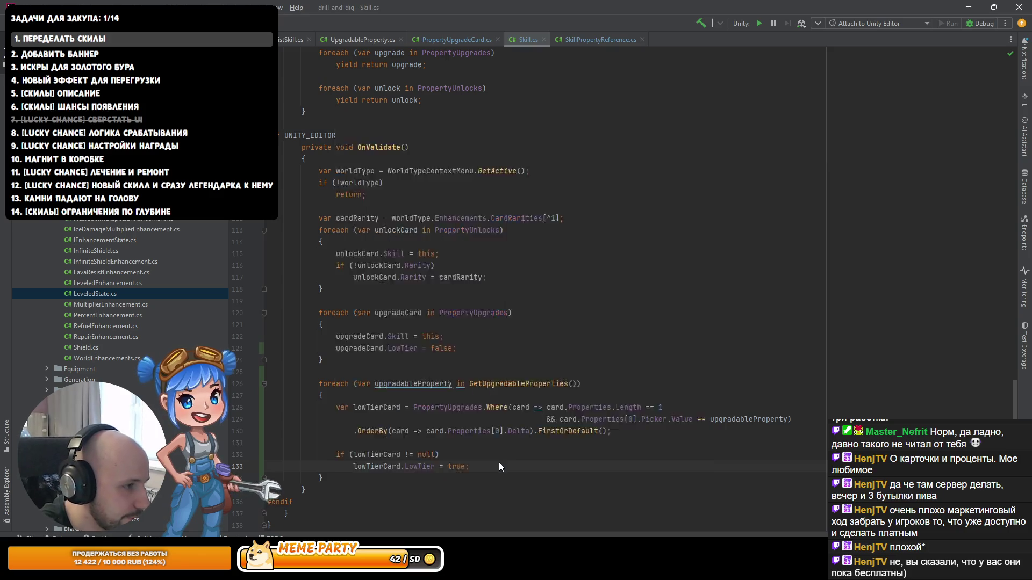
pyautogui.scroll(-2, 493, 469)
pyautogui.scroll(2, 510, 446)
pyautogui.scroll(-5, 527, 429)
pyautogui.scroll(5, 549, 405)
pyautogui.scroll(15, 550, 405)
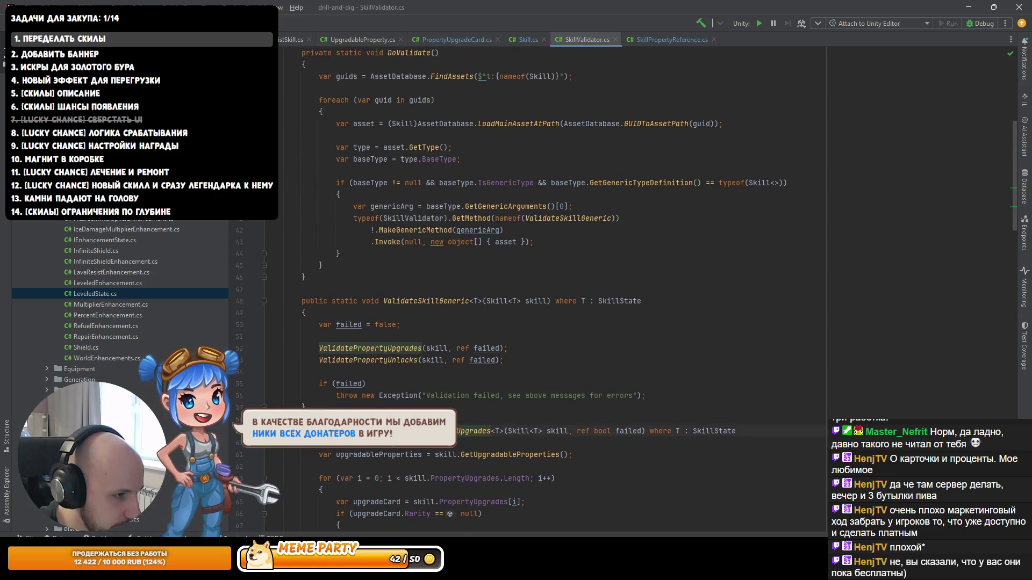
pyautogui.keyDown('ctrl'); pyautogui.click(370, 348); pyautogui.keyUp('ctrl')
pyautogui.click(440, 335)
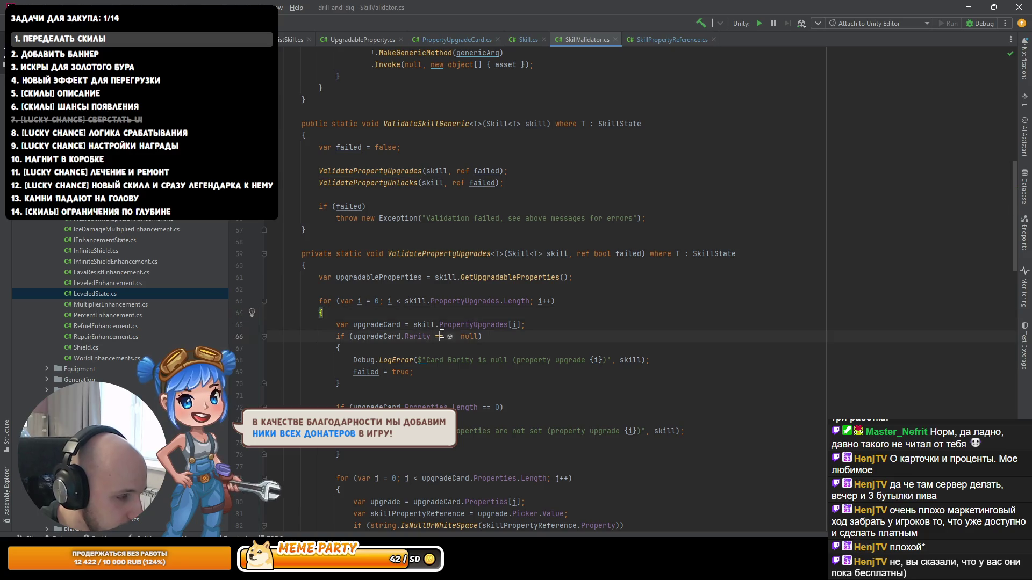
pyautogui.keyDown('ctrl'); pyautogui.click(467, 301); pyautogui.keyUp('ctrl')
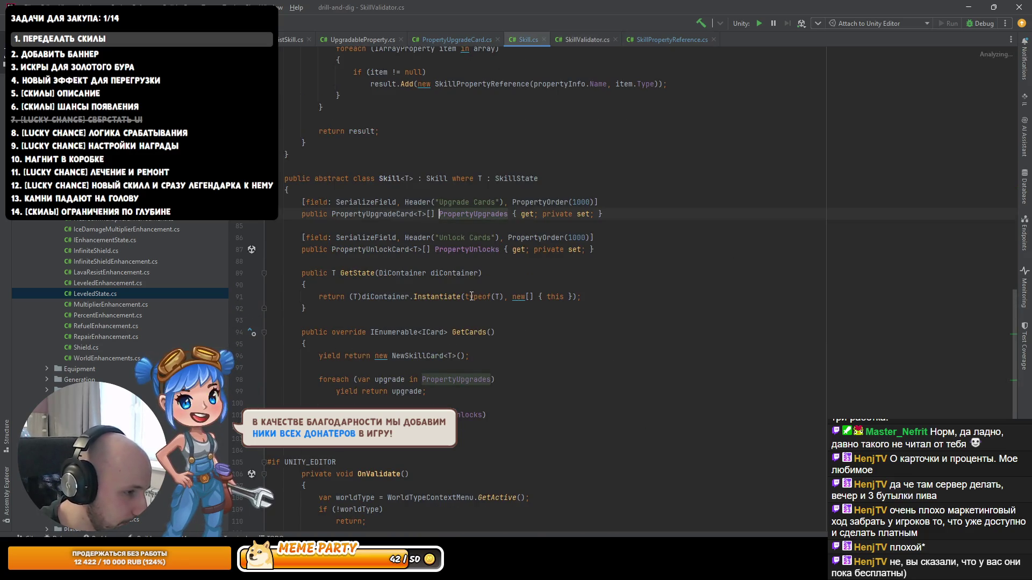
pyautogui.hotkey('ctrl', 'alt', 'Left')
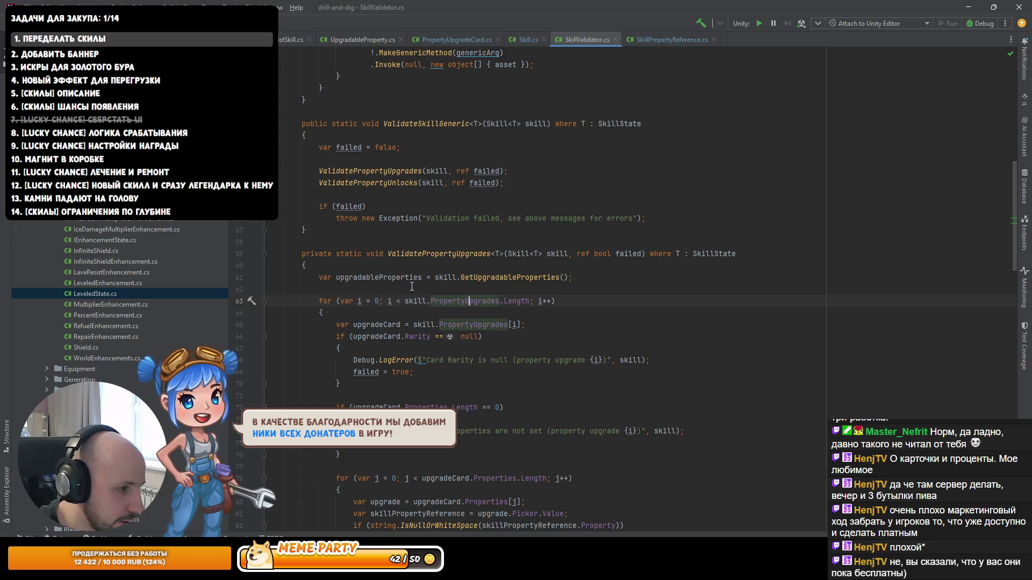
# Step: Show ValidatePropertyUpgrades usages, then review the low-tier foreach block in Skill.cs
pyautogui.click(398, 253)
pyautogui.scroll(4, 405, 311)
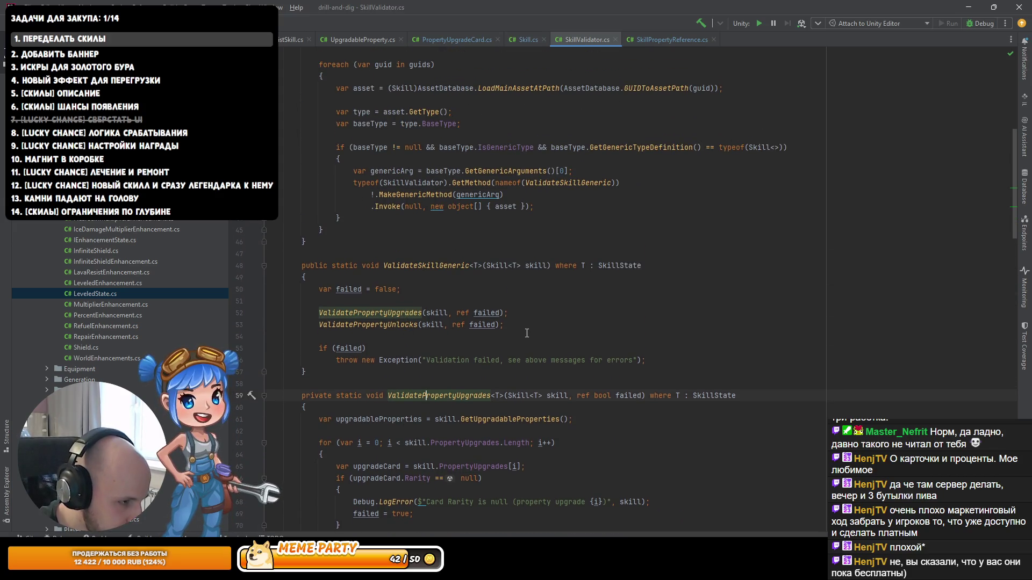
pyautogui.click(533, 41)
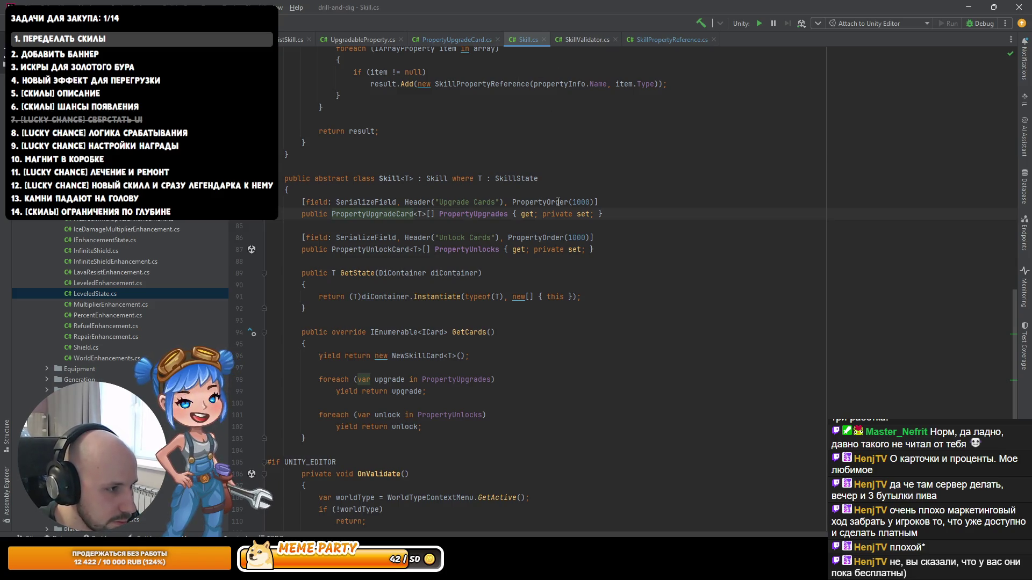
pyautogui.scroll(-10, 434, 353)
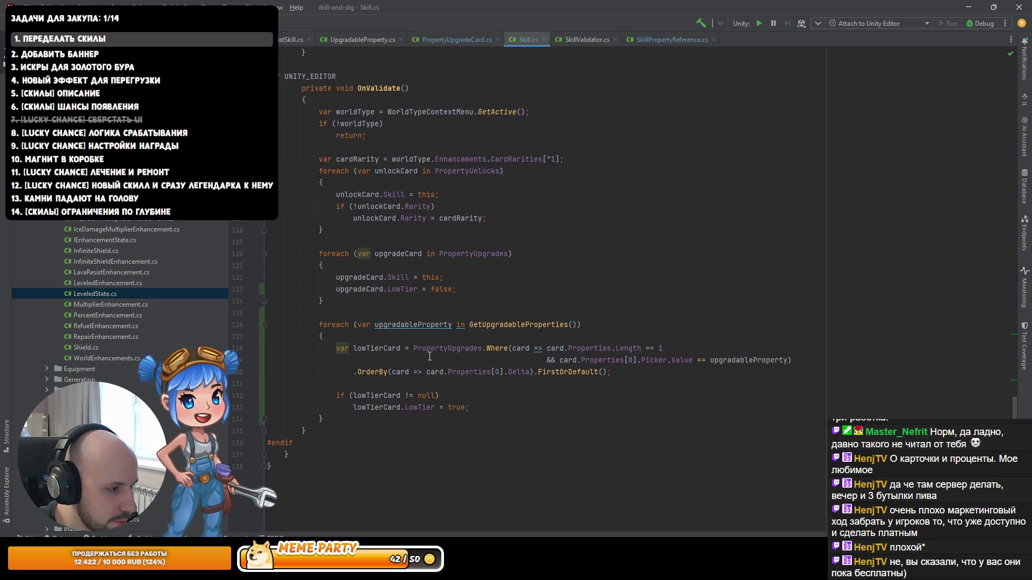
pyautogui.moveTo(323, 419); pyautogui.dragTo(267, 325)
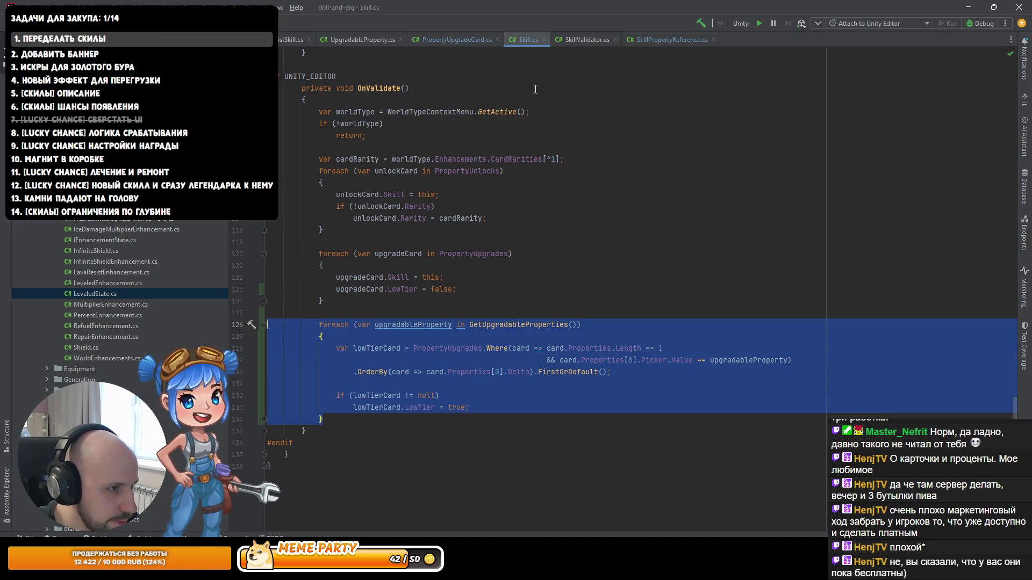
# Step: Paste a copy of ValidatePropertyUnlocks directly after the original method in SkillValidator.cs
pyautogui.click(574, 41)
pyautogui.scroll(-20, 376, 326)
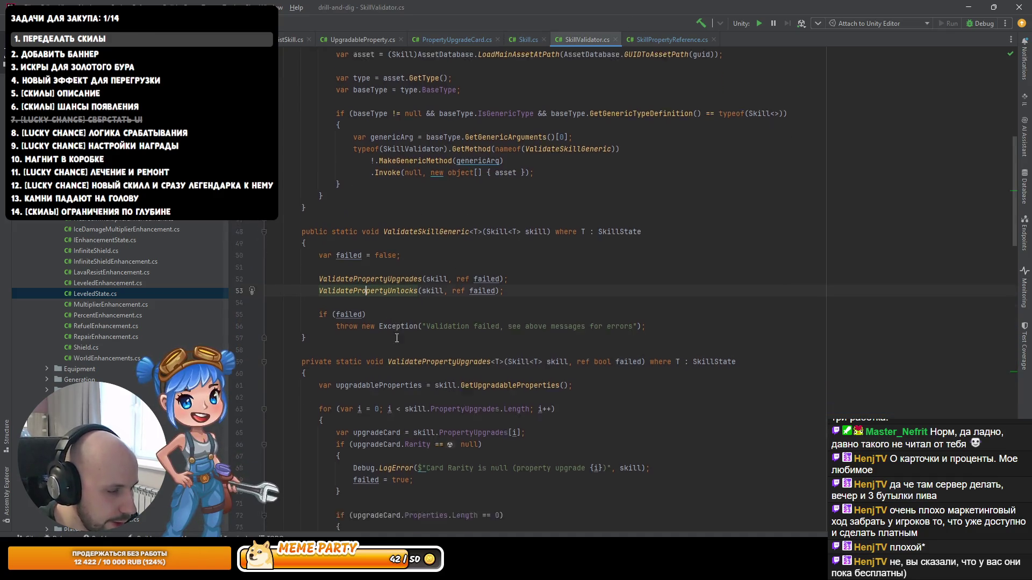
pyautogui.scroll(8, 396, 330)
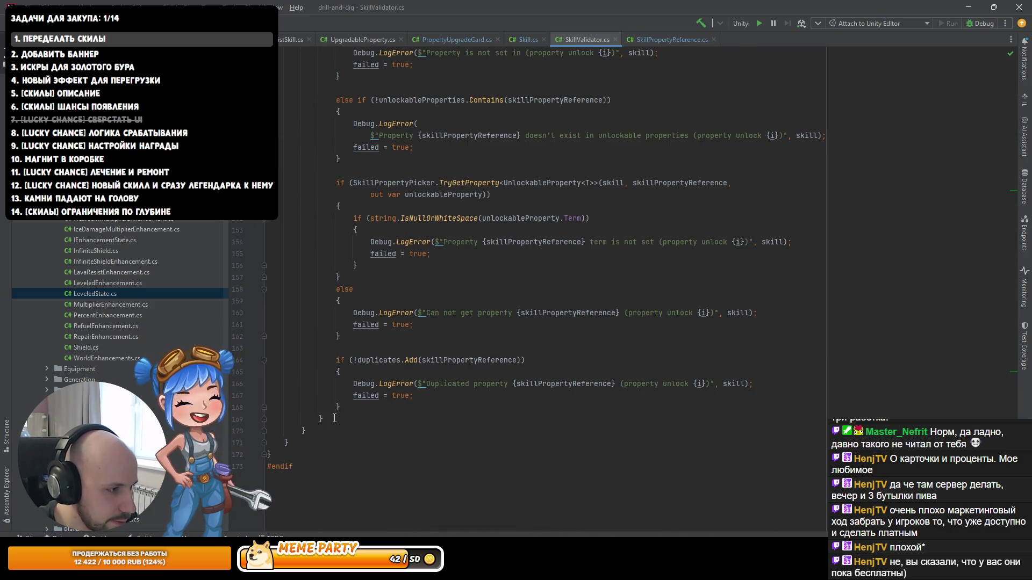
pyautogui.scroll(-10, 350, 321)
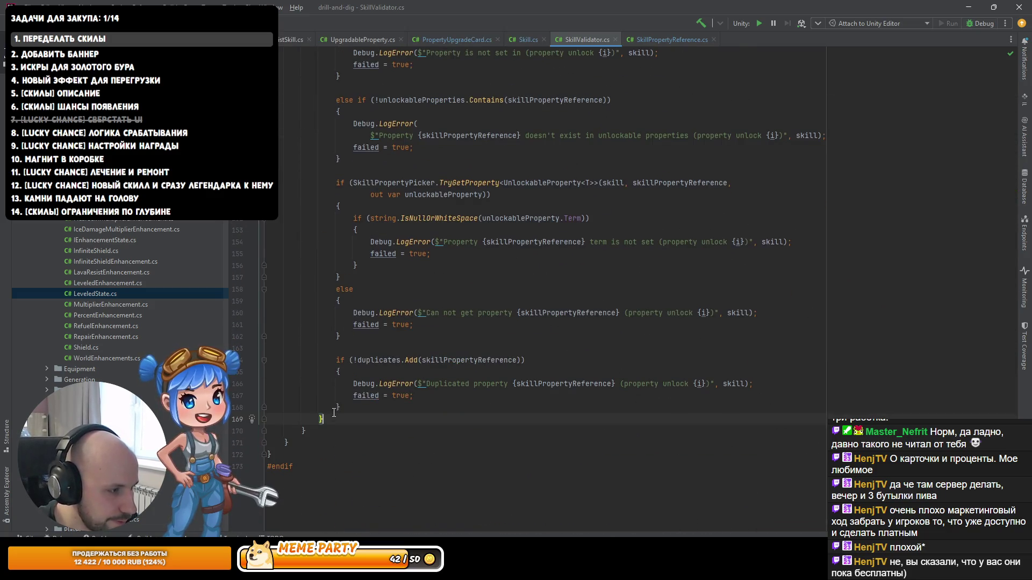
pyautogui.click(304, 431)
pyautogui.hotkey('ctrl', 'v')
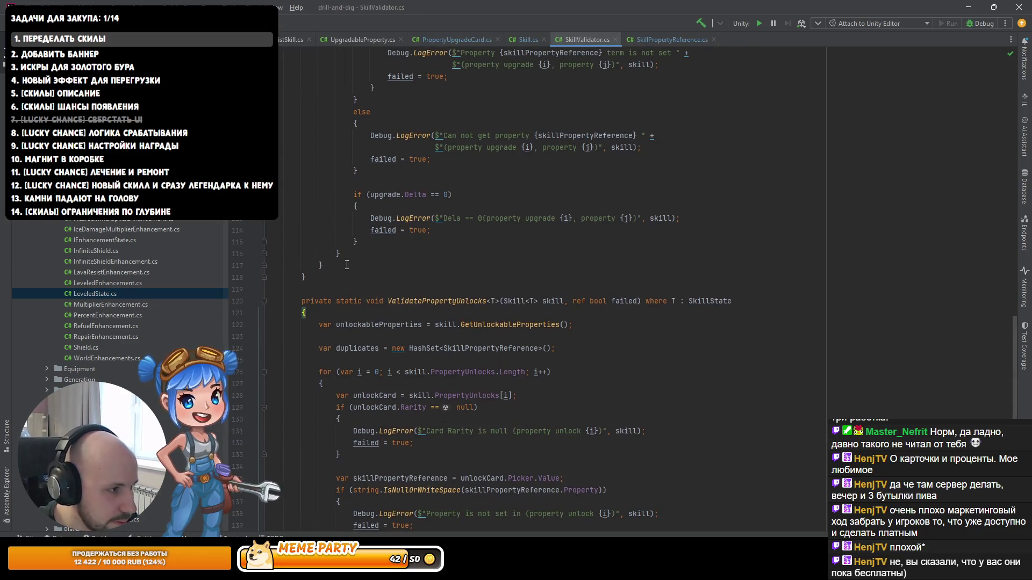
# Step: Rename the copied method from ValidatePropertyUnlocks to ValidateLowTierFlags
pyautogui.hotkey('ctrl', 'w')
pyautogui.hotkey('ctrl', 'w')
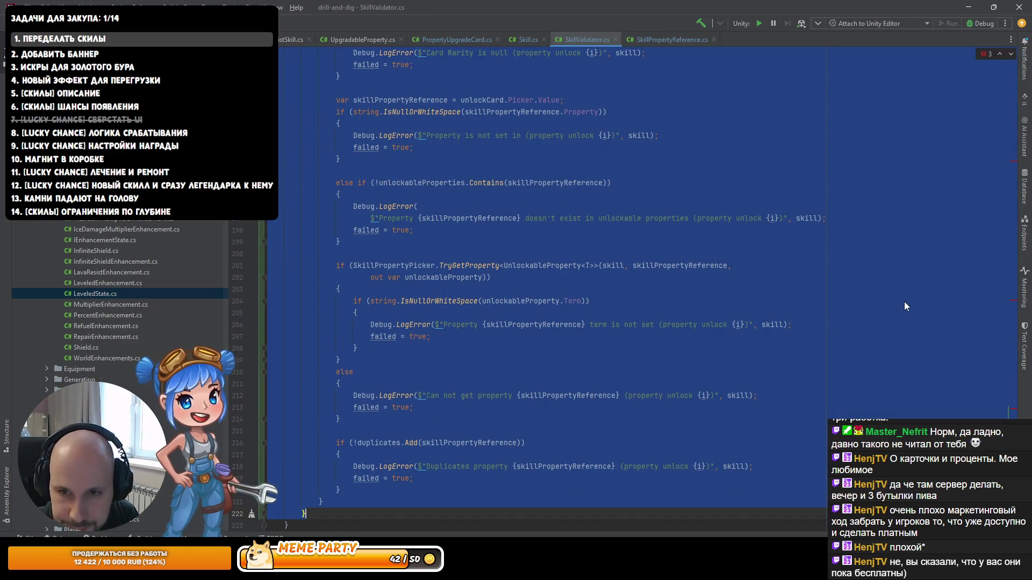
pyautogui.scroll(8, 551, 343)
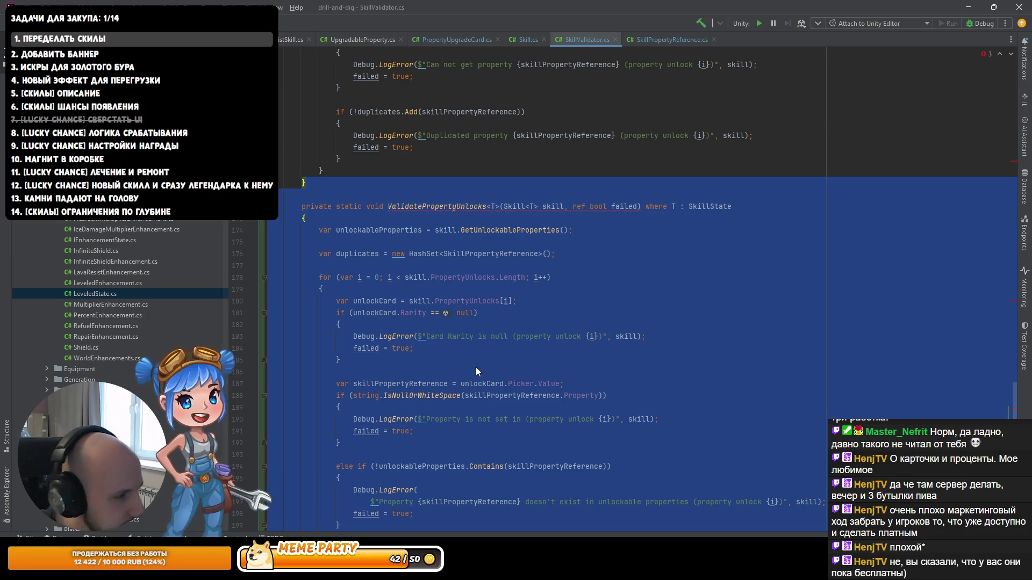
pyautogui.click(439, 206)
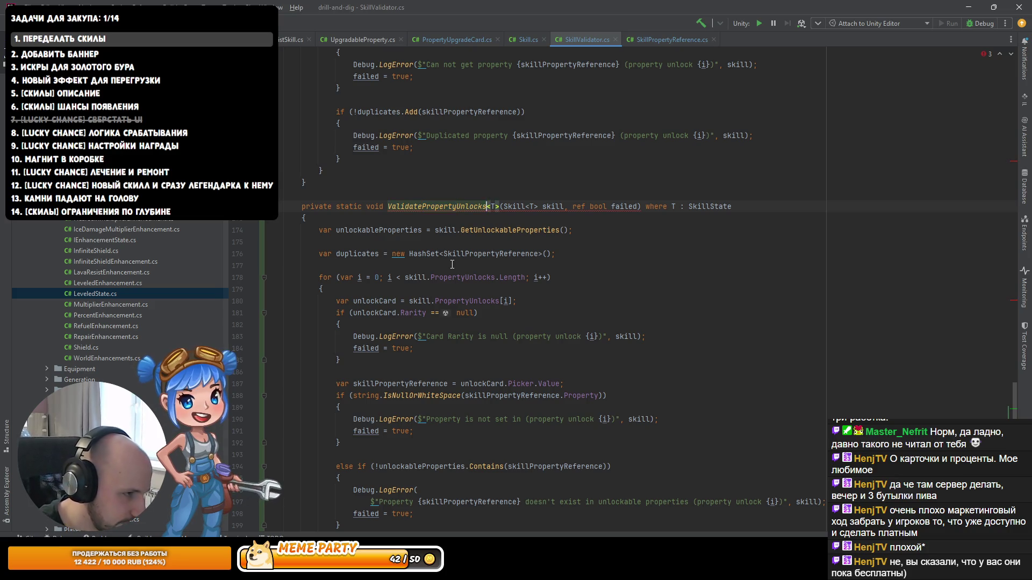
pyautogui.hotkey('ctrl', 'shift', 'Left')
pyautogui.hotkey('ctrl', 'shift', 'Left')
pyautogui.write('LowTierF')
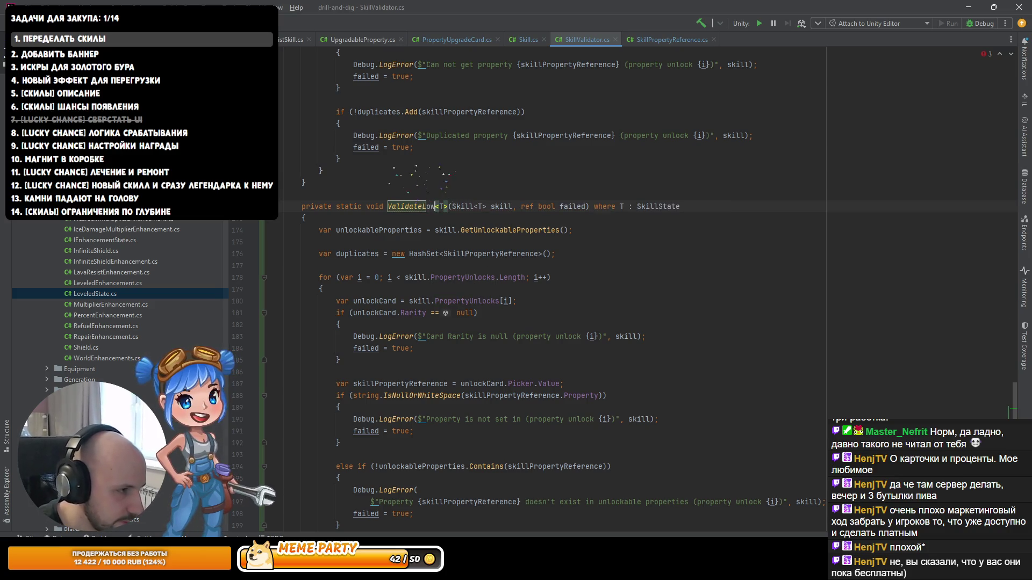
pyautogui.write('lags')
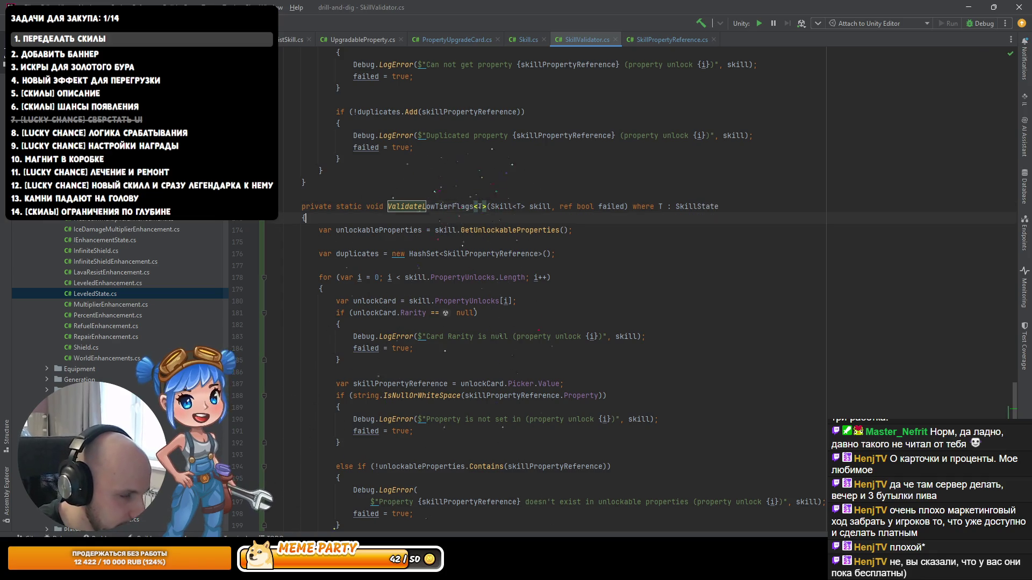
pyautogui.press('Return')
# Step: Check usages of the skill parameter and unlockableProperties in ValidateLowTierFlags
pyautogui.click(530, 206)
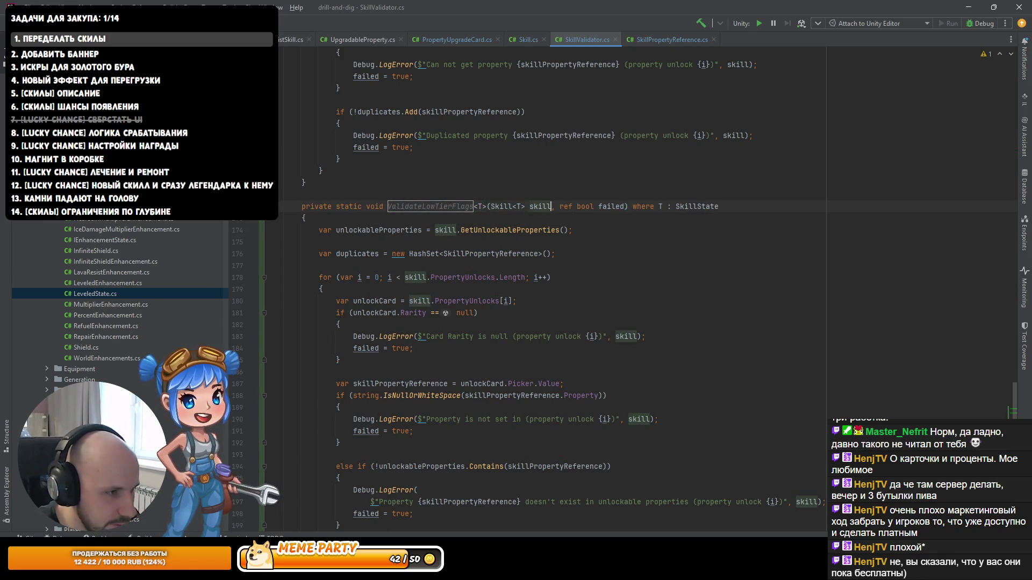
pyautogui.click(676, 206)
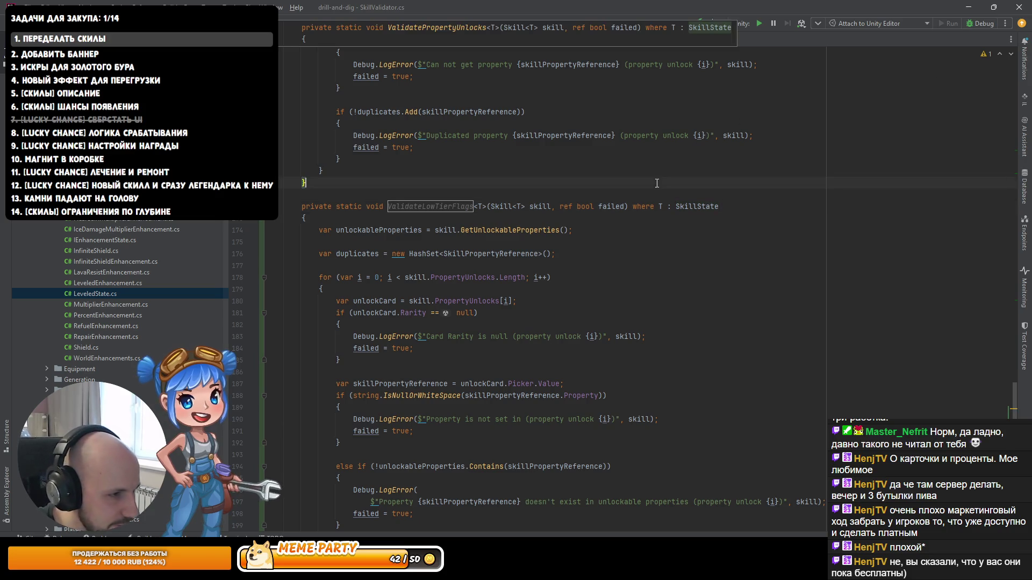
pyautogui.click(387, 231)
pyautogui.click(429, 230)
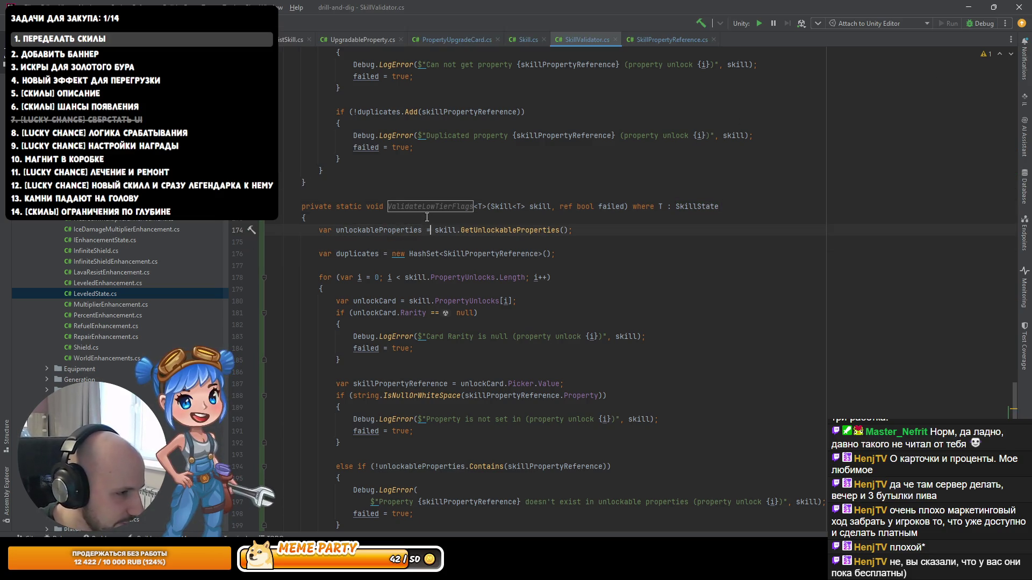
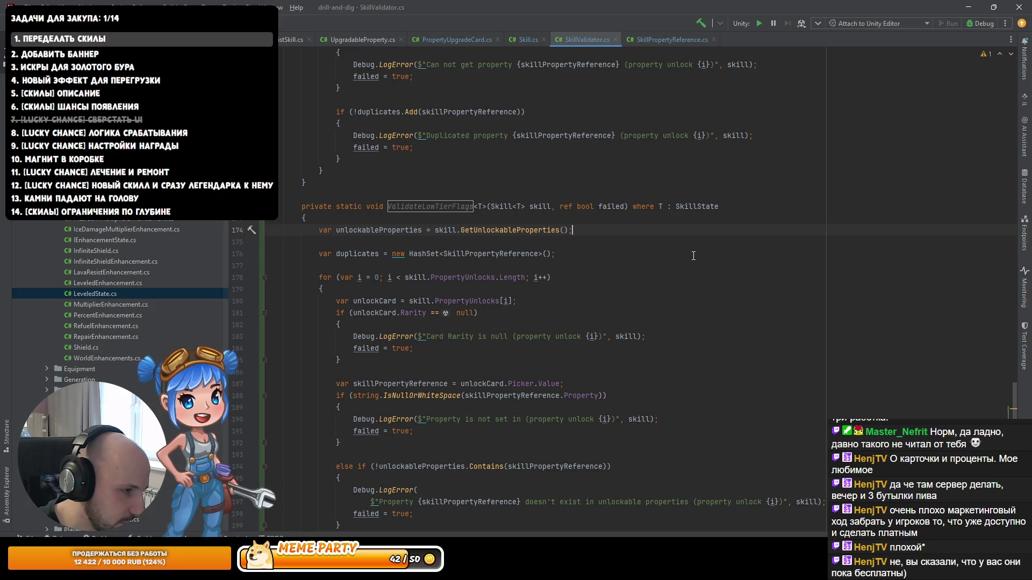
# Step: Paste the low-tier foreach block and loop over skill.GetUpgradableProperties()
pyautogui.hotkey('ctrl', 'v')
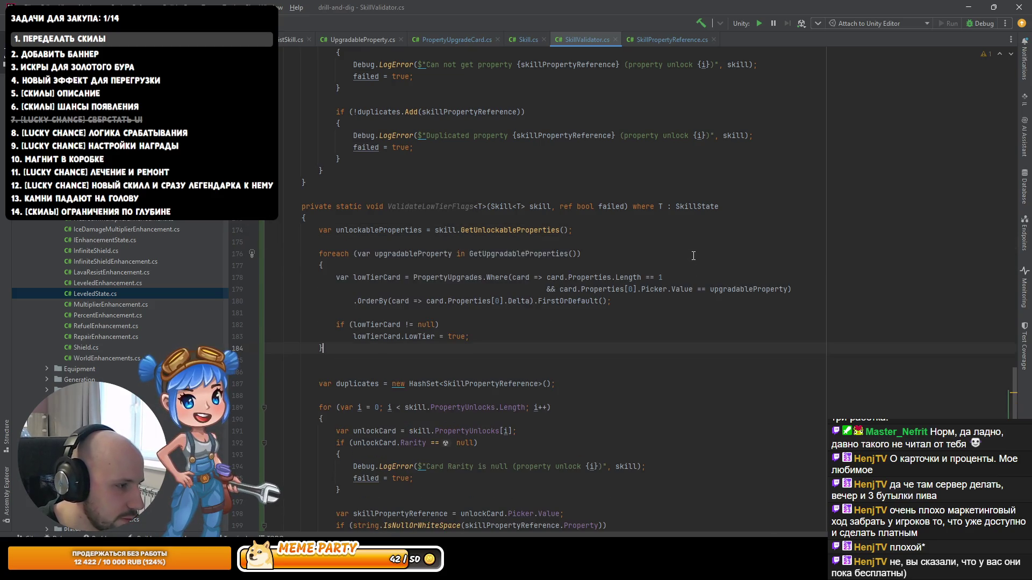
pyautogui.press('Up')
pyautogui.press('Up')
pyautogui.press('Up')
pyautogui.hotkey('ctrl', 'Right')
pyautogui.hotkey('ctrl', 'Right')
pyautogui.hotkey('ctrl', 'Right')
pyautogui.hotkey('ctrl', 'shift', 'Right')
pyautogui.hotkey('ctrl', 'shift', 'Right')
pyautogui.write('skill')
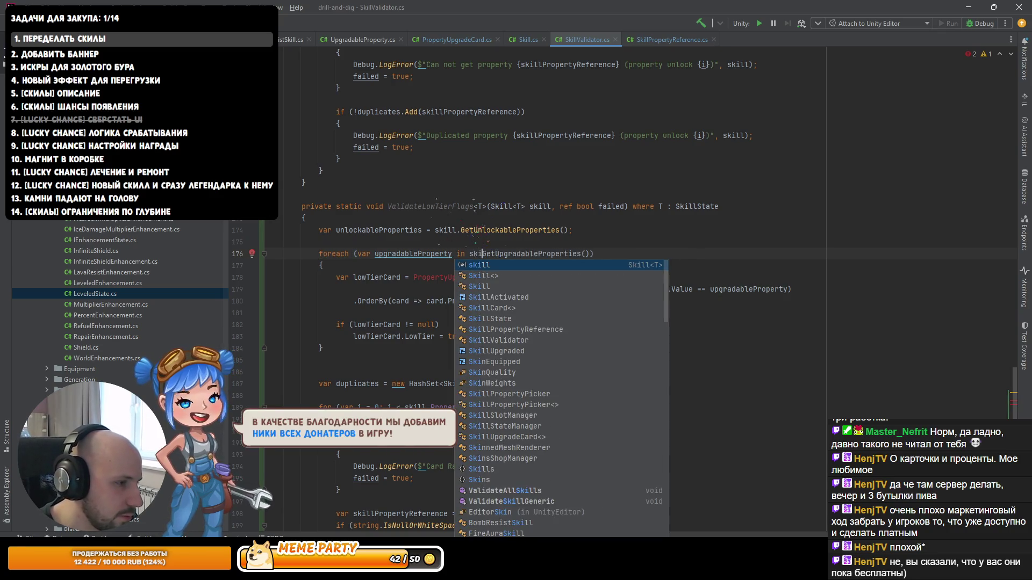
pyautogui.press('Escape')
pyautogui.hotkey('ctrl', 'z')
pyautogui.hotkey('ctrl', 'space')
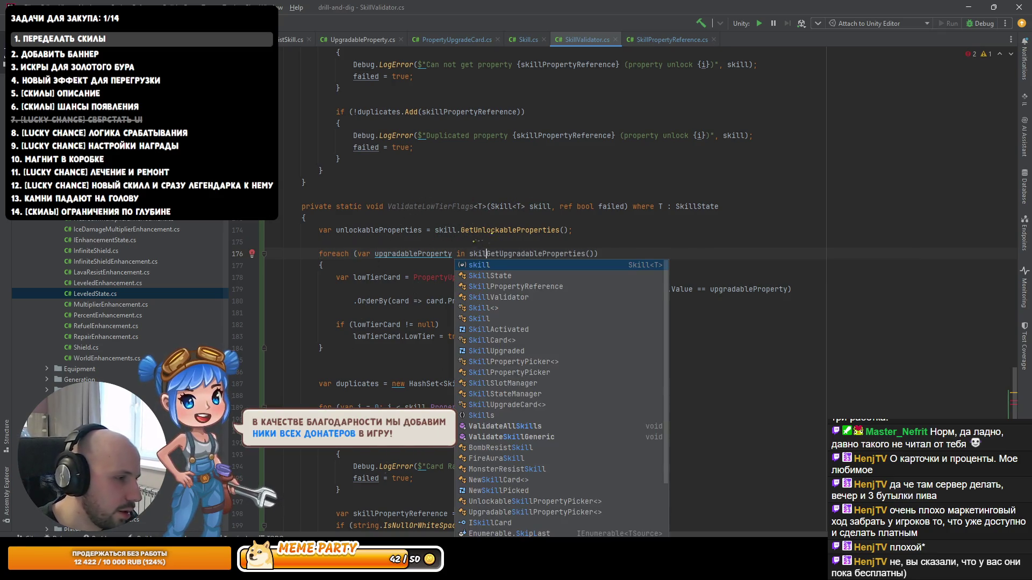
pyautogui.write('.')
pyautogui.press('Escape')
# Step: Qualify PropertyUpgrades with skill. and add the missing Linq import
pyautogui.click(488, 277)
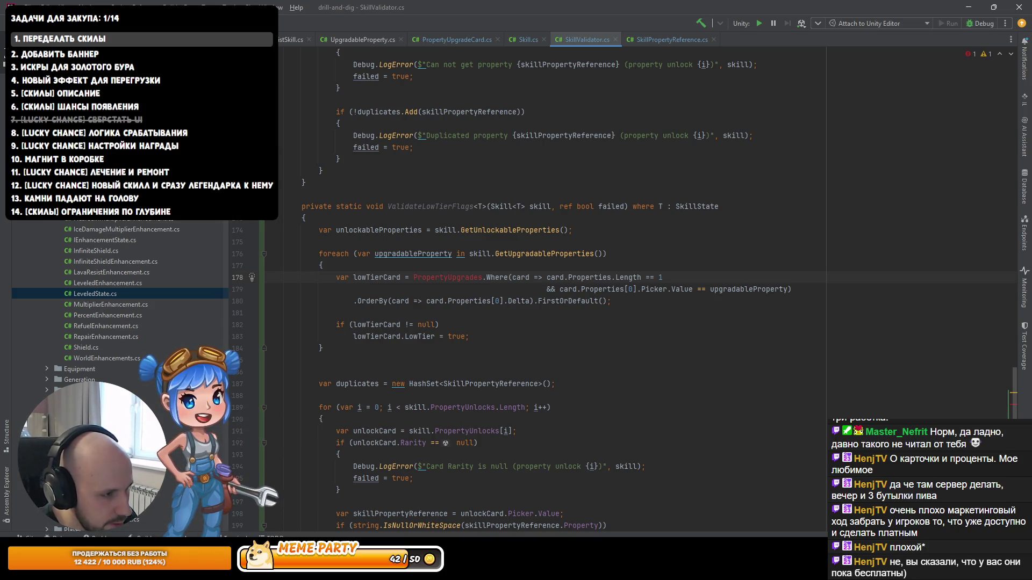
pyautogui.click(353, 277)
pyautogui.press('Right')
pyautogui.press('Right')
pyautogui.press('Right')
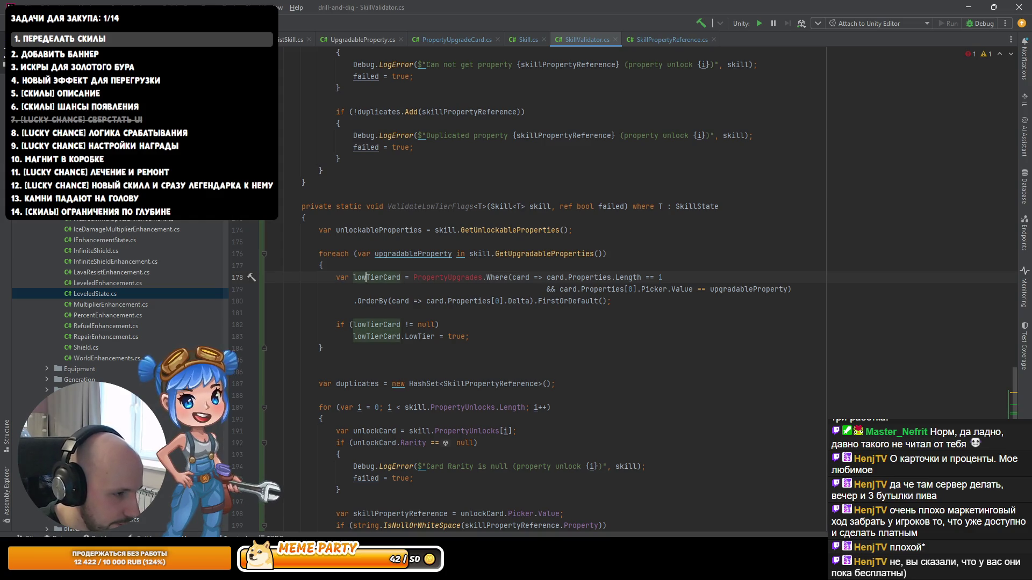
pyautogui.click(534, 277)
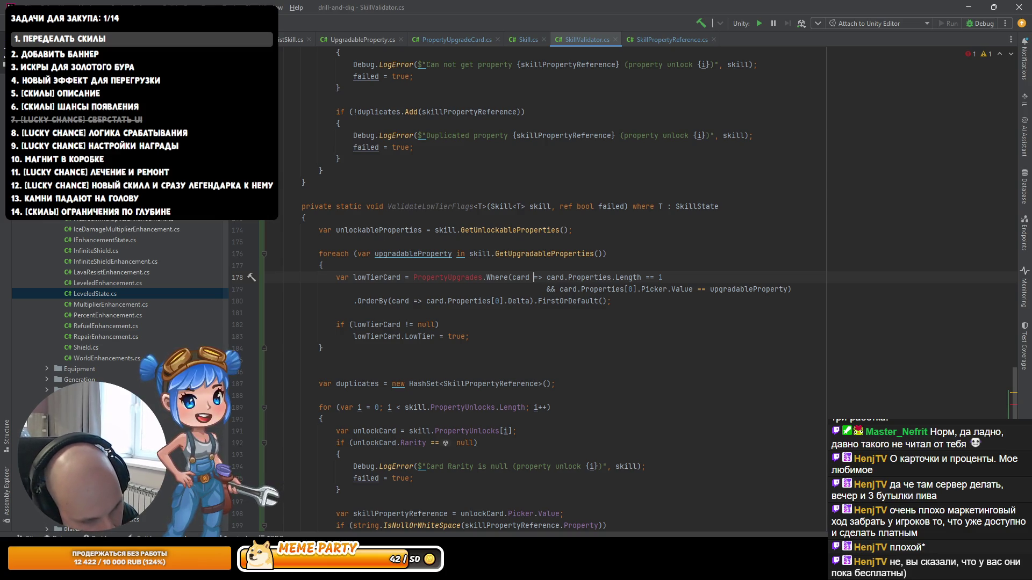
pyautogui.hotkey('ctrl', 'Left')
pyautogui.hotkey('ctrl', 'Left')
pyautogui.hotkey('ctrl', 'Left')
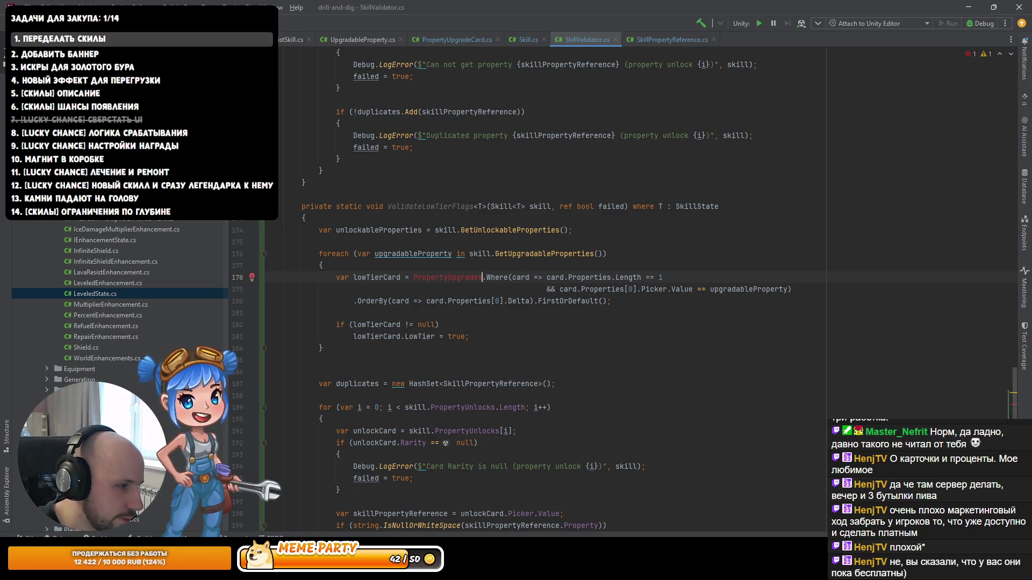
pyautogui.press('Right')
pyautogui.write('skill.')
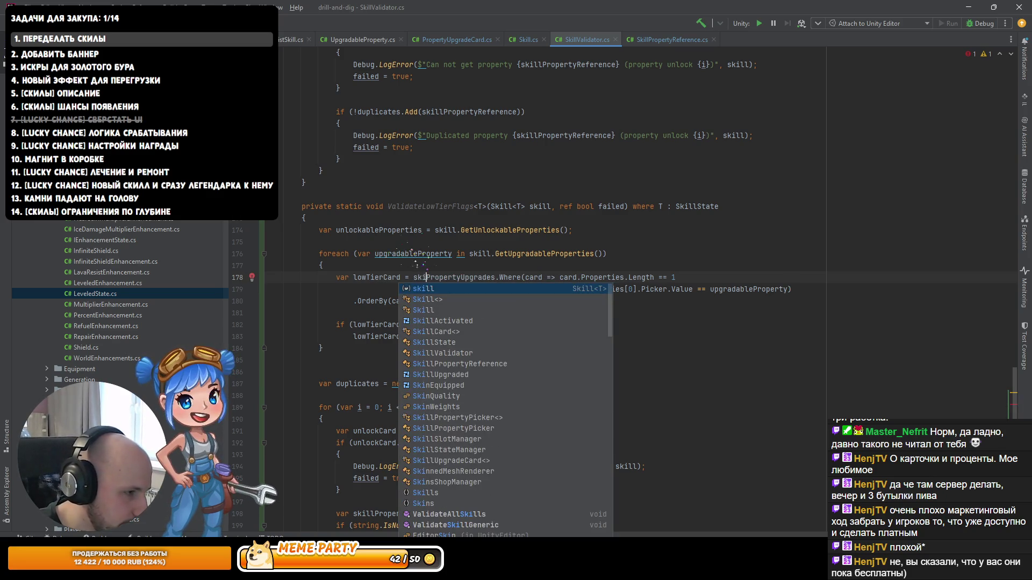
pyautogui.press('Escape')
pyautogui.hotkey('ctrl', 'Right')
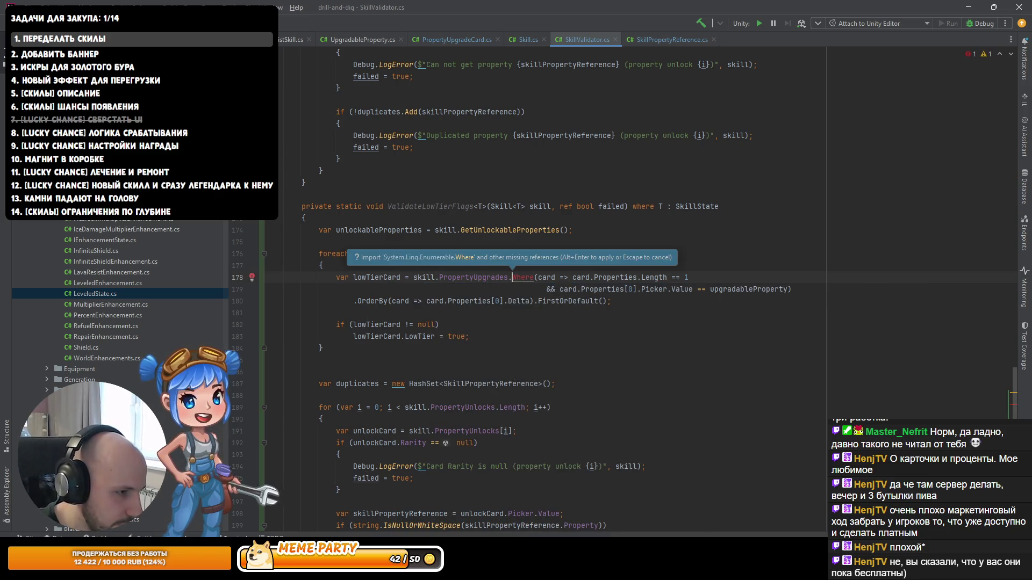
pyautogui.hotkey('alt', 'Return')
# Step: Change the lambda condition to card.LowTier and replace Where with Count
pyautogui.hotkey('ctrl', 'Right')
pyautogui.hotkey('ctrl', 'Right')
pyautogui.hotkey('ctrl', 'Right')
pyautogui.hotkey('ctrl', 'w')
pyautogui.hotkey('ctrl', 'w')
pyautogui.write('card.low')
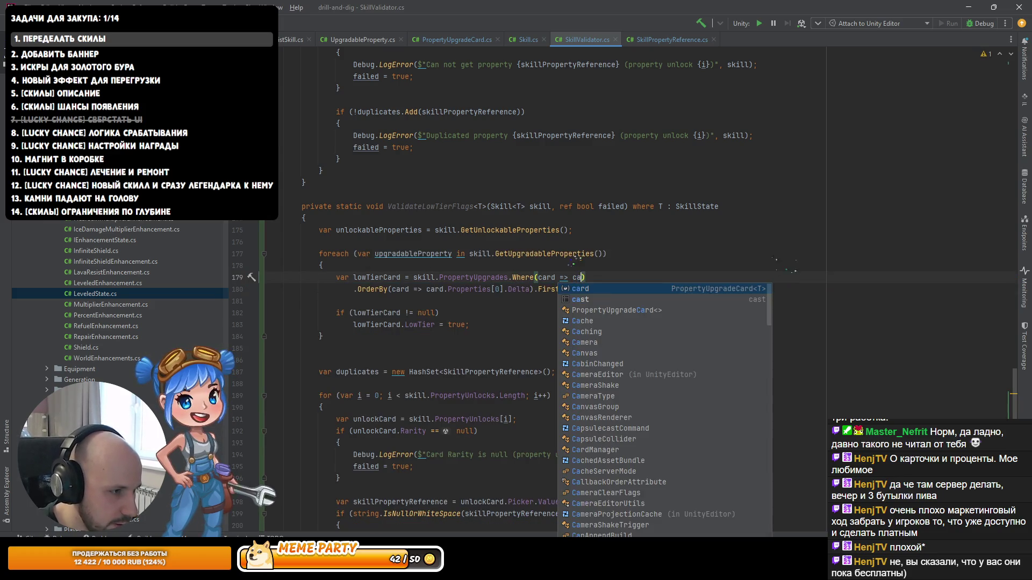
pyautogui.press('Return')
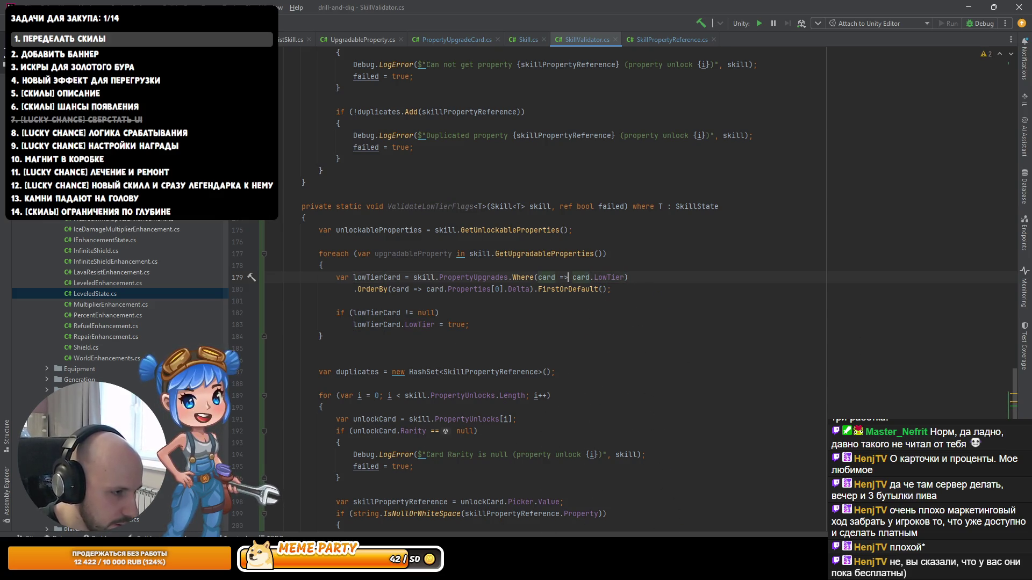
pyautogui.click(512, 277)
pyautogui.write('len')
pyautogui.press('Tab')
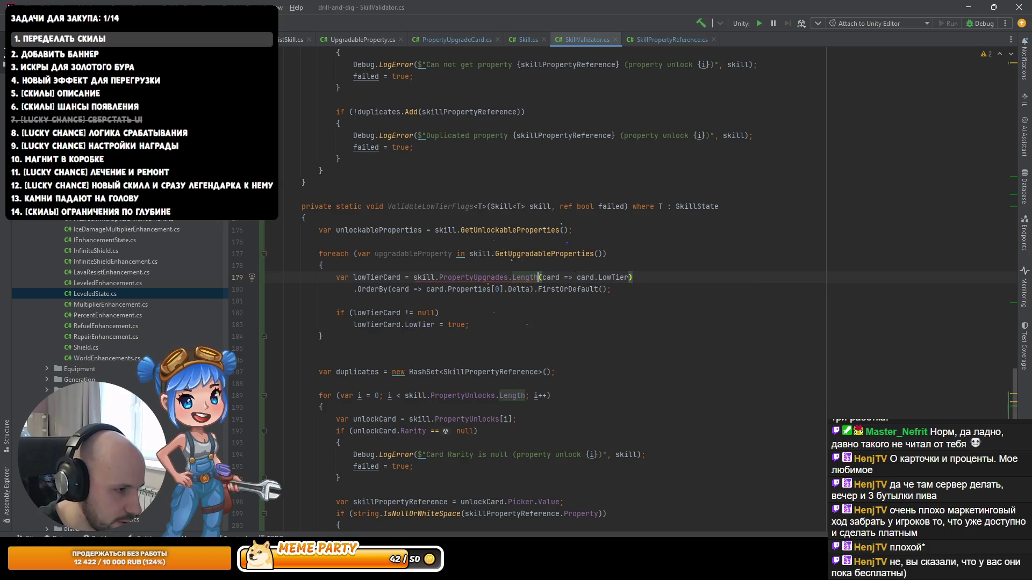
pyautogui.hotkey('ctrl', 'z')
pyautogui.write('CoWhere')
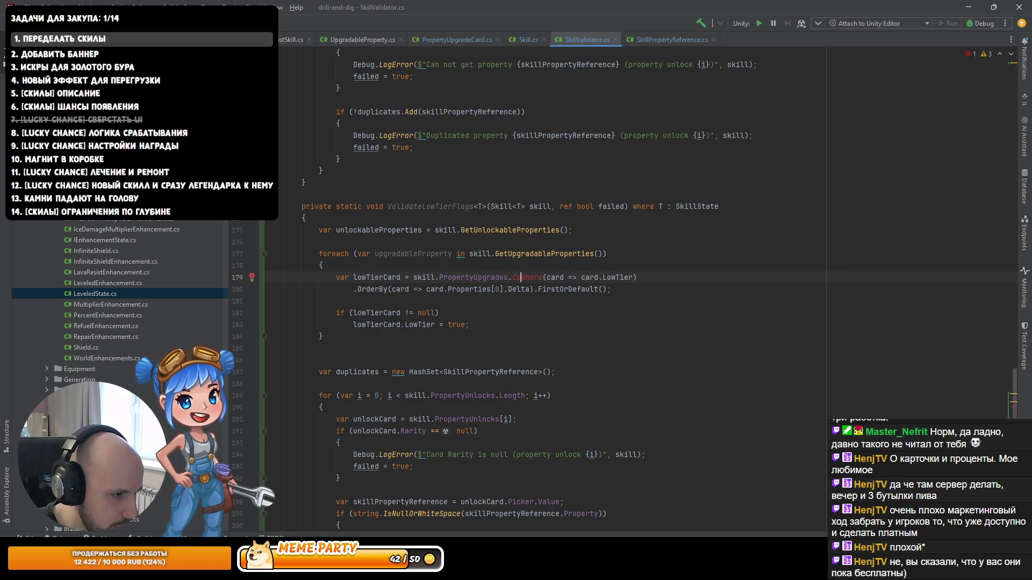
pyautogui.hotkey('ctrl', 'space')
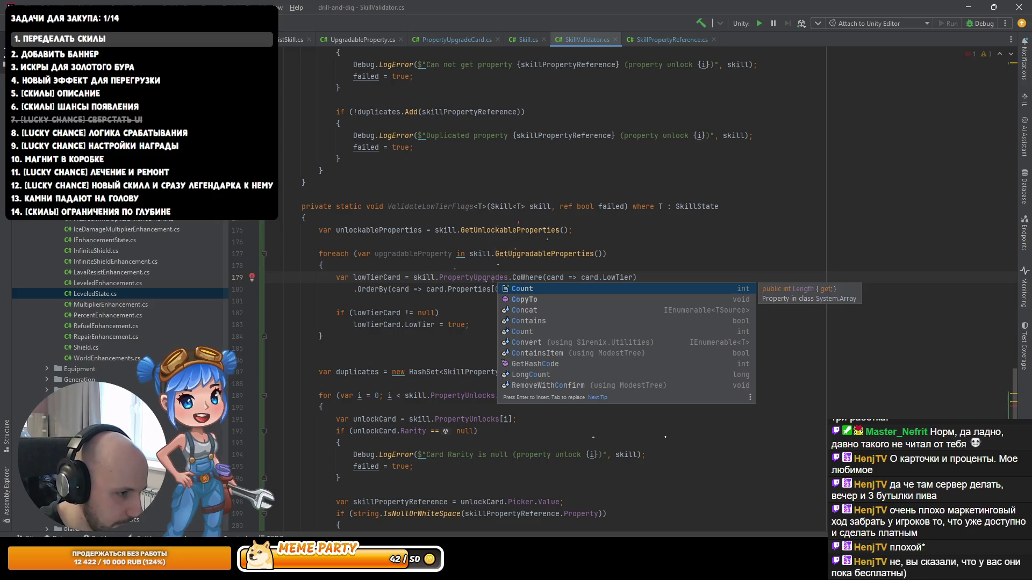
pyautogui.press('Down')
pyautogui.press('Down')
pyautogui.press('Down')
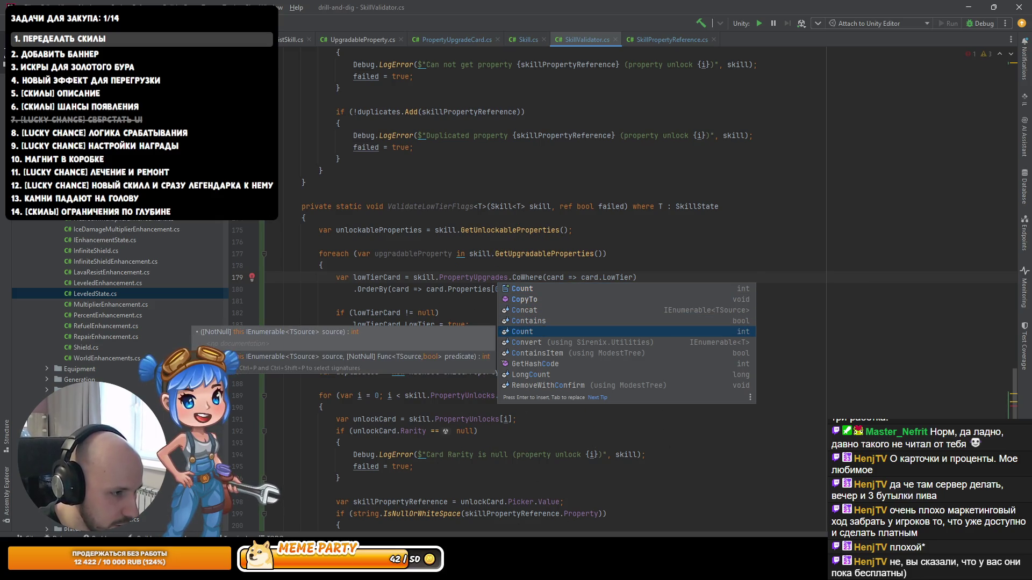
pyautogui.press('Tab')
# Step: Remove the old lowTierCard declaration prefix and delete the OrderBy line
pyautogui.press('Home')
pyautogui.hotkey('ctrl', 'shift', 'Right')
pyautogui.hotkey('ctrl', 'shift', 'Right')
pyautogui.hotkey('ctrl', 'shift', 'Right')
pyautogui.press('Delete')
pyautogui.press('End')
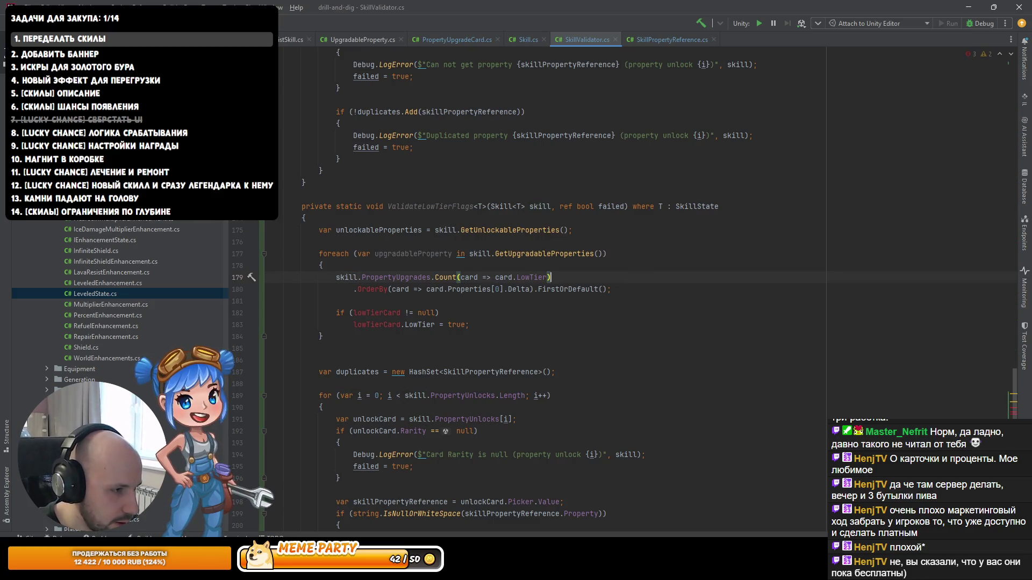
pyautogui.write('.uf')
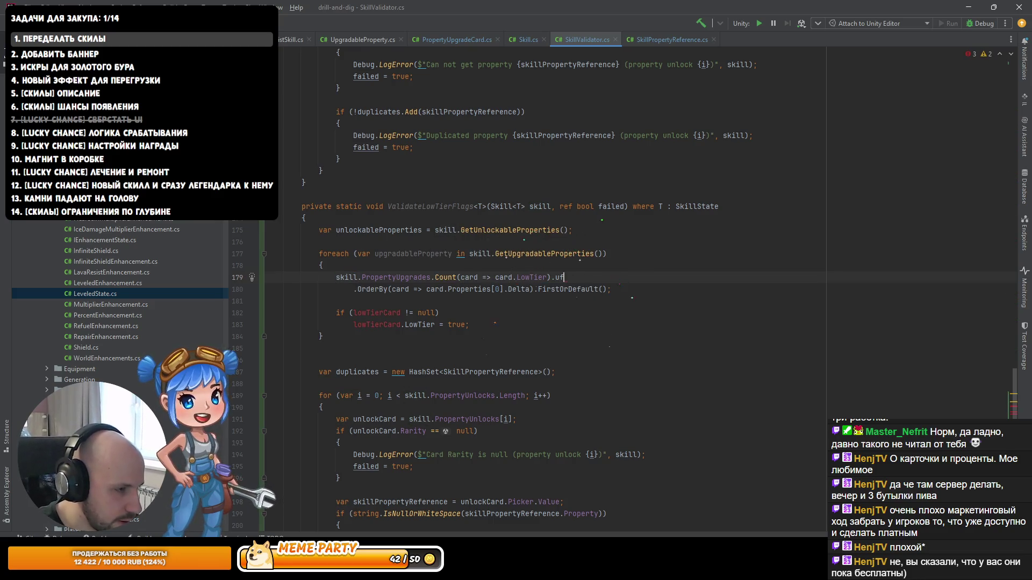
pyautogui.press('BackSpace')
pyautogui.press('BackSpace')
pyautogui.press('BackSpace')
pyautogui.press('Down')
pyautogui.press('End')
pyautogui.hotkey('shift', 'Home')
pyautogui.press('Delete')
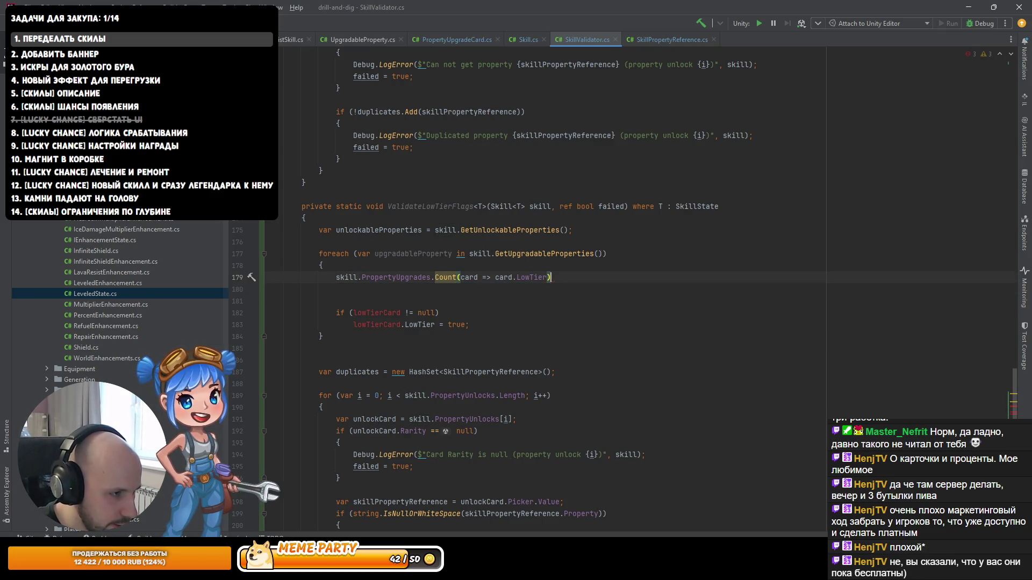
# Step: Declare the Count expression as var lowTierCard, then view Skill.cs for the original query
pyautogui.write('.var')
pyautogui.press('Return')
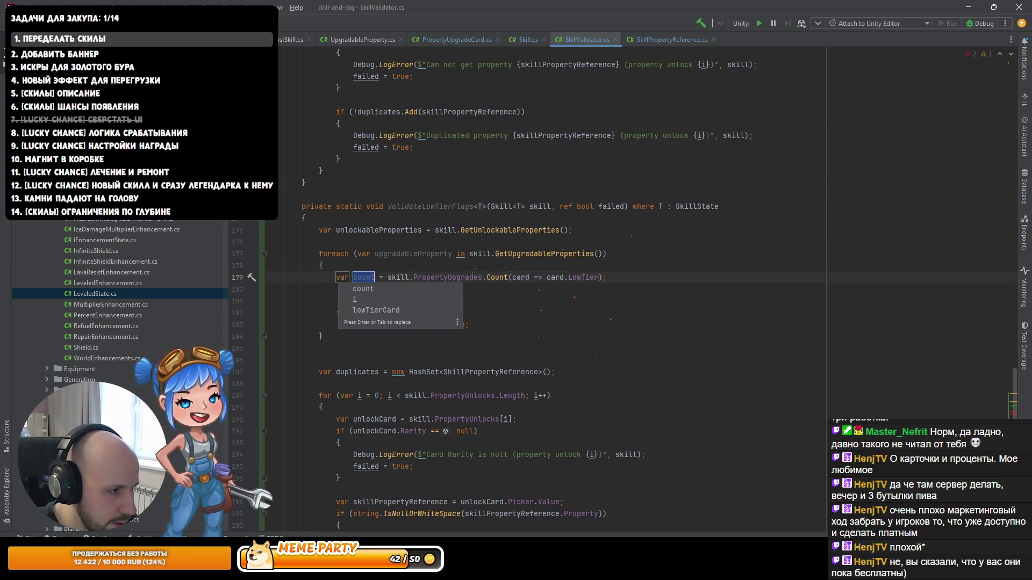
pyautogui.write('lowTierCard')
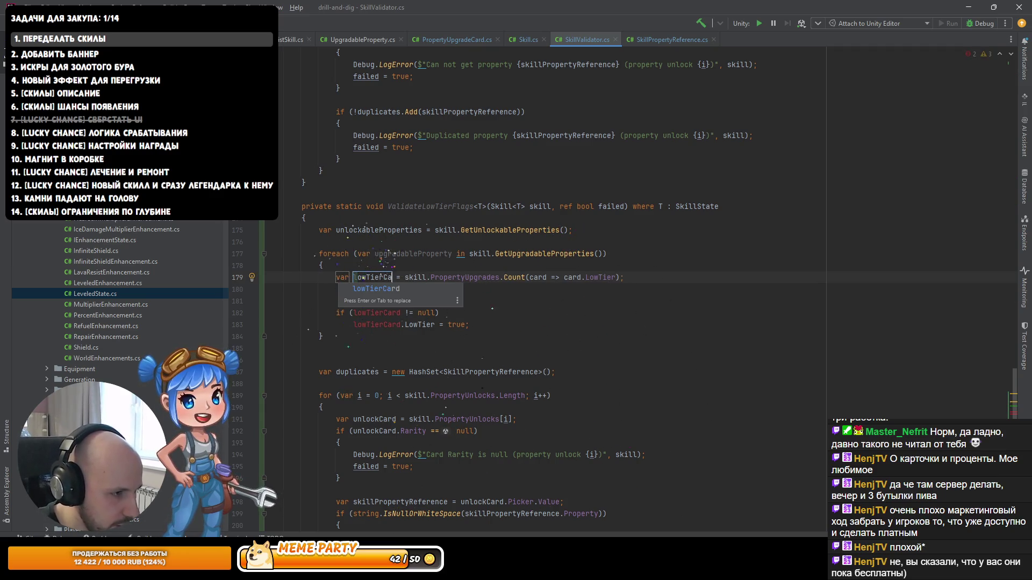
pyautogui.press('Return')
pyautogui.press('End')
pyautogui.press('Left')
pyautogui.press('Left')
pyautogui.press('Left')
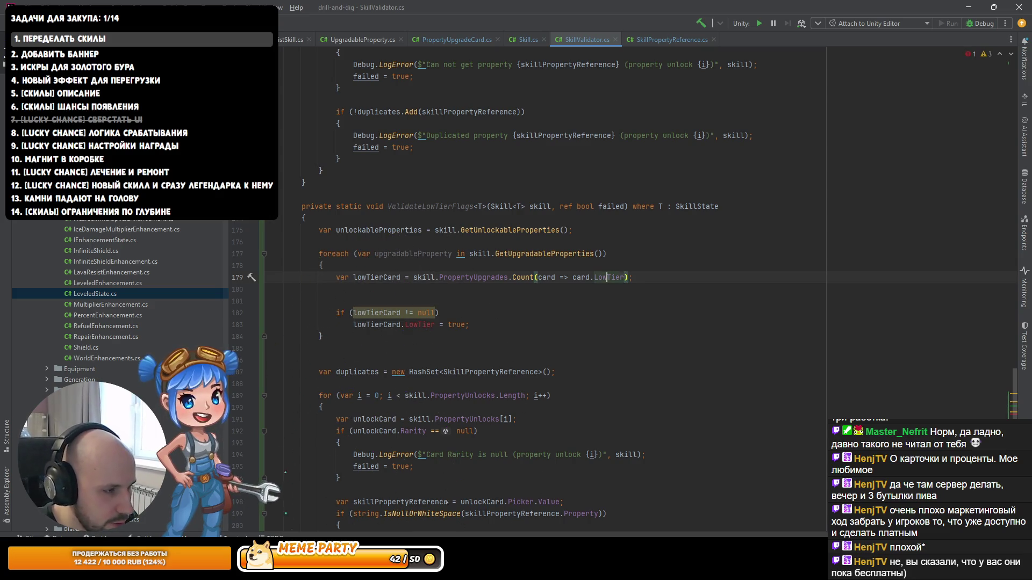
pyautogui.press('Left')
pyautogui.press('Left')
pyautogui.press('Left')
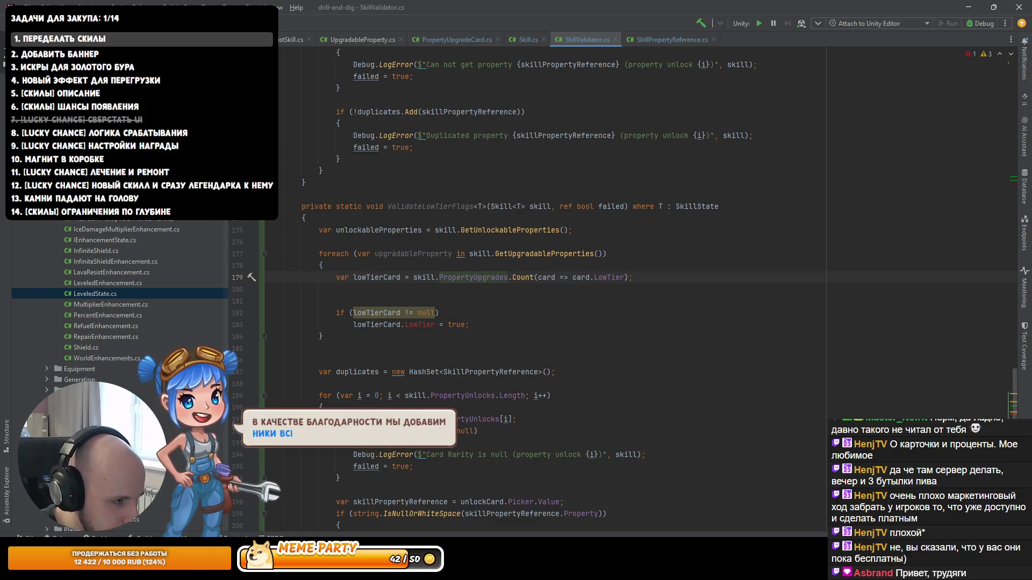
pyautogui.click(527, 38)
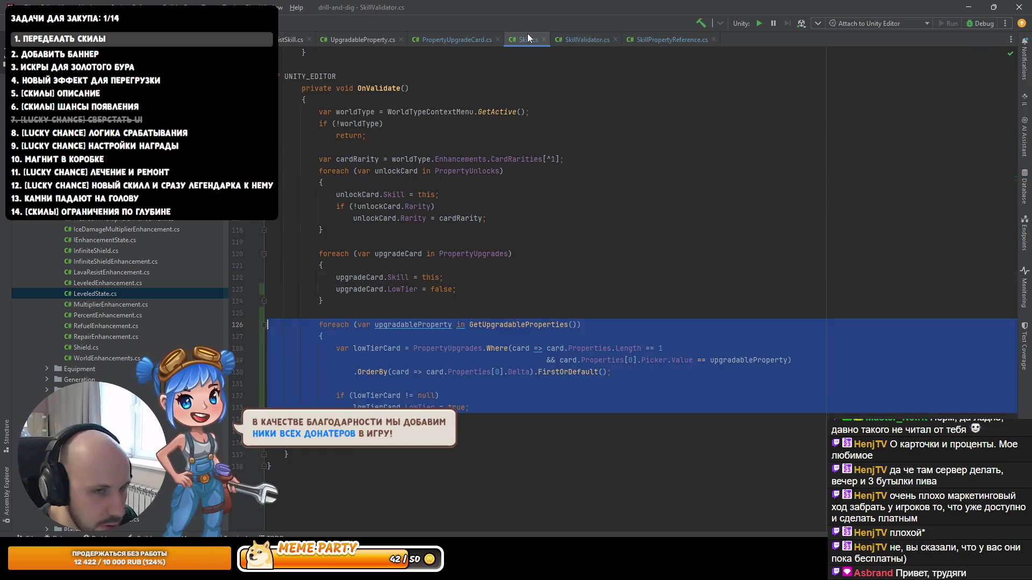
# Step: Copy the Where filter condition from Skill.cs into SkillValidator.cs before Count
pyautogui.click(537, 361)
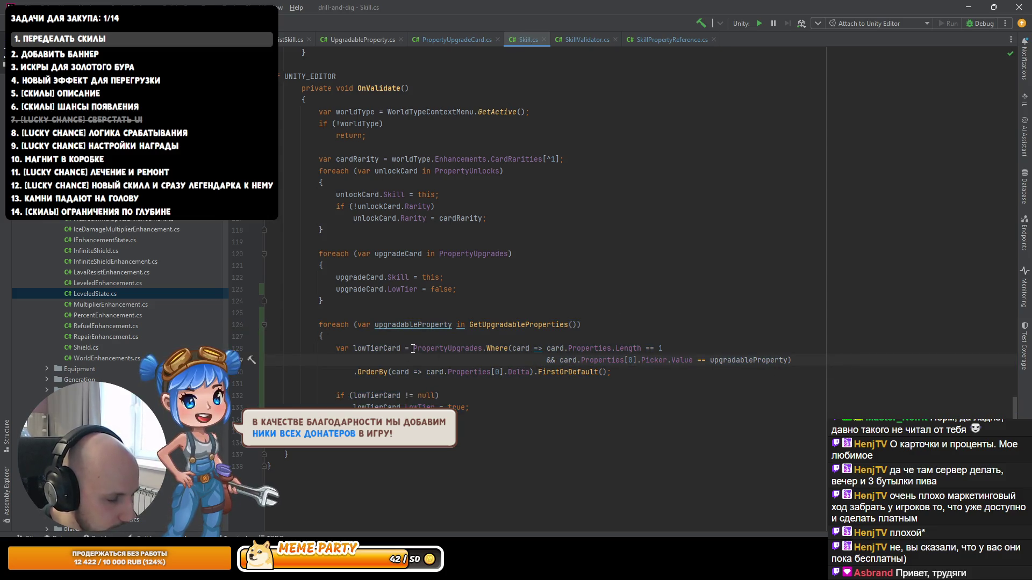
pyautogui.moveTo(413, 348); pyautogui.dragTo(791, 360)
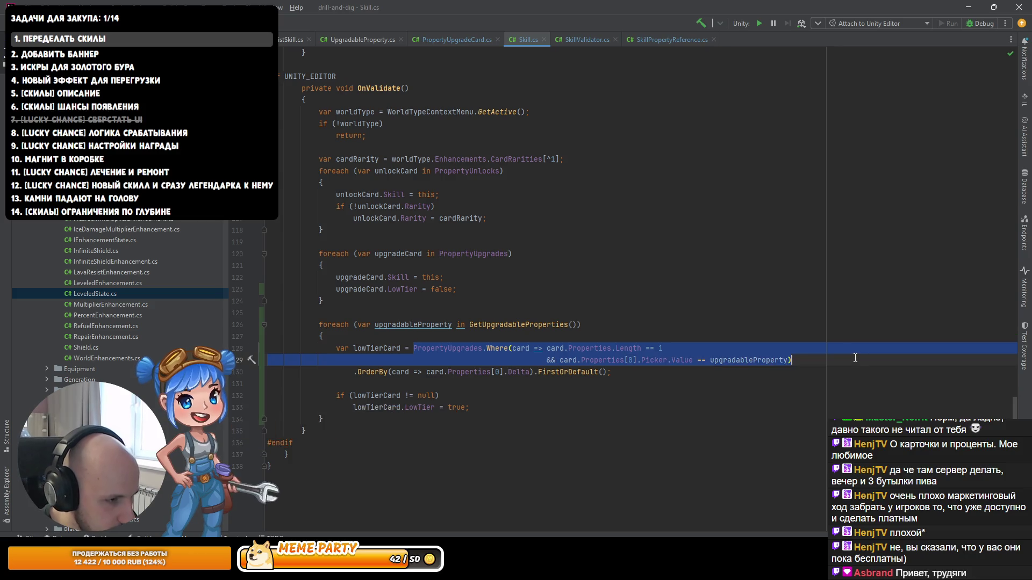
pyautogui.click(598, 39)
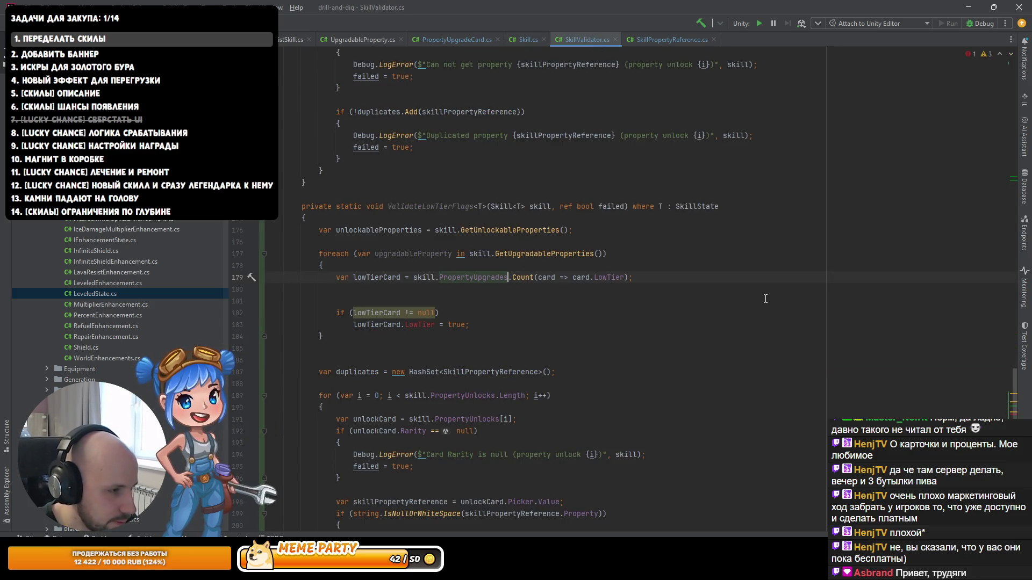
pyautogui.hotkey('ctrl', 'v')
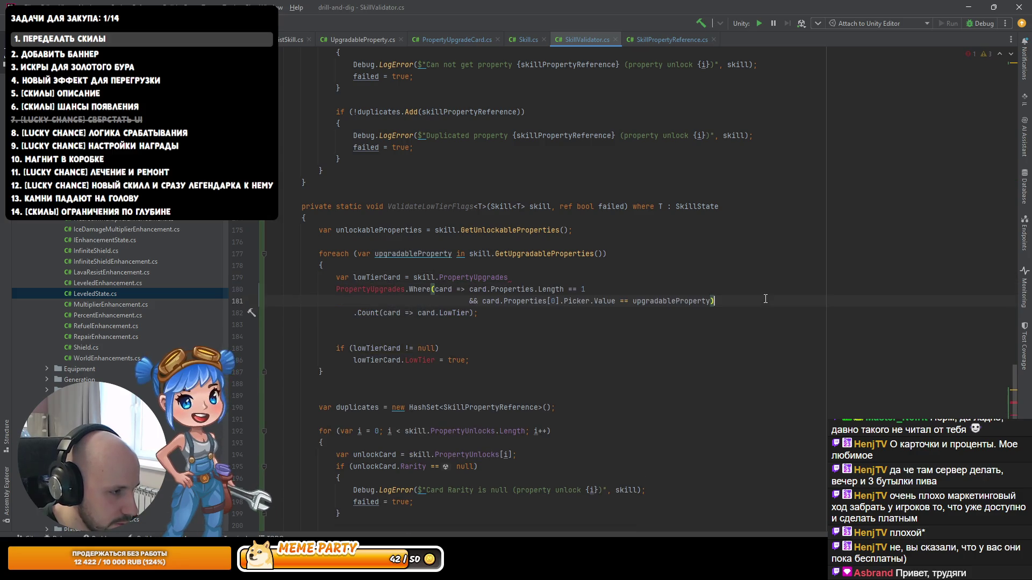
# Step: Combine the copied filter condition with card.LowTier using && inside the Count lambda
pyautogui.press('Up')
pyautogui.hotkey('ctrl', 'Left')
pyautogui.hotkey('ctrl', 'Left')
pyautogui.hotkey('ctrl', 'Left')
pyautogui.hotkey('ctrl', 'w')
pyautogui.hotkey('ctrl', 'w')
pyautogui.hotkey('ctrl', 'w')
pyautogui.press('Down')
pyautogui.press('End')
pyautogui.press('Left')
pyautogui.hotkey('ctrl', 'Left')
pyautogui.hotkey('ctrl', 'Left')
pyautogui.write('card.Properties.Length == 1                                && card.Properties[0].Picker.Value == upgradableProperty')
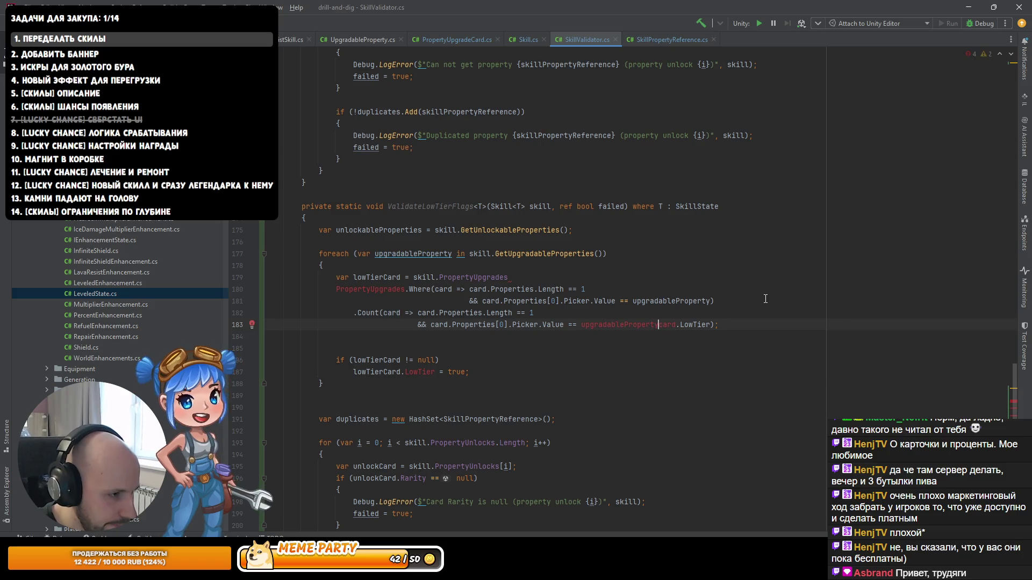
pyautogui.press('Return')
pyautogui.write('&&')
# Step: Delete the leftover Where lines and join Count onto the PropertyUpgrades line
pyautogui.press('Up')
pyautogui.press('Up')
pyautogui.press('Up')
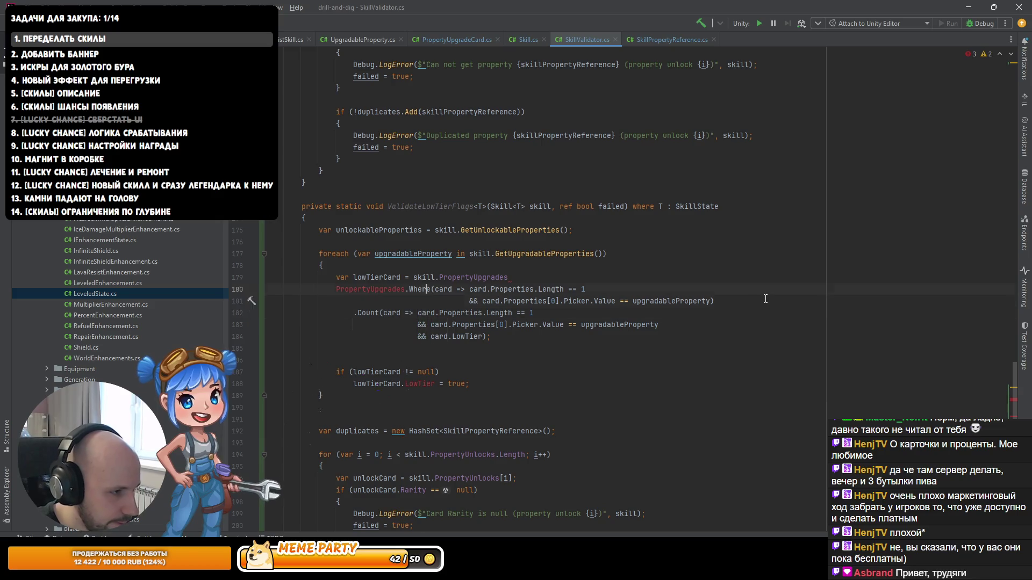
pyautogui.hotkey('shift', 'Down')
pyautogui.hotkey('shift', 'End')
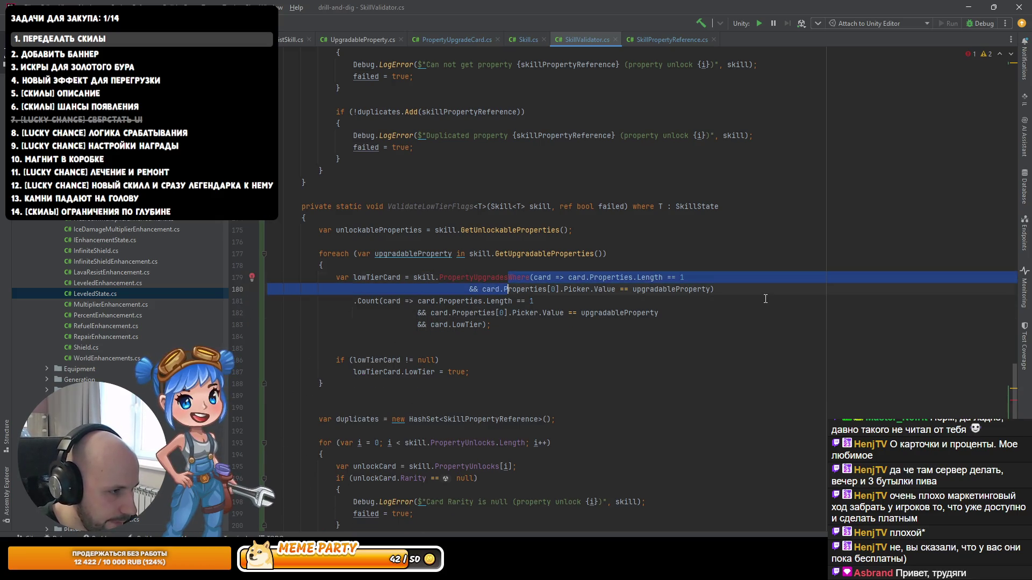
pyautogui.press('BackSpace')
pyautogui.press('Delete')
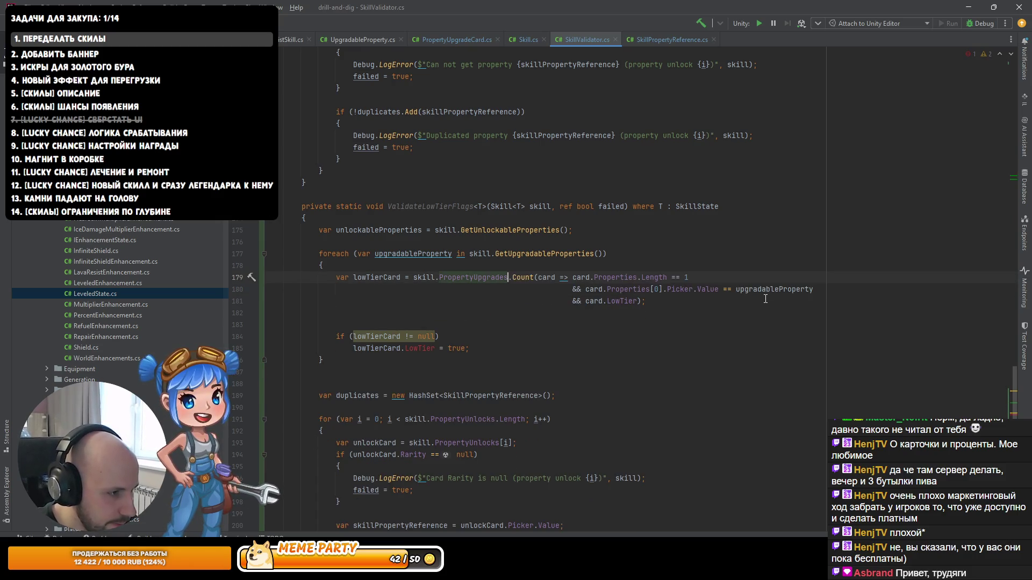
pyautogui.press('Down')
pyautogui.press('Down')
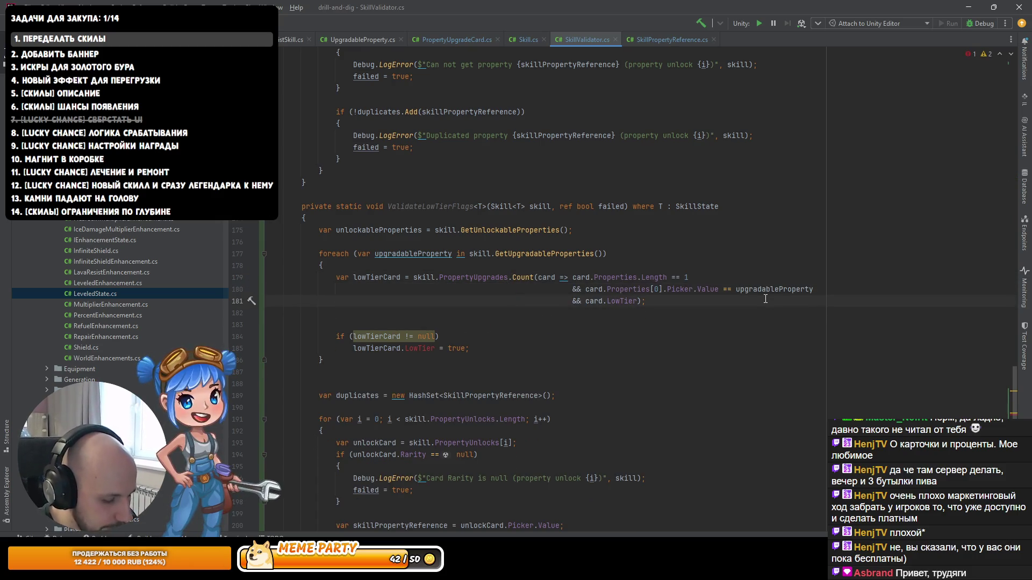
pyautogui.press('Up')
pyautogui.press('Up')
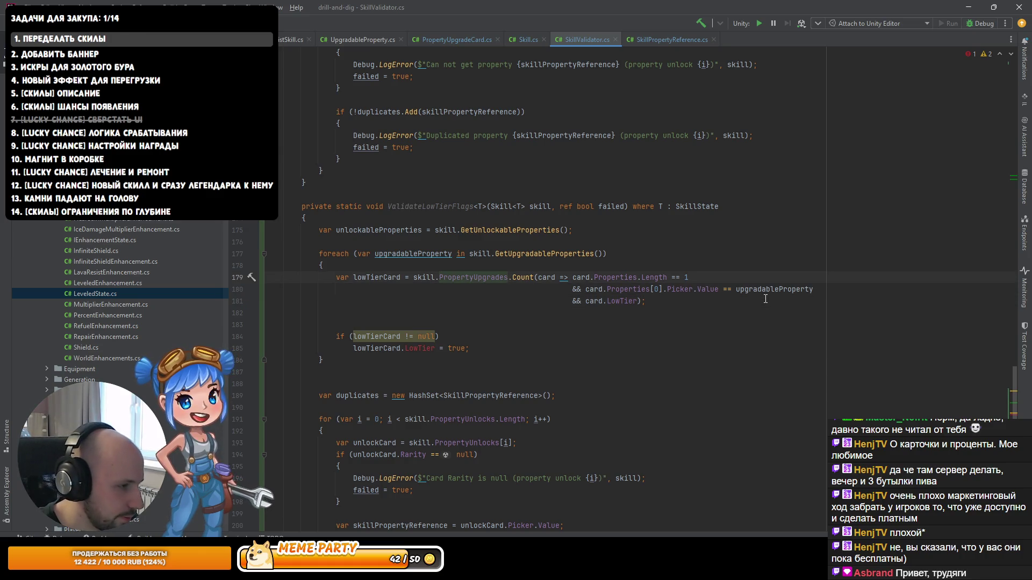
pyautogui.press('Down')
pyautogui.press('Down')
pyautogui.press('Down')
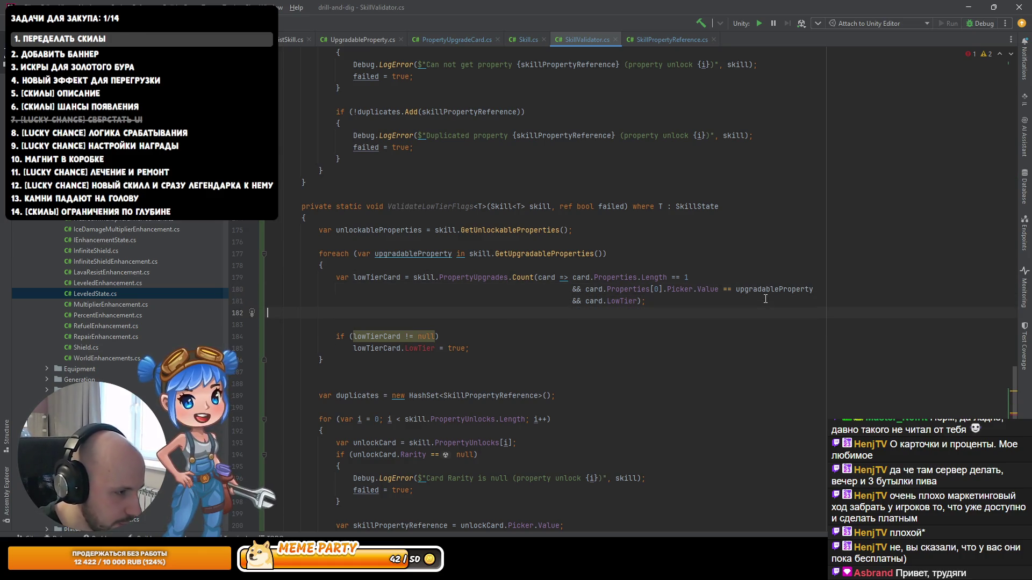
# Step: Replace the old null-check block with an if (lowTierCard != 1) block
pyautogui.hotkey('ctrl', 'w')
pyautogui.hotkey('ctrl', 'w')
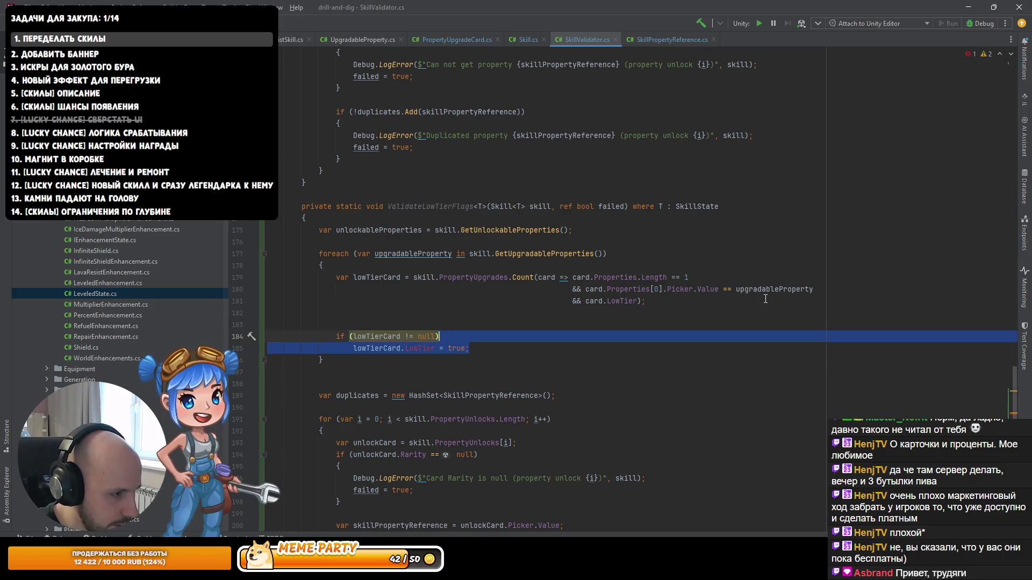
pyautogui.press('BackSpace')
pyautogui.write('(lo')
pyautogui.press('Return')
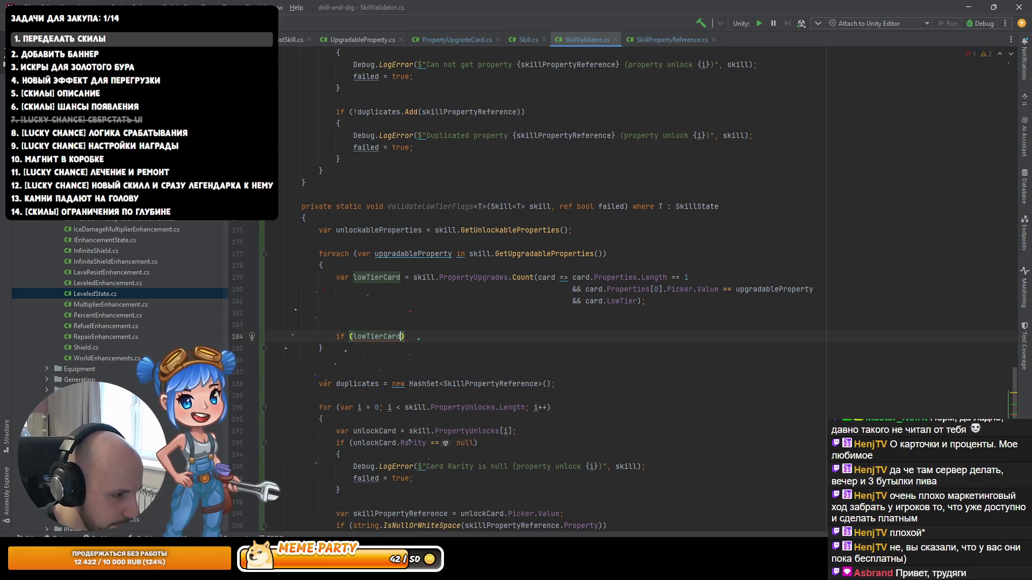
pyautogui.write('!= 1')
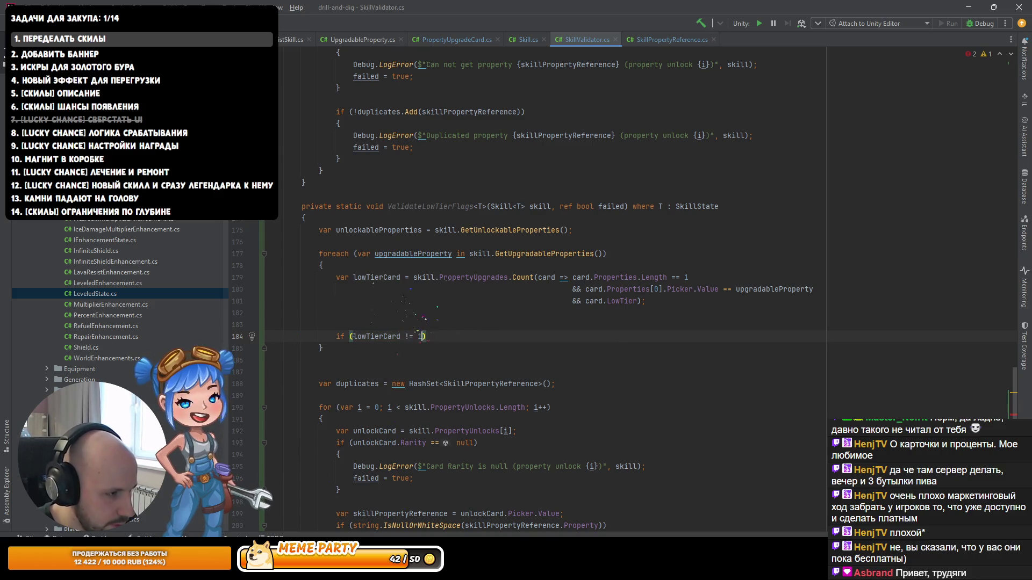
pyautogui.write('{')
pyautogui.press('Return')
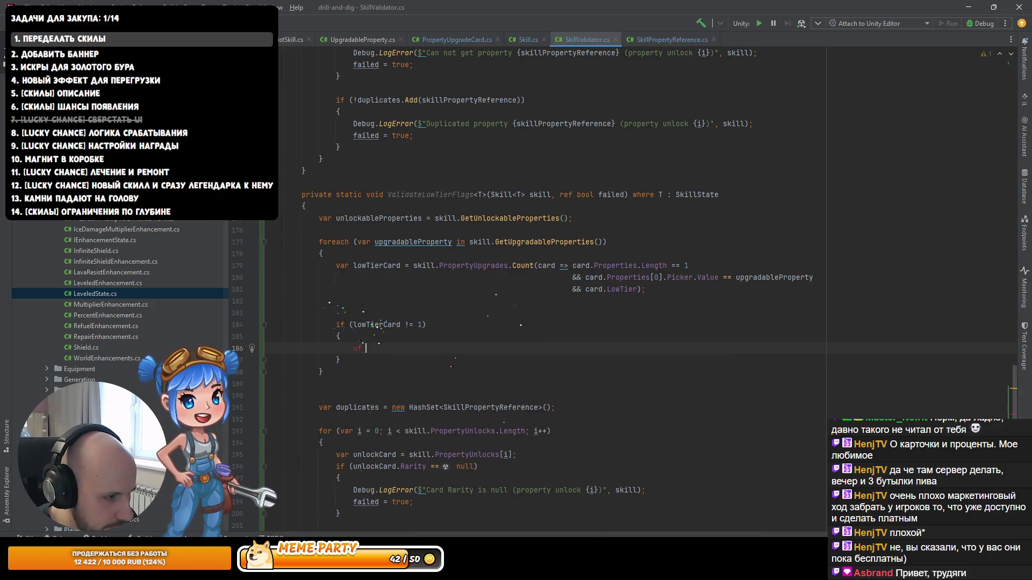
# Step: Nest an if (lowTierCard == 0) block inside and add failed = true;
pyautogui.write('if (lo')
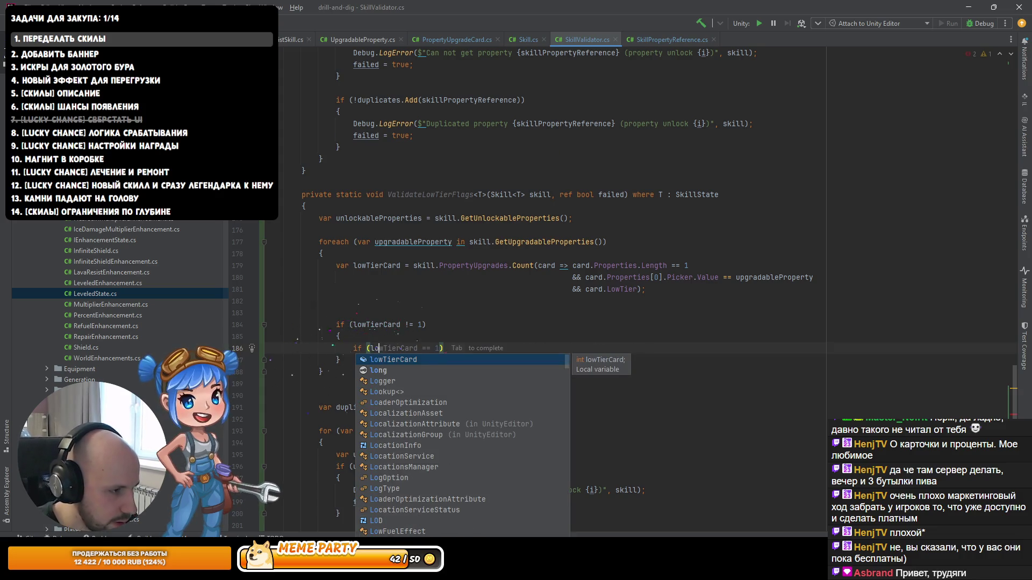
pyautogui.press('Tab')
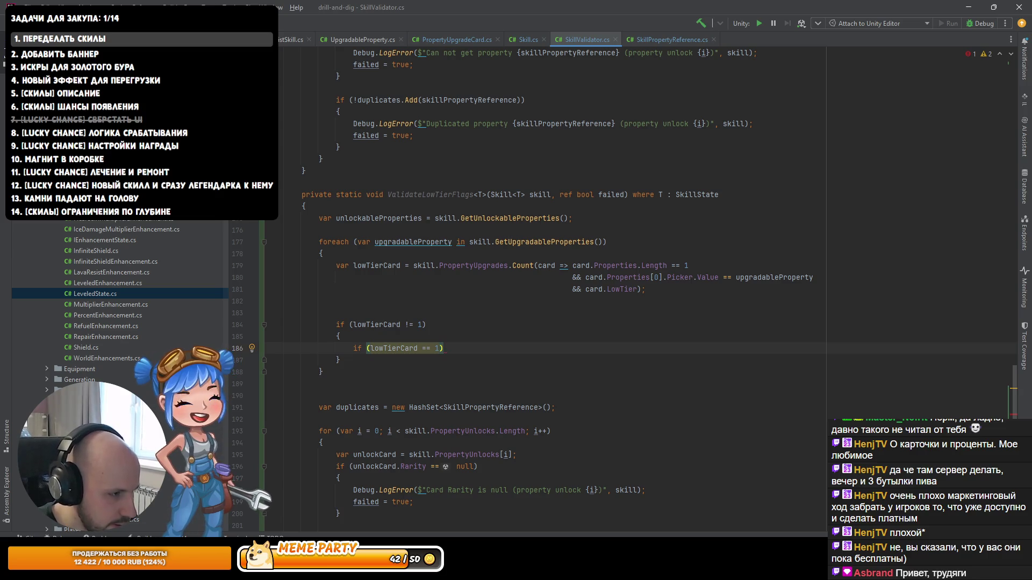
pyautogui.press('BackSpace')
pyautogui.write('0')
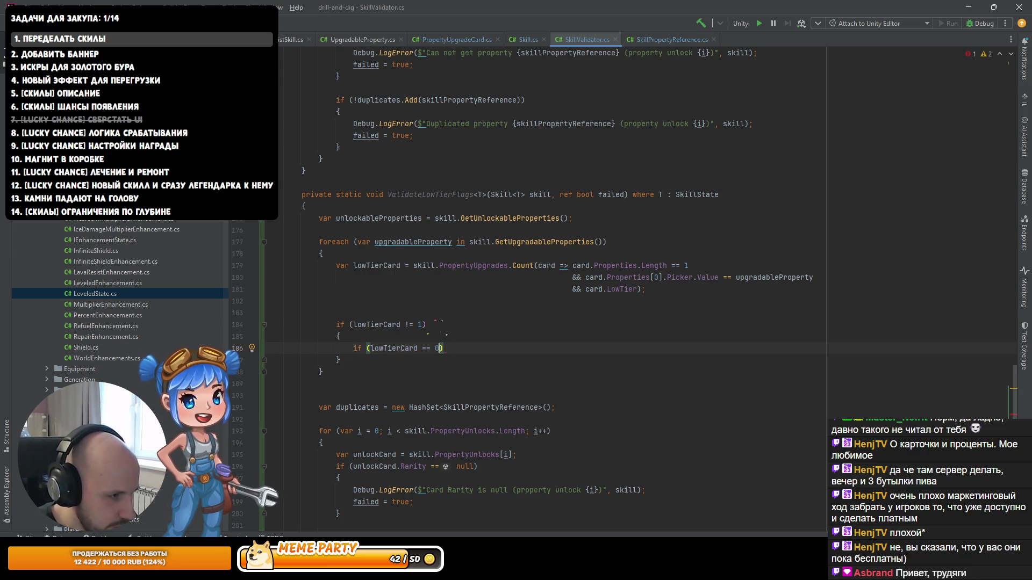
pyautogui.write('{')
pyautogui.press('Return')
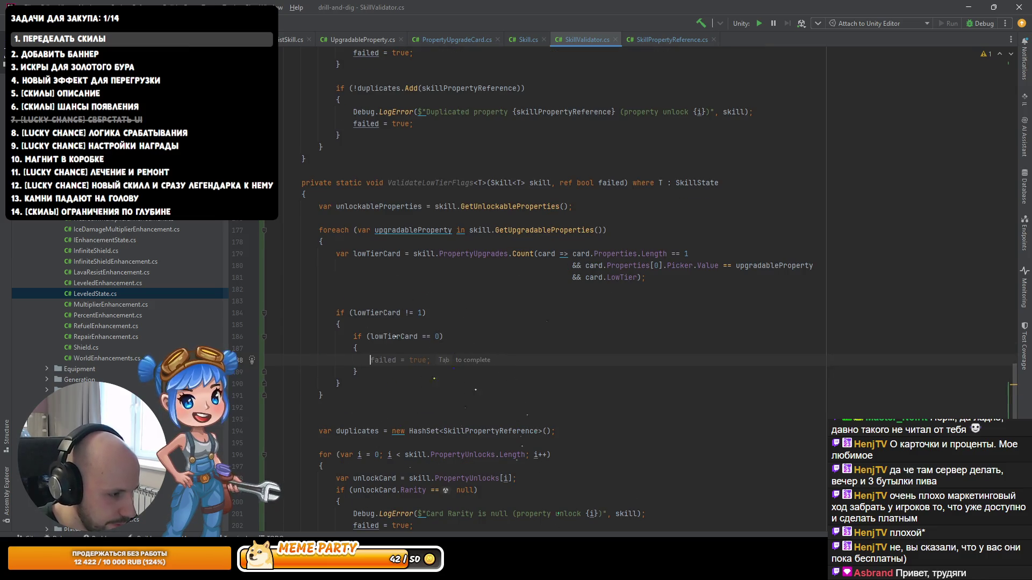
pyautogui.write('failed = true;')
pyautogui.click(357, 277)
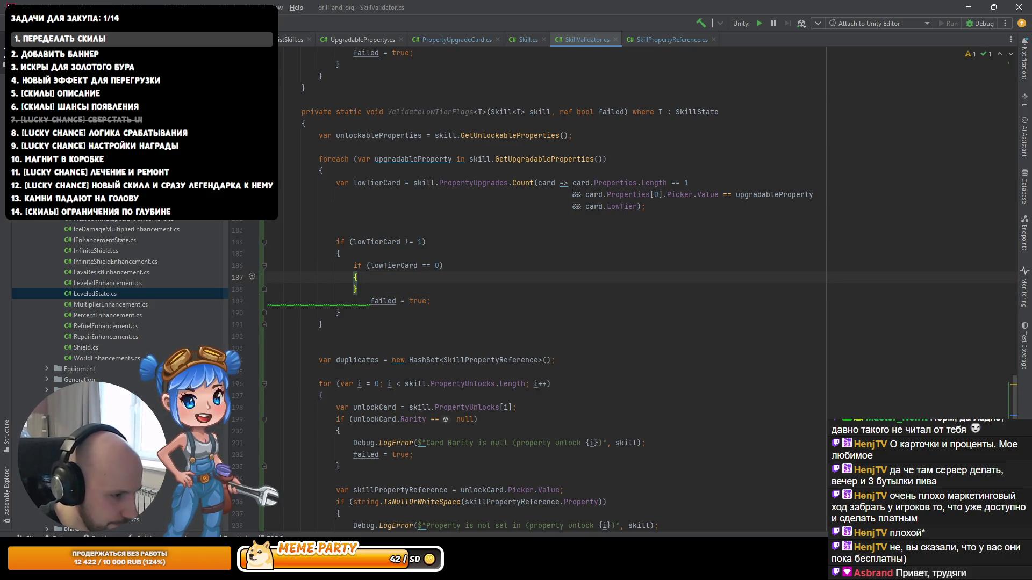
# Step: Log 'Low tier card not found for property {upgradableProperty}' in the == 0 block
pyautogui.tripleClick(658, 446)
pyautogui.hotkey('ctrl', 'c')
pyautogui.click(449, 278)
pyautogui.hotkey('ctrl', 'v')
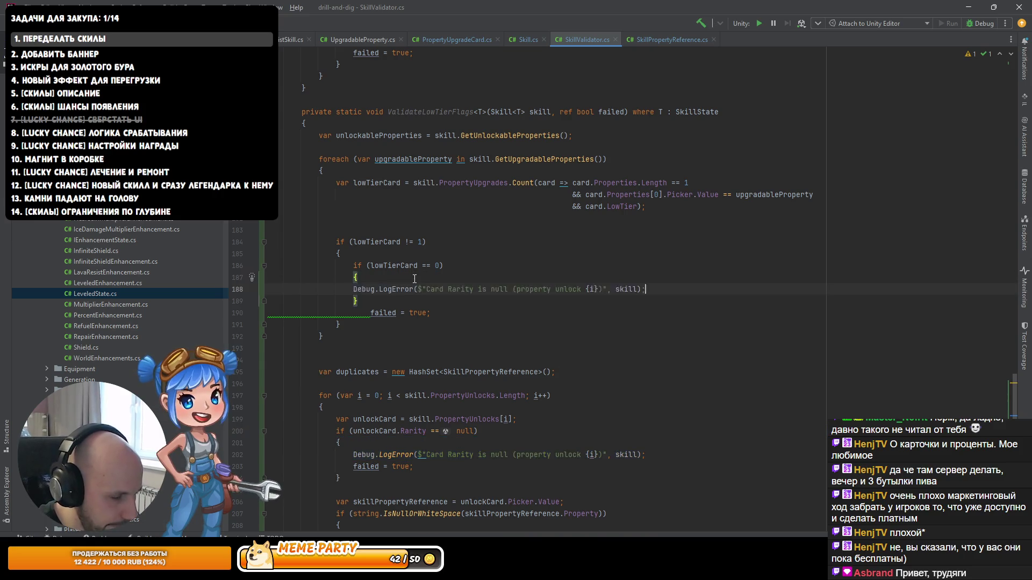
pyautogui.click(467, 289)
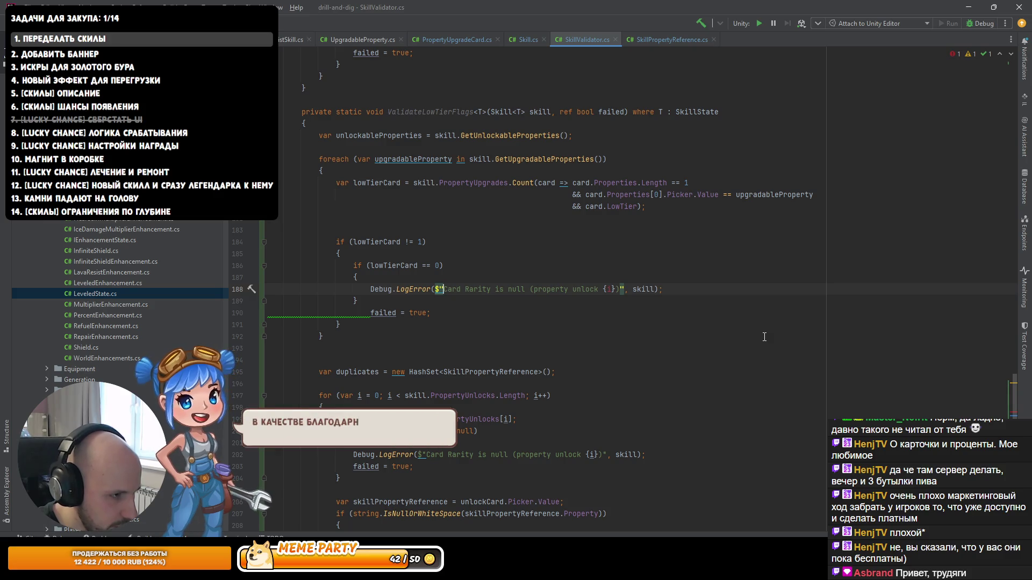
pyautogui.write('Low')
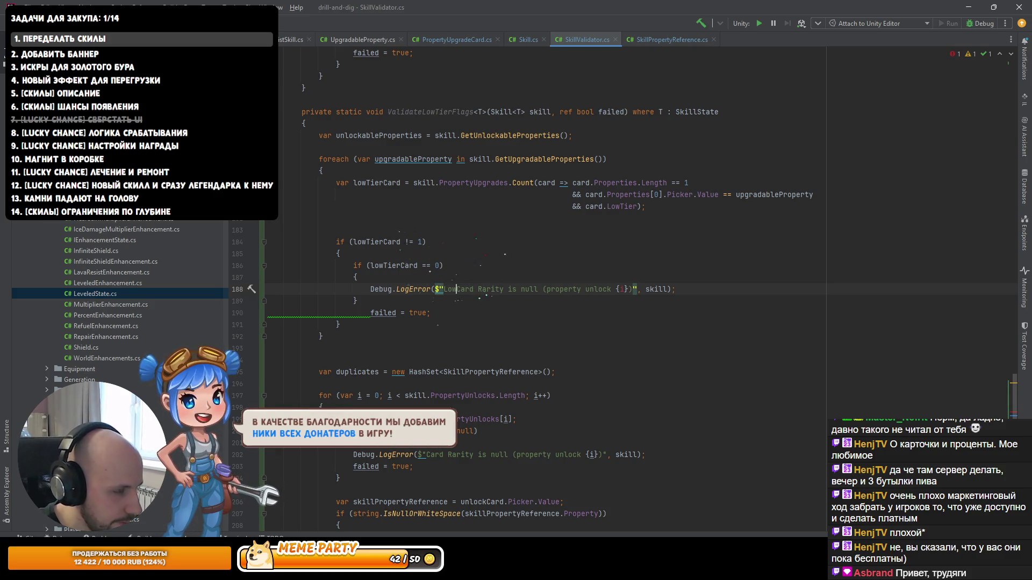
pyautogui.write(' tier card not found for')
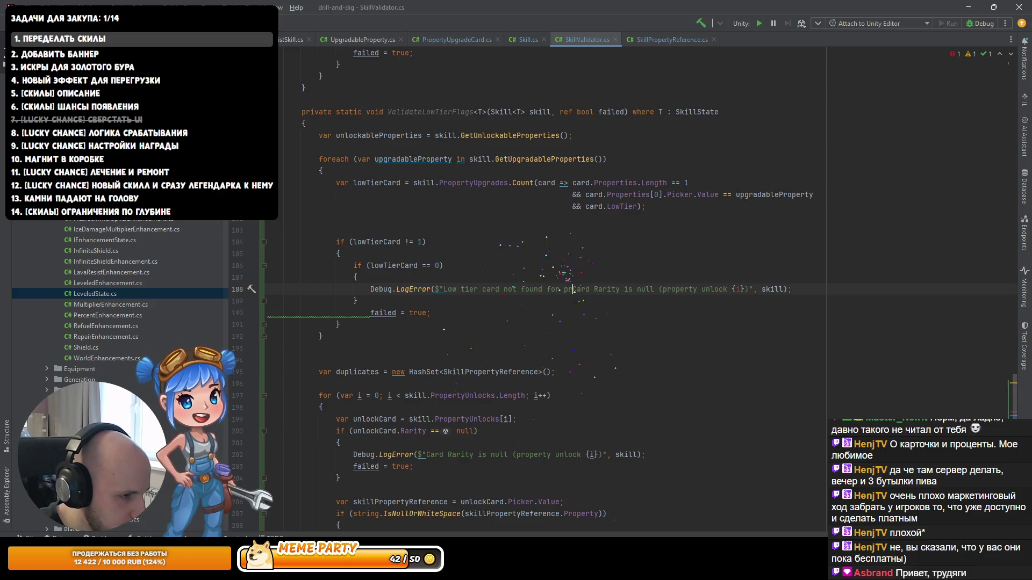
pyautogui.write(' property')
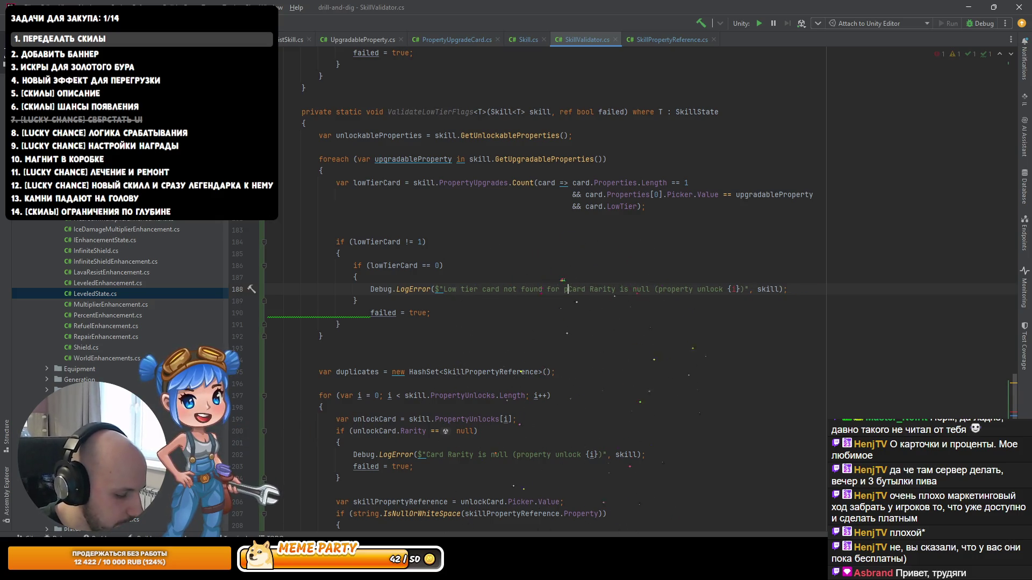
pyautogui.hotkey('ctrl', 'shift', 'Right')
pyautogui.hotkey('ctrl', 'shift', 'Right')
pyautogui.hotkey('ctrl', 'shift', 'Right')
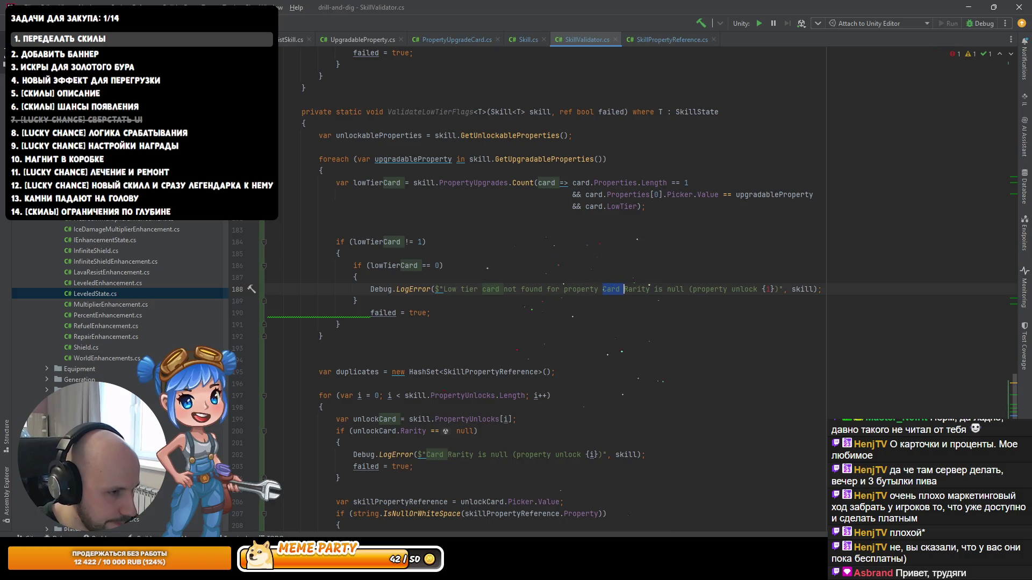
pyautogui.press('BackSpace')
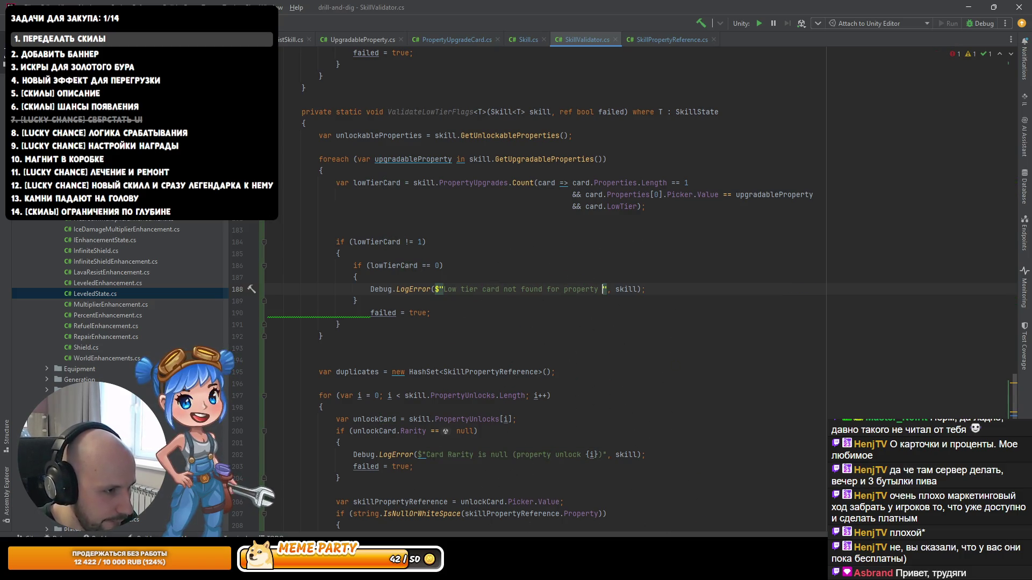
pyautogui.write('{')
pyautogui.write('up')
pyautogui.press('Return')
# Step: Drop the inner braces and add an else branch logging a message with {lowTierCard}
pyautogui.press('Down')
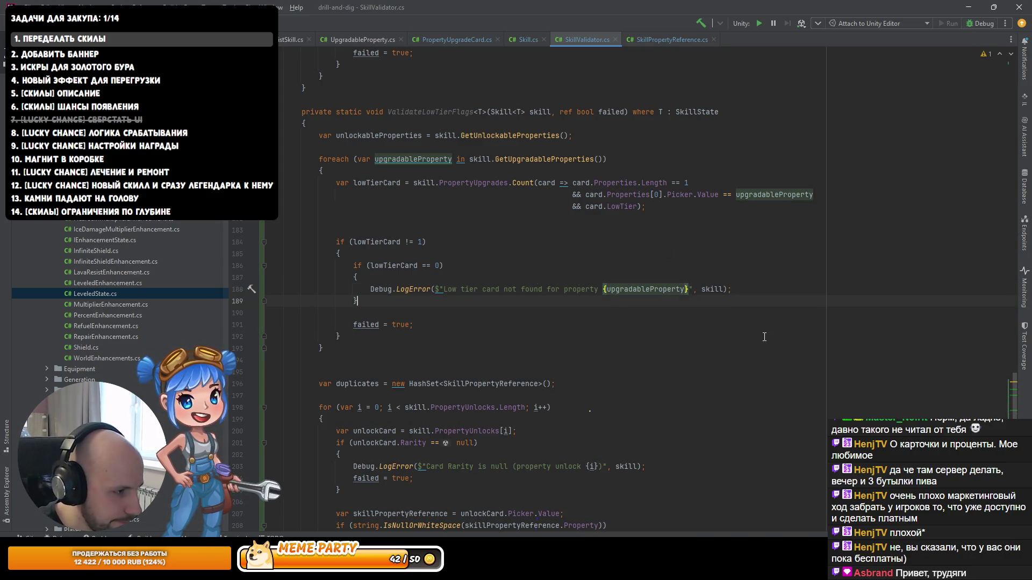
pyautogui.hotkey('alt', 'Return')
pyautogui.press('Return')
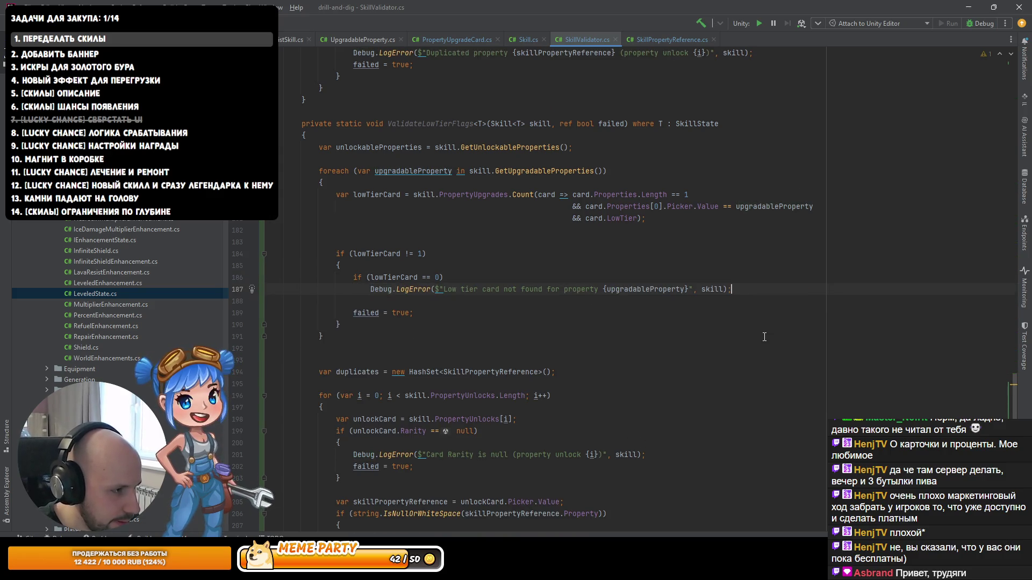
pyautogui.press('Return')
pyautogui.write('else')
pyautogui.press('Escape')
pyautogui.press('Up')
pyautogui.hotkey('ctrl', 'd')
pyautogui.hotkey('ctrl', 'shift', 'Down')
pyautogui.hotkey('ctrl', 'Right')
pyautogui.hotkey('ctrl', 'Right')
pyautogui.hotkey('ctrl', 'Right')
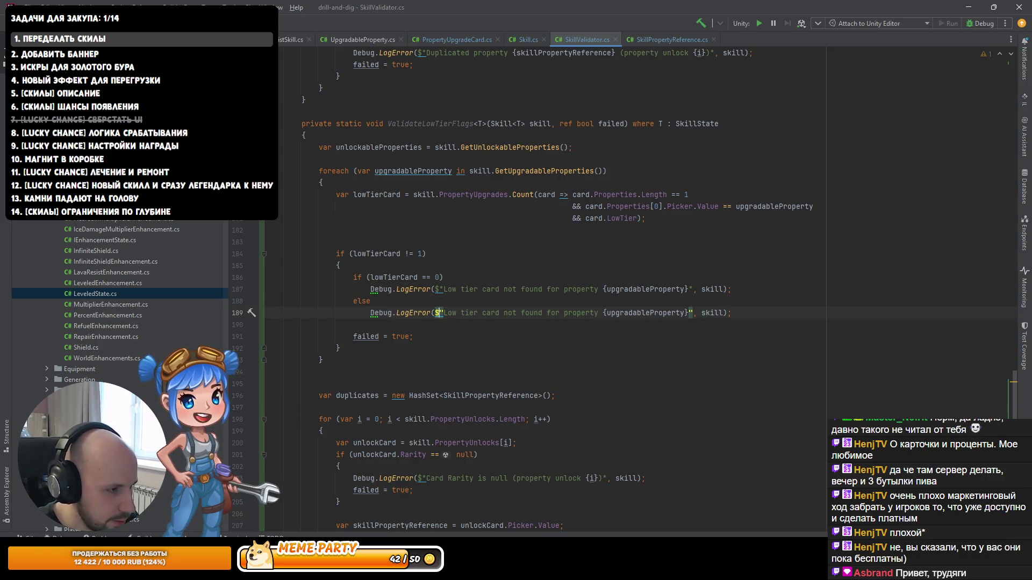
pyautogui.write('{c')
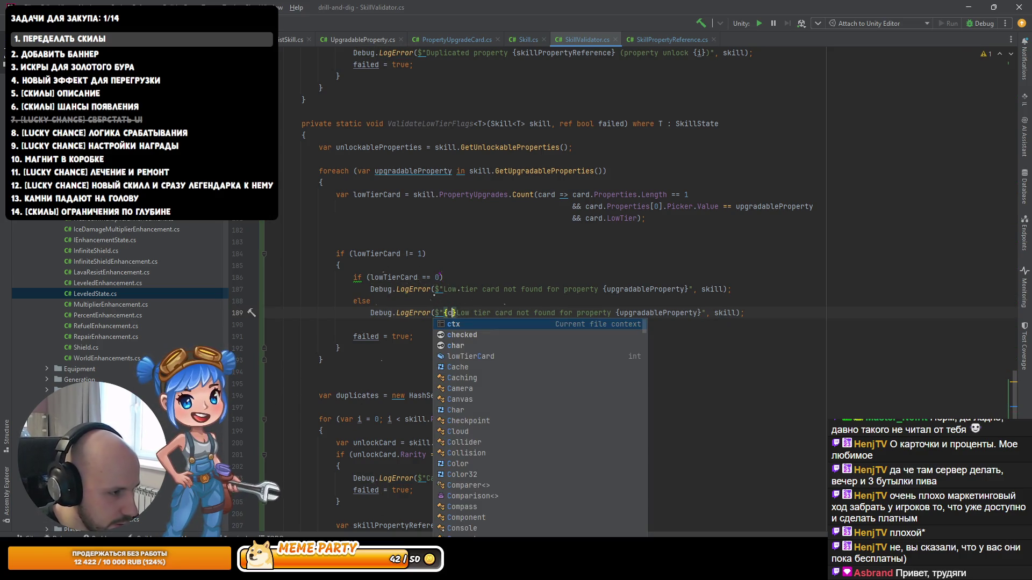
pyautogui.press('BackSpace')
pyautogui.write('low')
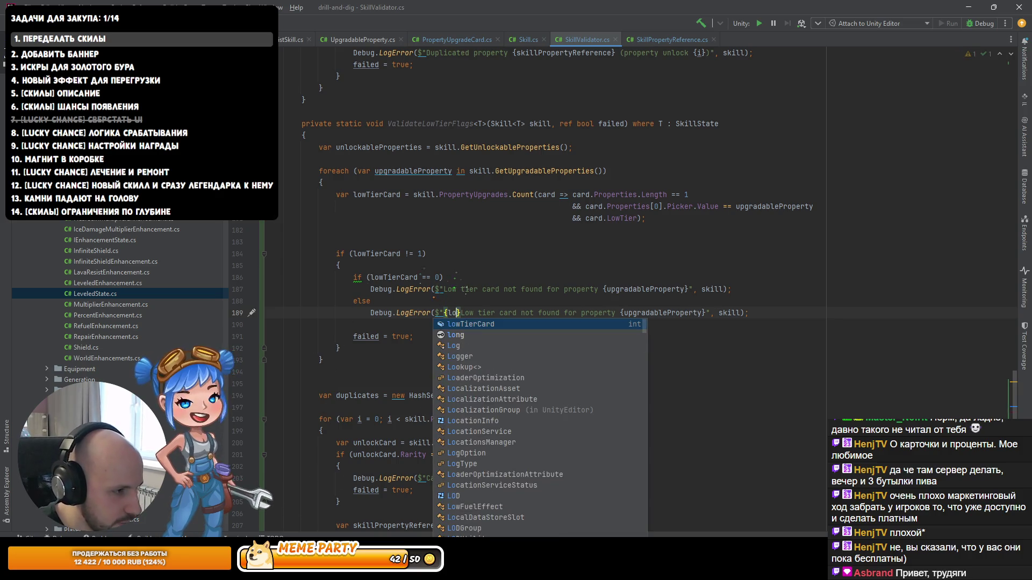
pyautogui.press('Return')
# Step: Rename lowTierCard to count and reword the else message to '{count} low tier cards found'
pyautogui.hotkey('shift', 'F6')
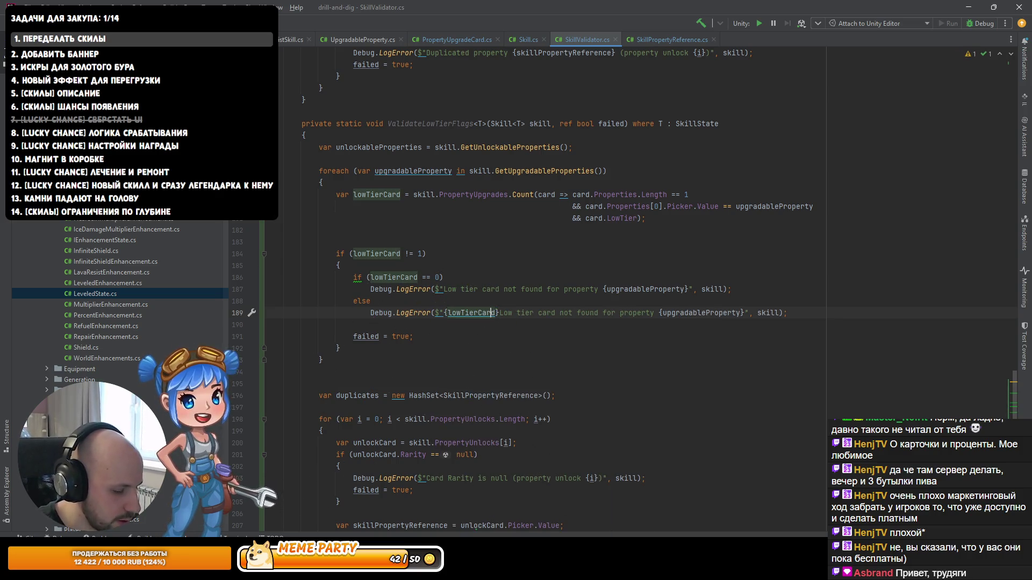
pyautogui.write('count')
pyautogui.press('Return')
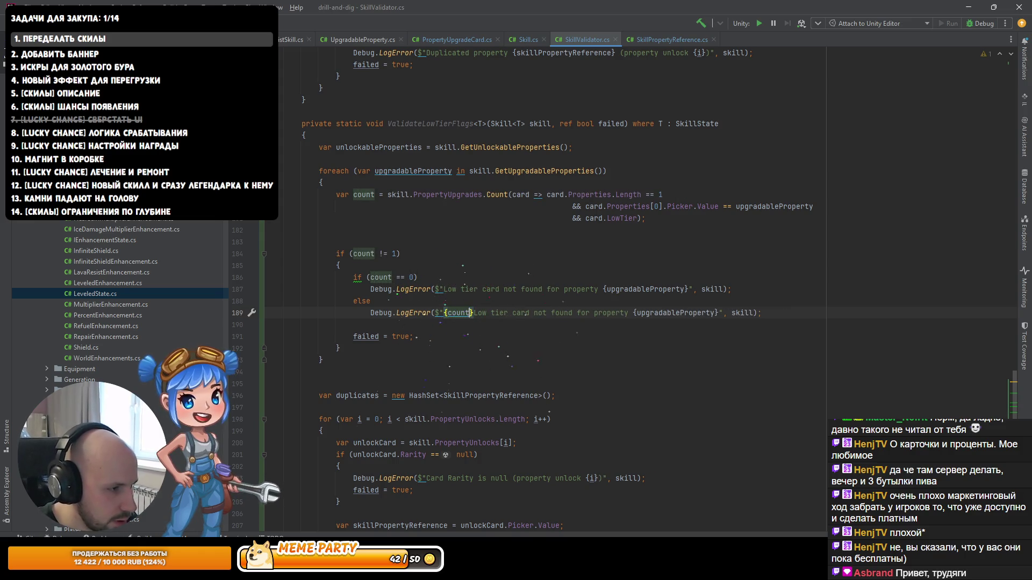
pyautogui.press('Delete')
pyautogui.write('l')
pyautogui.press('Right')
pyautogui.press('Right')
pyautogui.press('Right')
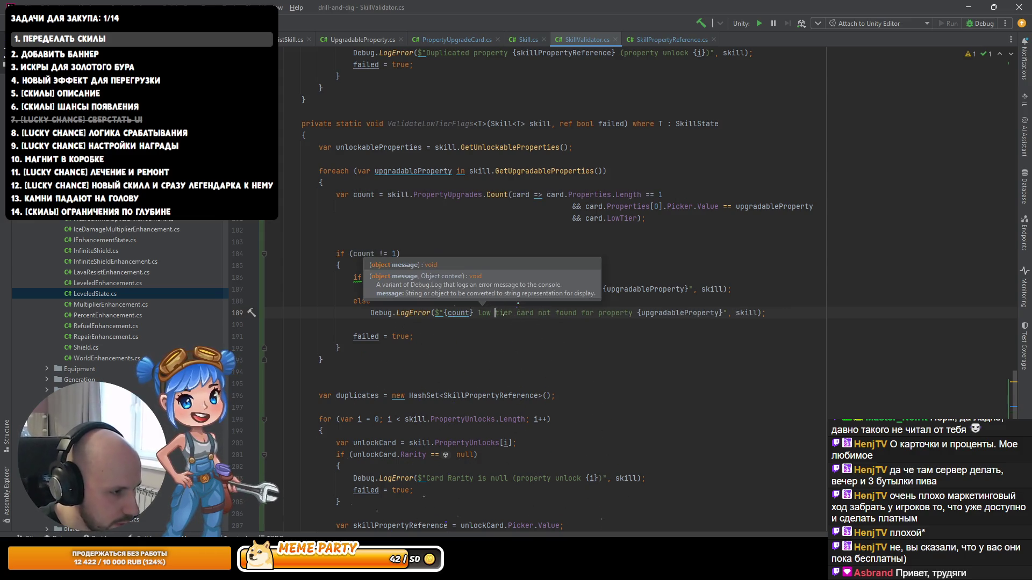
pyautogui.press('BackSpace')
pyautogui.write('s')
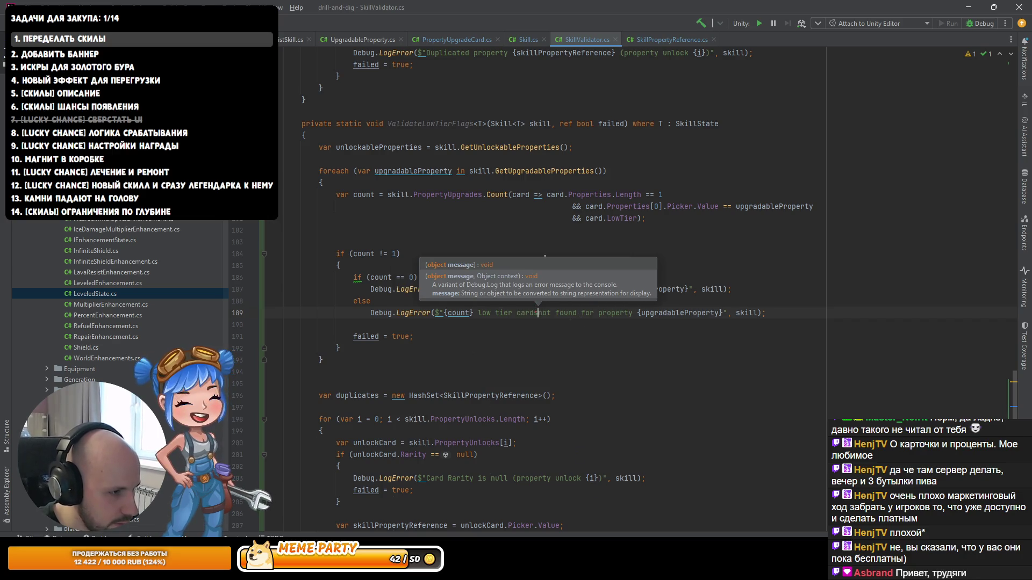
pyautogui.hotkey('ctrl', 'Delete')
pyautogui.click(413, 336)
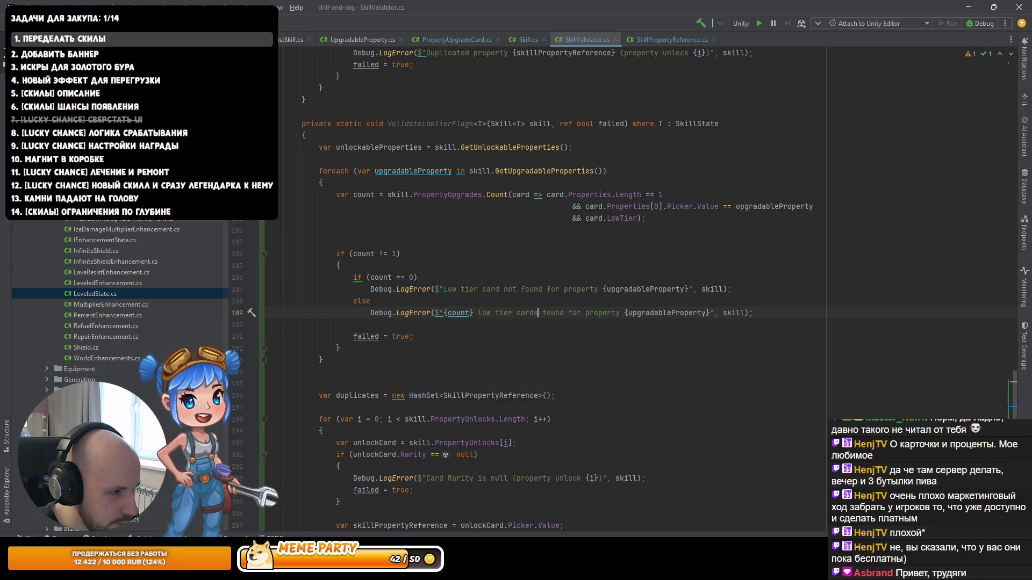
pyautogui.press('Up')
pyautogui.press('Up')
pyautogui.press('Up')
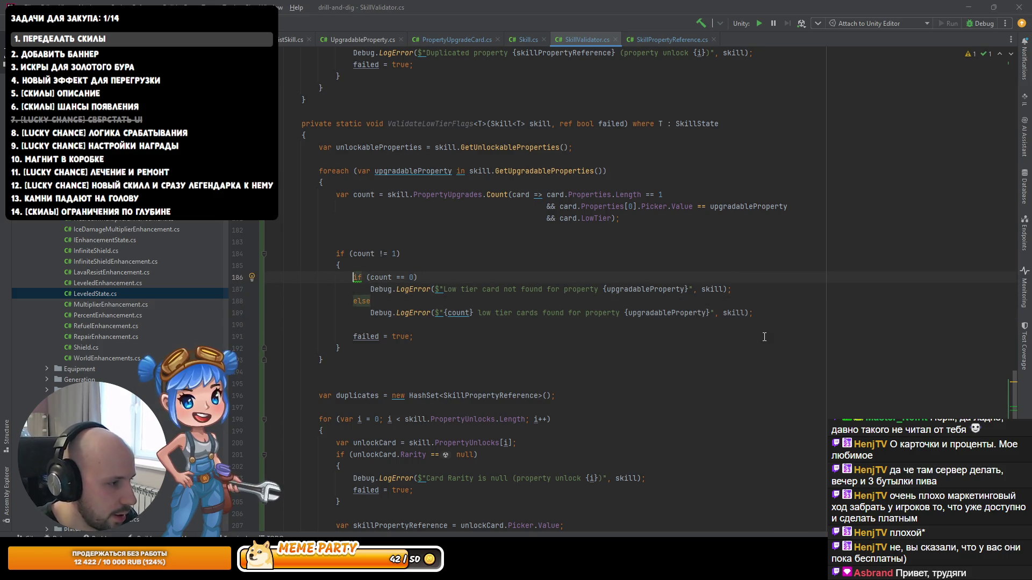
# Step: Try converting the if/else error call into a ?: conditional, then undo it
pyautogui.hotkey('alt', 'Return')
pyautogui.press('Return')
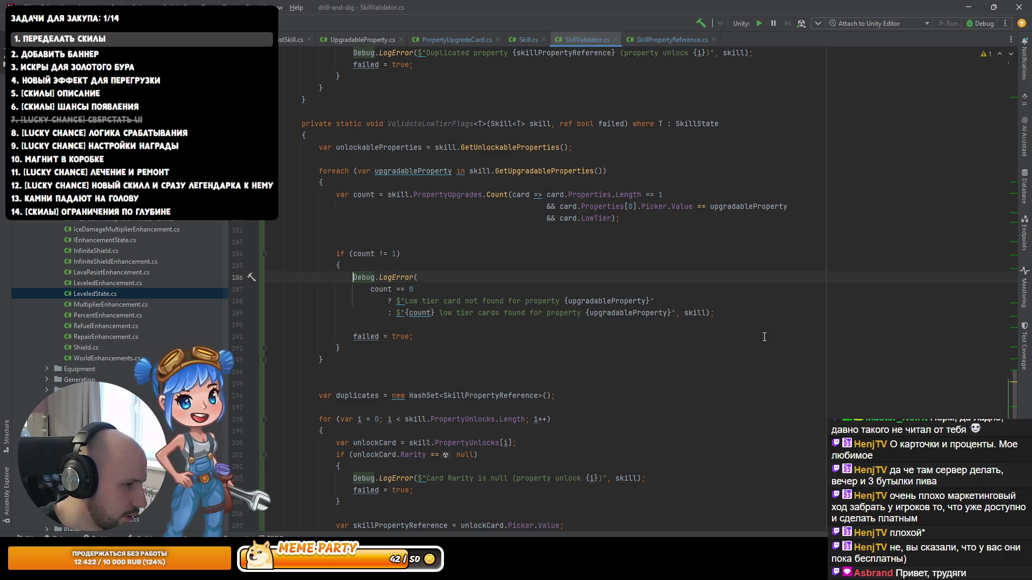
pyautogui.press('Down')
pyautogui.press('Down')
pyautogui.press('Down')
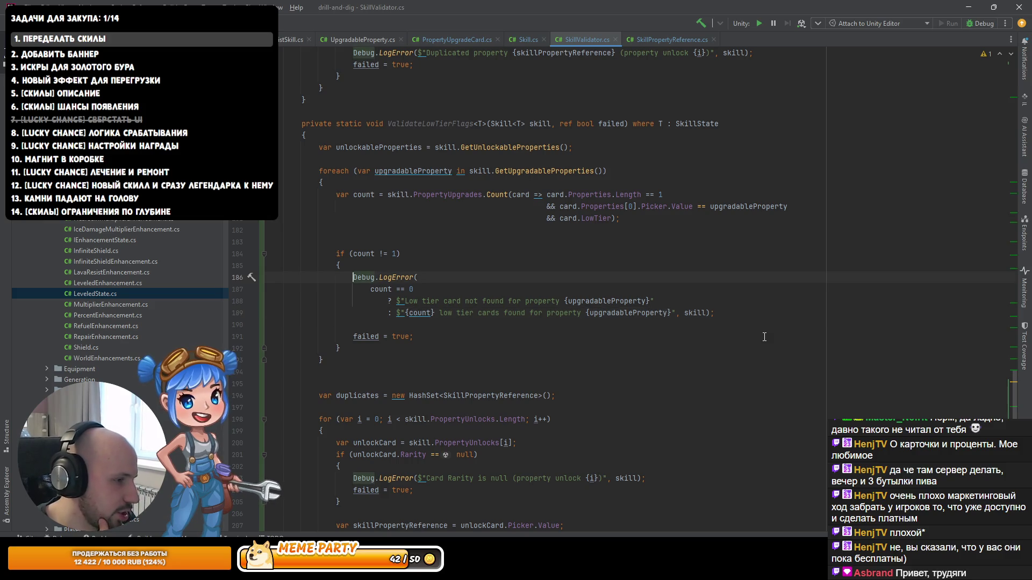
pyautogui.hotkey('ctrl', 'z')
# Step: Remove the blank lines above the count check and delete the leftover copied validation code
pyautogui.press('Down')
pyautogui.press('Down')
pyautogui.press('Down')
pyautogui.press('Up')
pyautogui.press('Up')
pyautogui.press('Up')
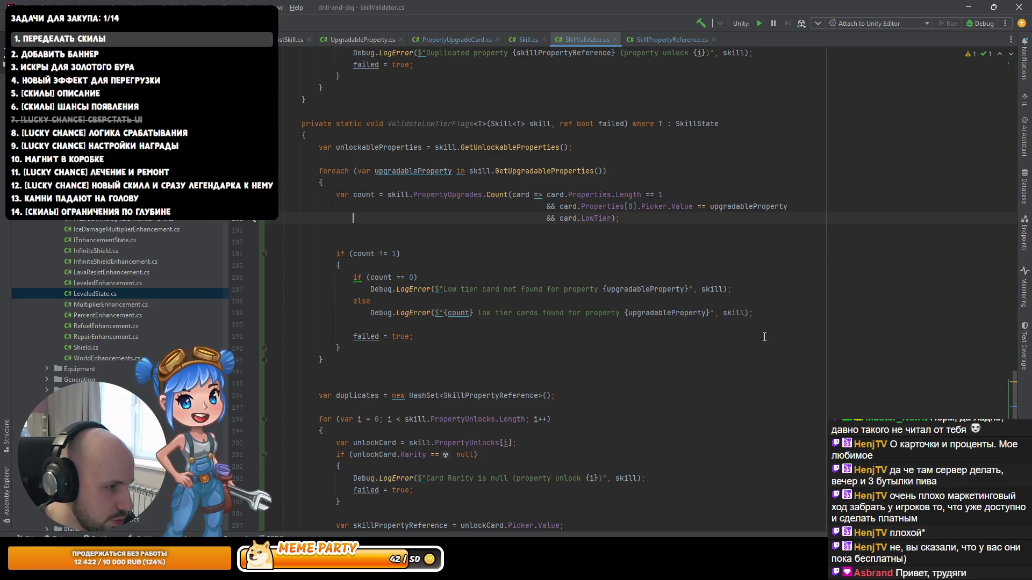
pyautogui.press('Down')
pyautogui.press('Delete')
pyautogui.press('Delete')
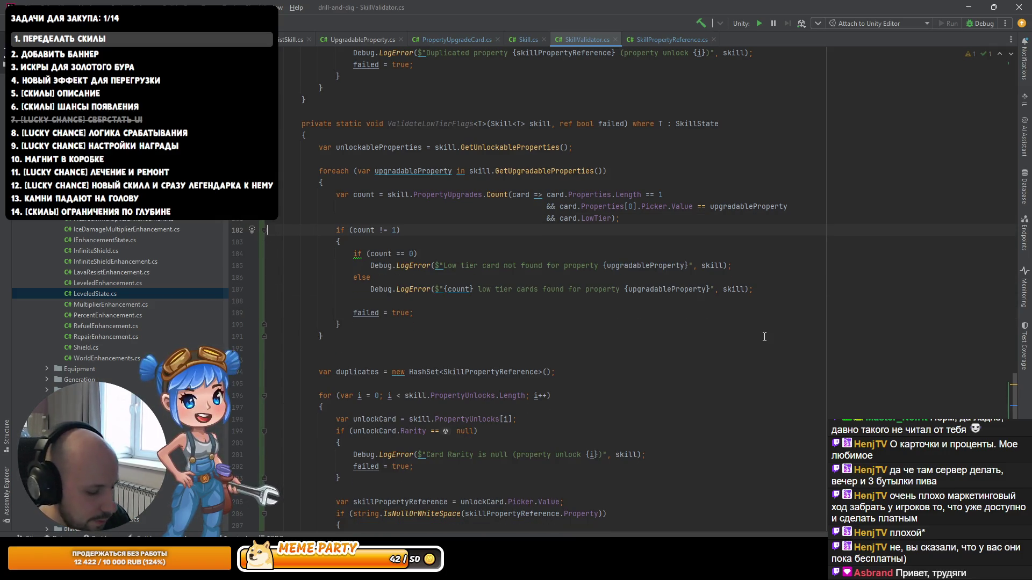
pyautogui.scroll(-14, 555, 321)
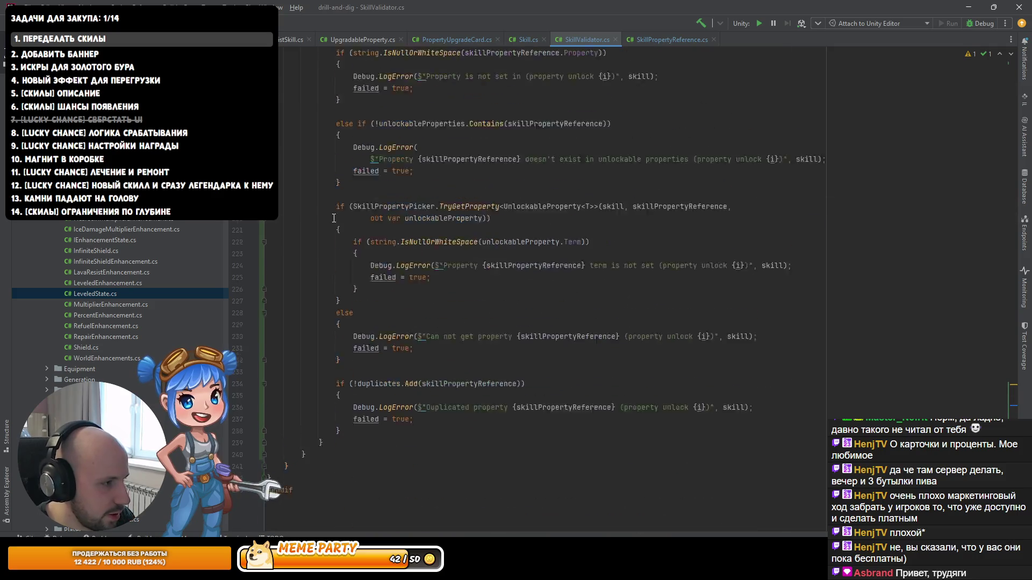
pyautogui.keyDown('shift'); pyautogui.click(345, 418); pyautogui.keyUp('shift')
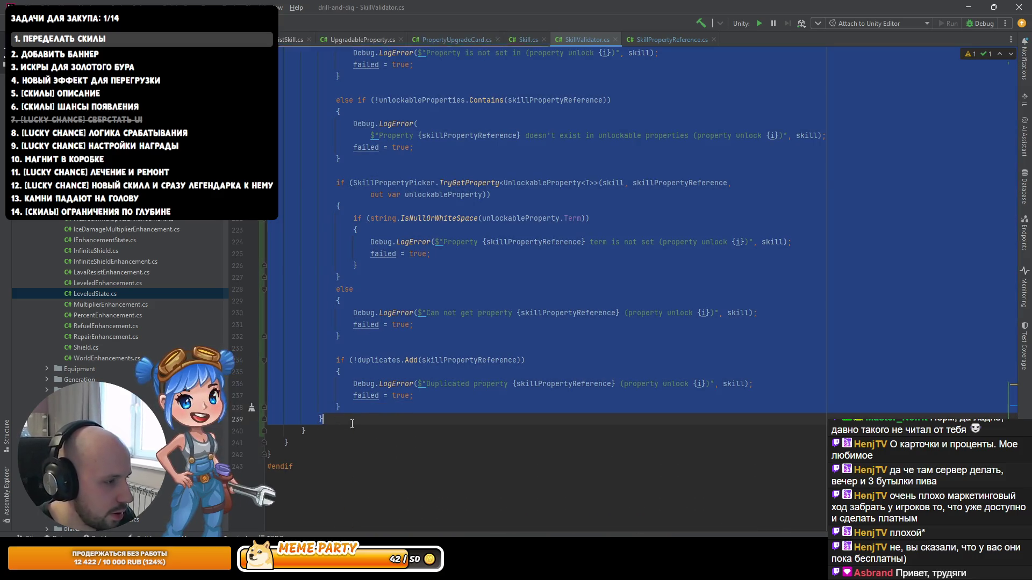
pyautogui.press('Delete')
pyautogui.press('Delete')
# Step: Cut the unused unlockableProperties variable and reformat ValidateLowTierFlags
pyautogui.click(394, 219)
pyautogui.hotkey('ctrl', 'x')
pyautogui.click(310, 420)
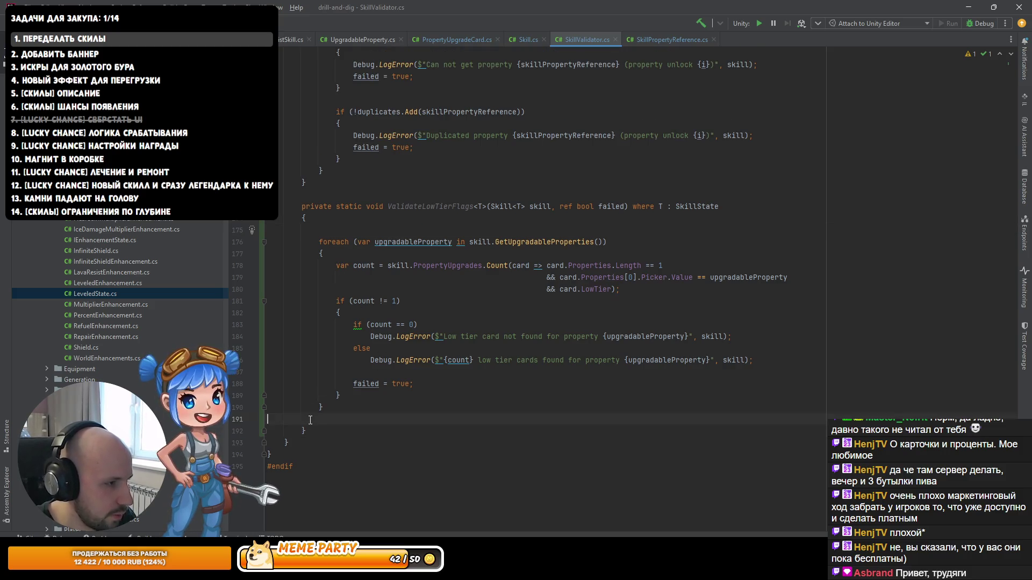
pyautogui.hotkey('ctrl', 'alt', 'l')
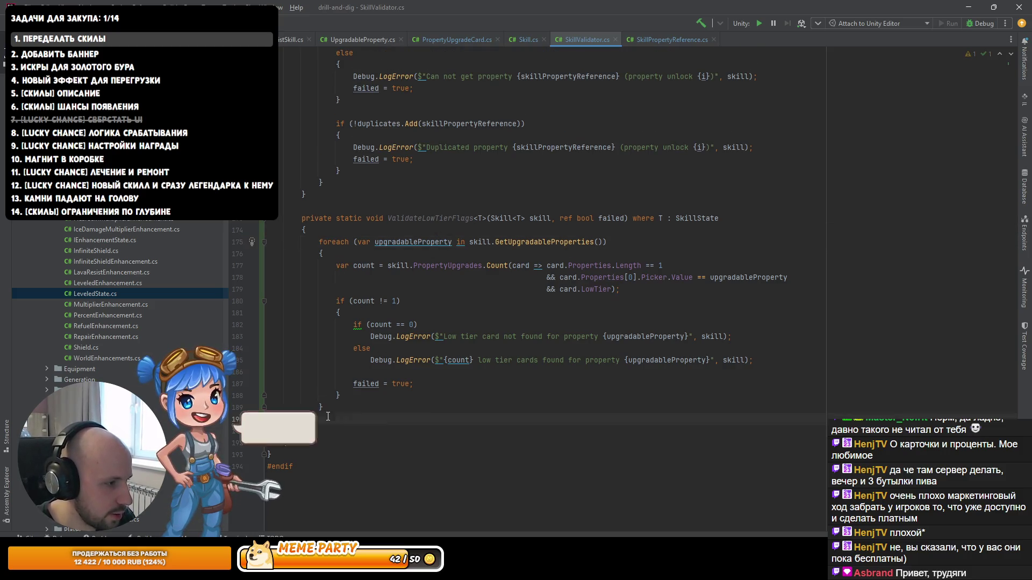
pyautogui.doubleClick(430, 230)
# Step: Review the ValidateLowTierFlags call in ValidateSkillGeneric before returning to Unity
pyautogui.scroll(7, 444, 261)
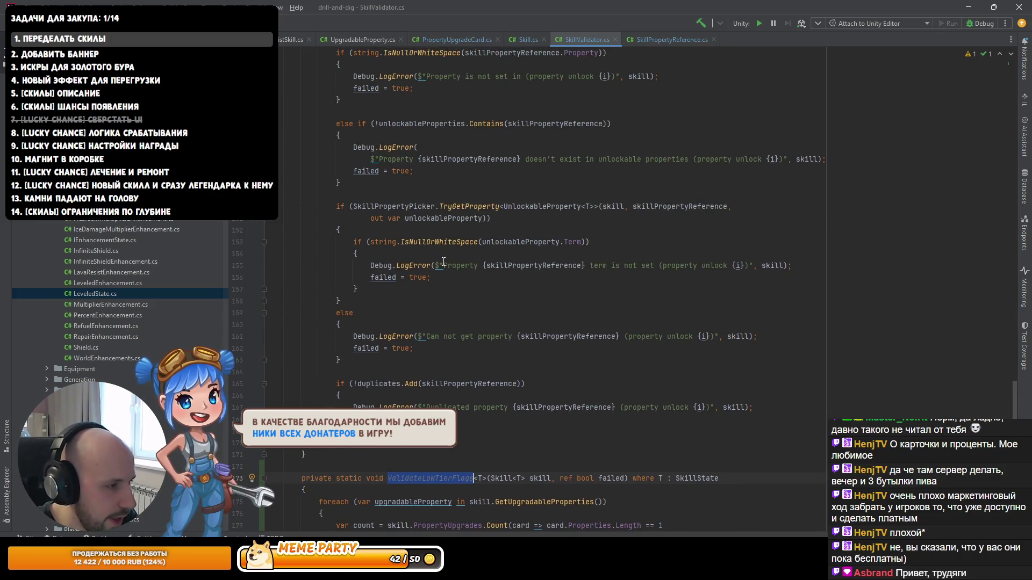
pyautogui.scroll(20, 448, 292)
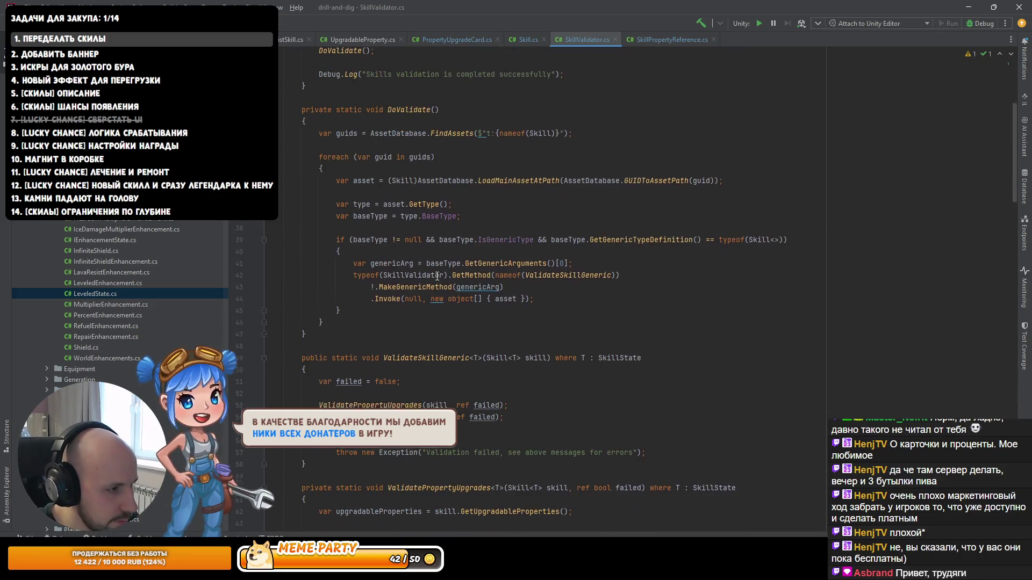
pyautogui.scroll(2, 442, 274)
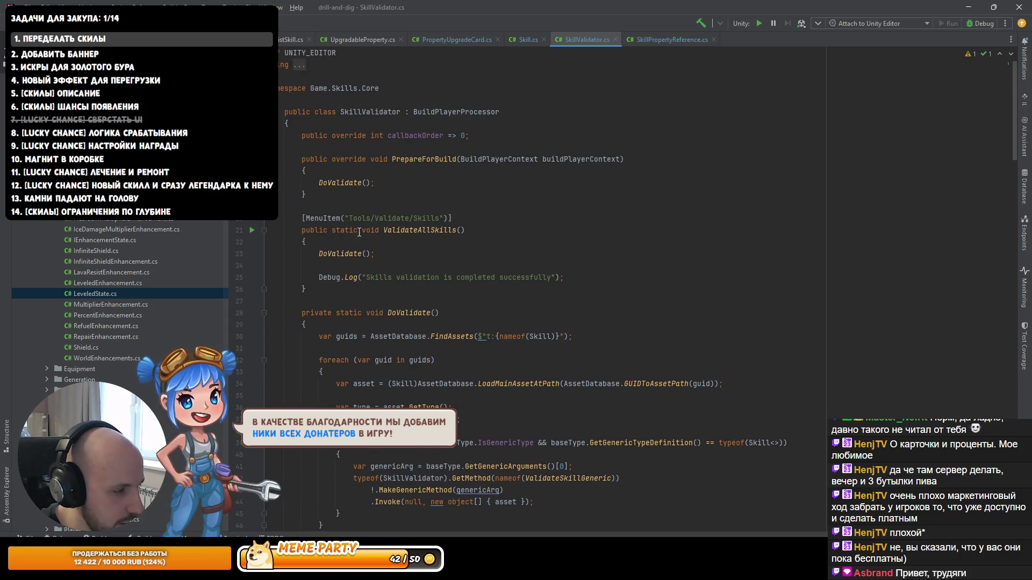
pyautogui.scroll(-7, 358, 230)
pyautogui.scroll(6, 433, 220)
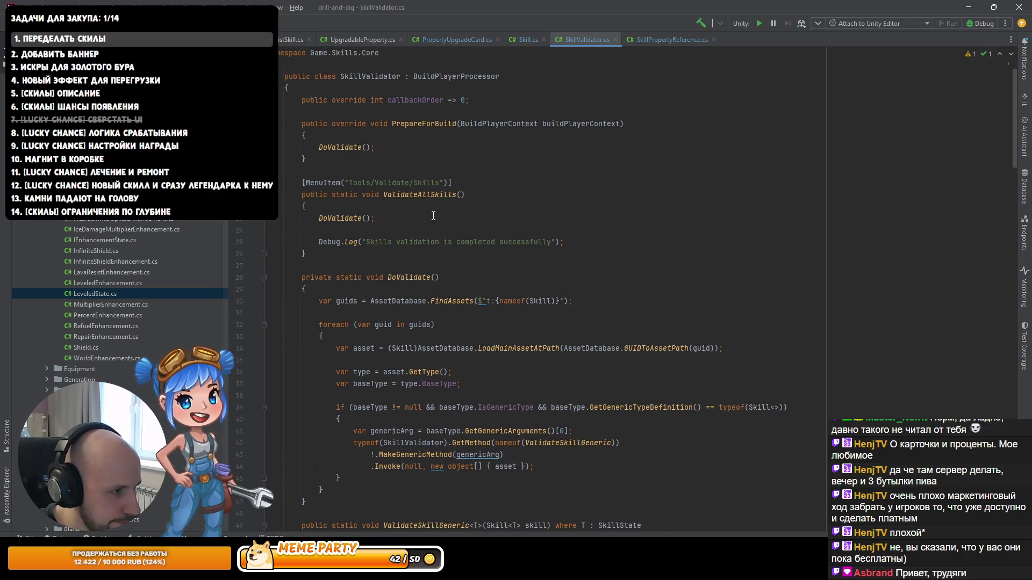
pyautogui.scroll(-8, 422, 360)
pyautogui.click(405, 301)
pyautogui.scroll(1, 385, 350)
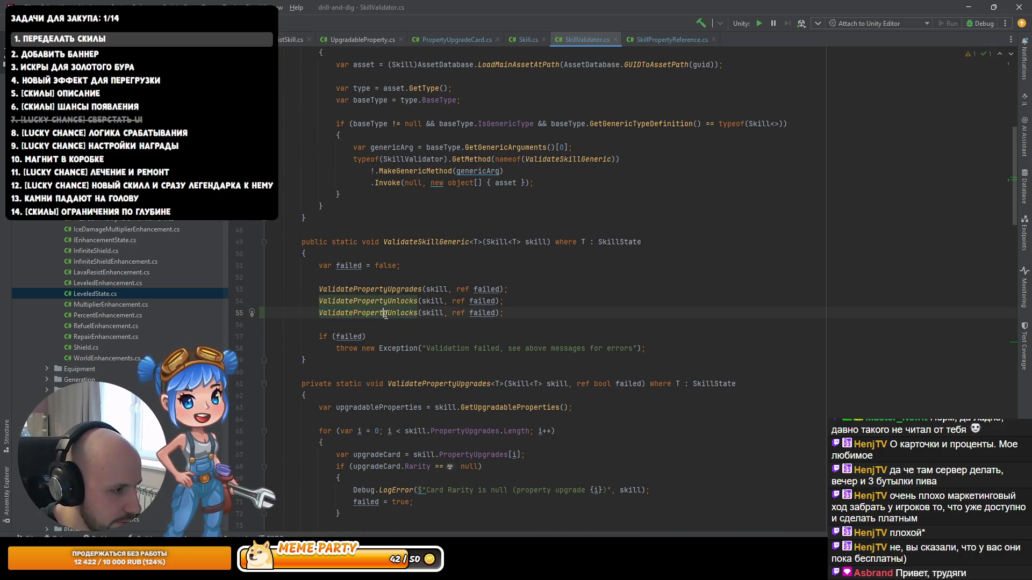
pyautogui.click(384, 373)
pyautogui.scroll(-10, 375, 418)
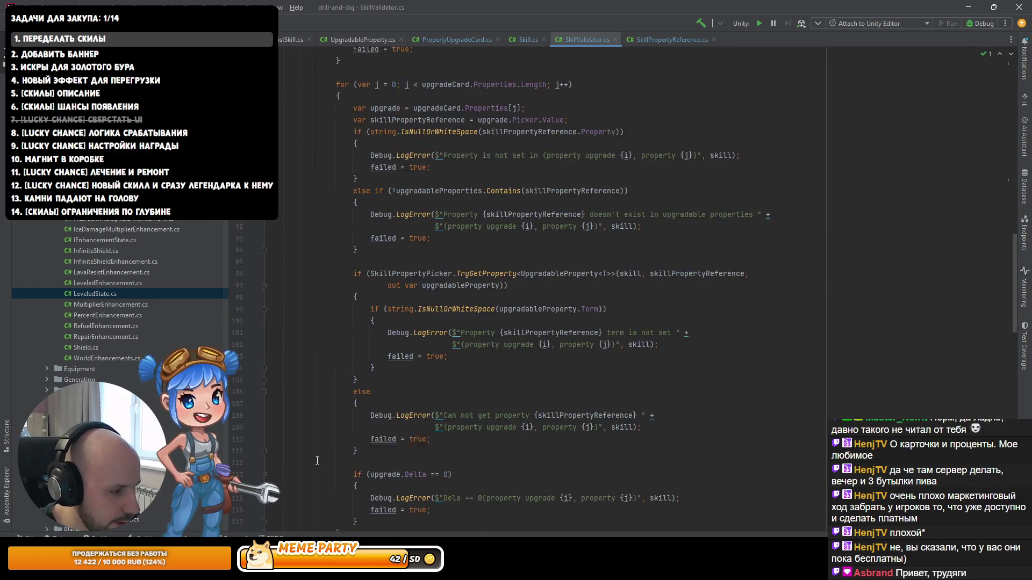
pyautogui.hotkey('alt', 'Tab')
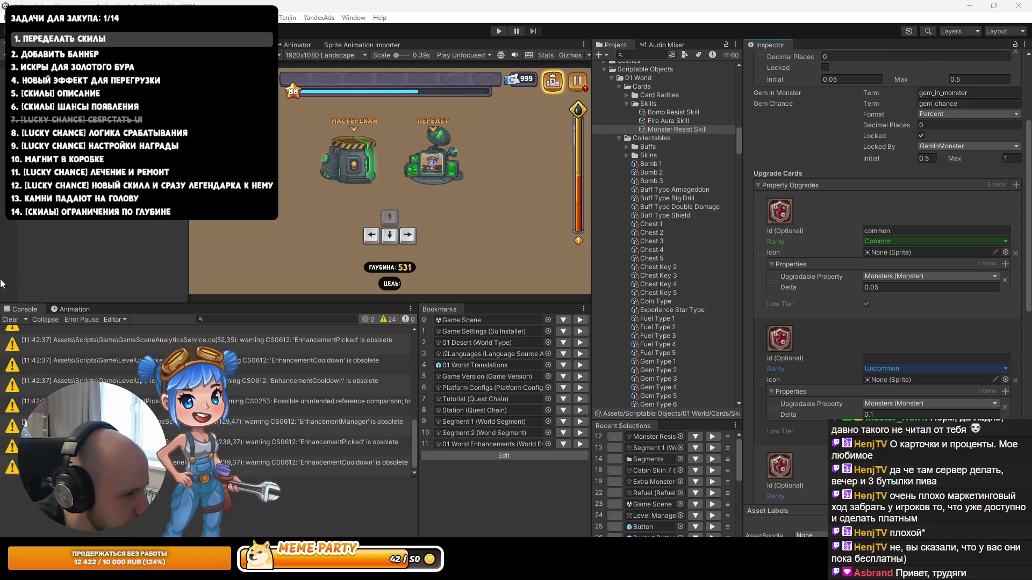
# Step: Clear the console and briefly enter and exit Play mode
pyautogui.click(10, 319)
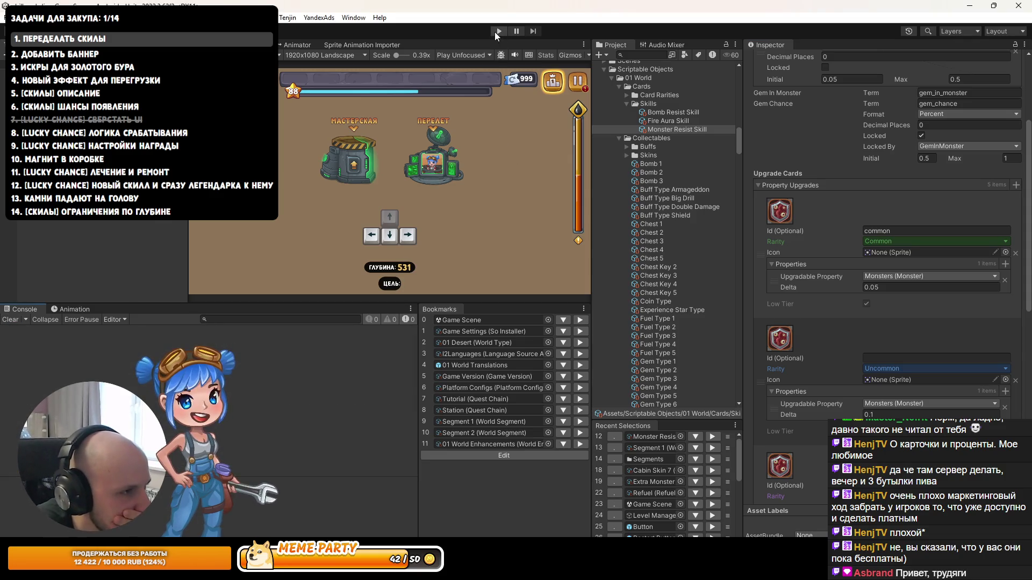
pyautogui.click(495, 33)
pyautogui.click(497, 31)
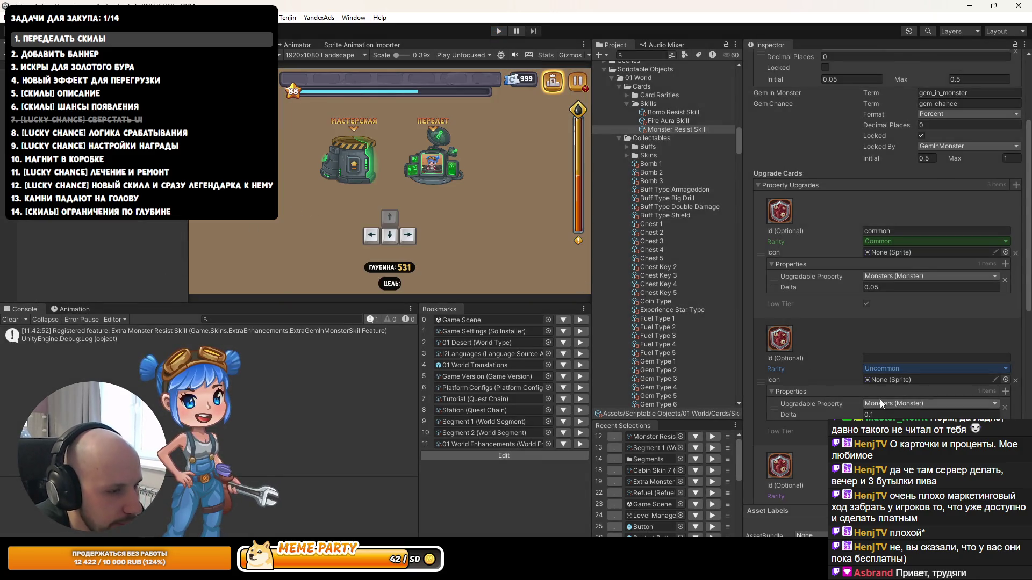
# Step: Look over Monster Resist Skill's upgrade cards and widen the Inspector panel
pyautogui.scroll(-5, 820, 367)
pyautogui.scroll(-10, 811, 346)
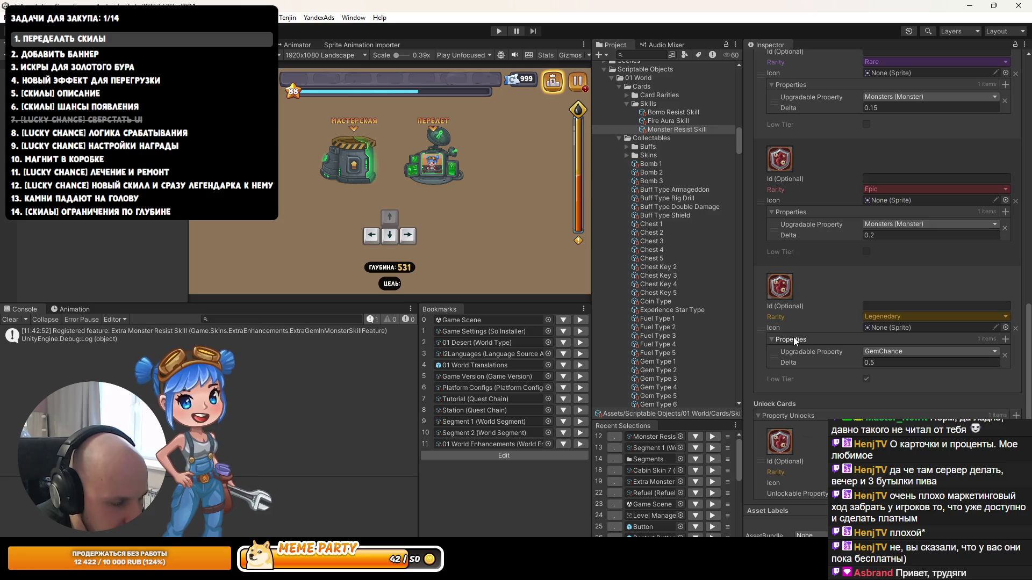
pyautogui.scroll(15, 793, 337)
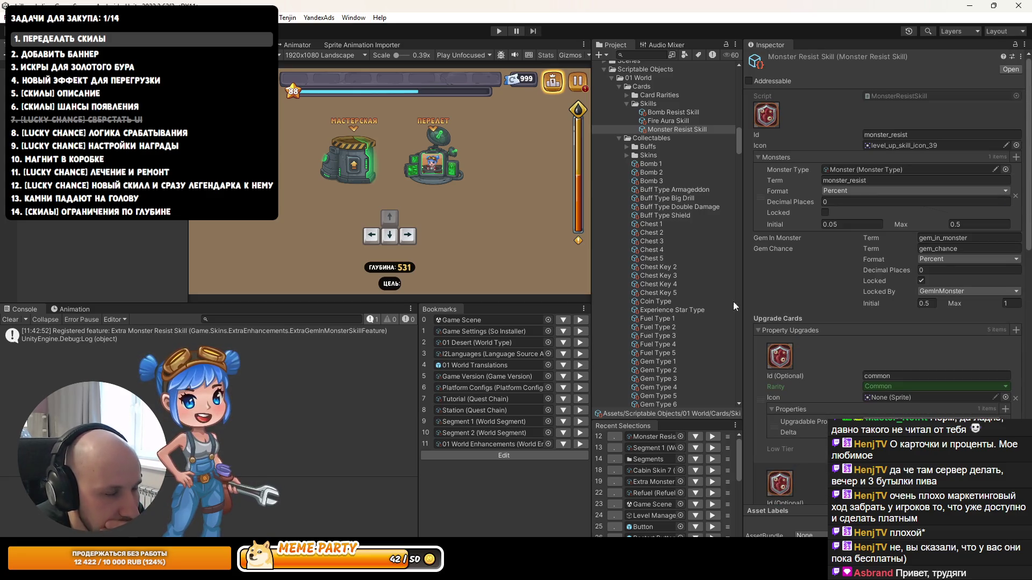
pyautogui.moveTo(589, 262); pyautogui.dragTo(559, 263)
pyautogui.moveTo(745, 291); pyautogui.dragTo(722, 290)
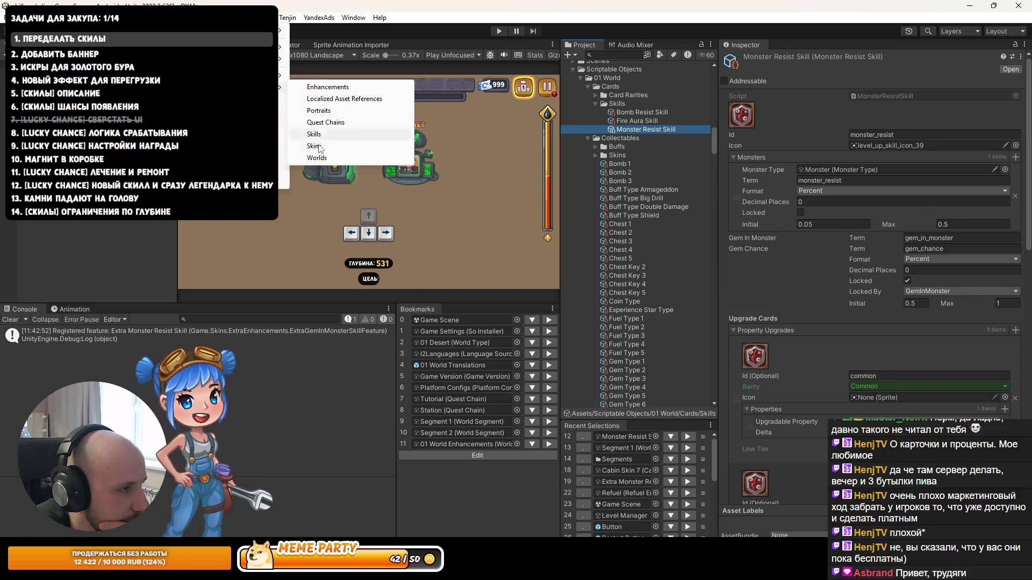
# Step: Run Skills validation, follow the 'Low tier card not found' error to Fire Aura Skill, and inspect its cards
pyautogui.click(322, 141)
pyautogui.click(154, 356)
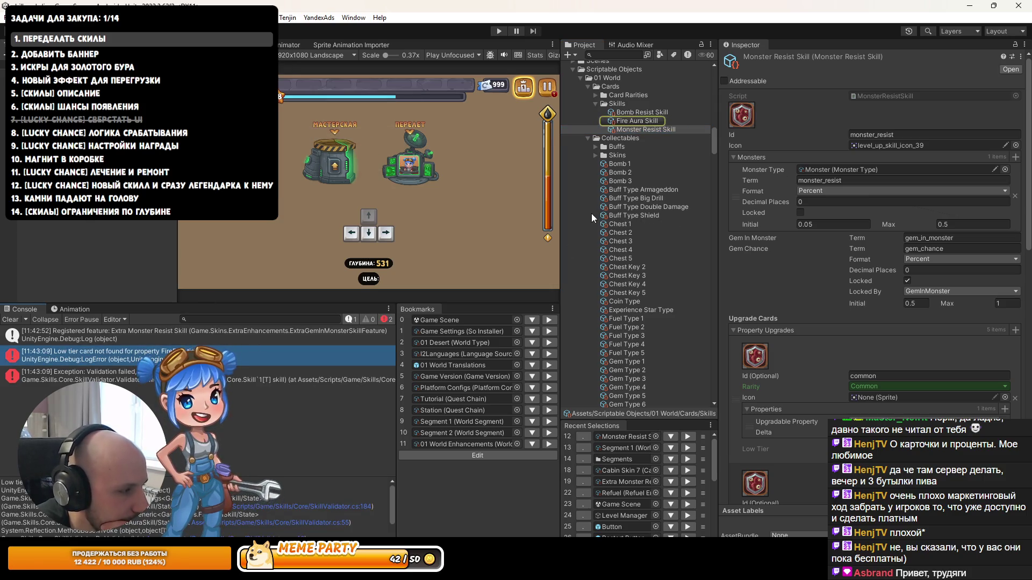
pyautogui.click(643, 121)
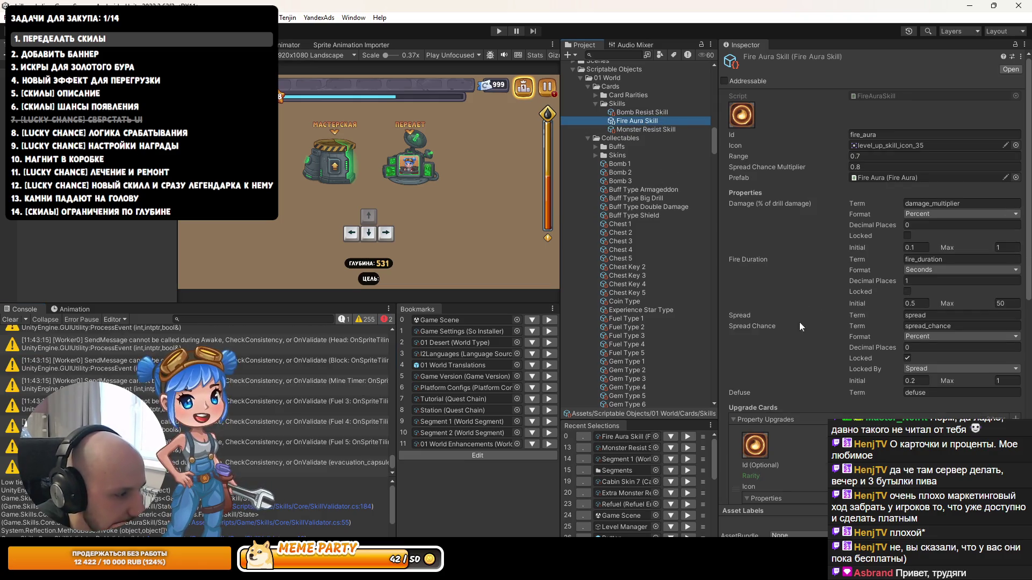
pyautogui.scroll(-5, 819, 346)
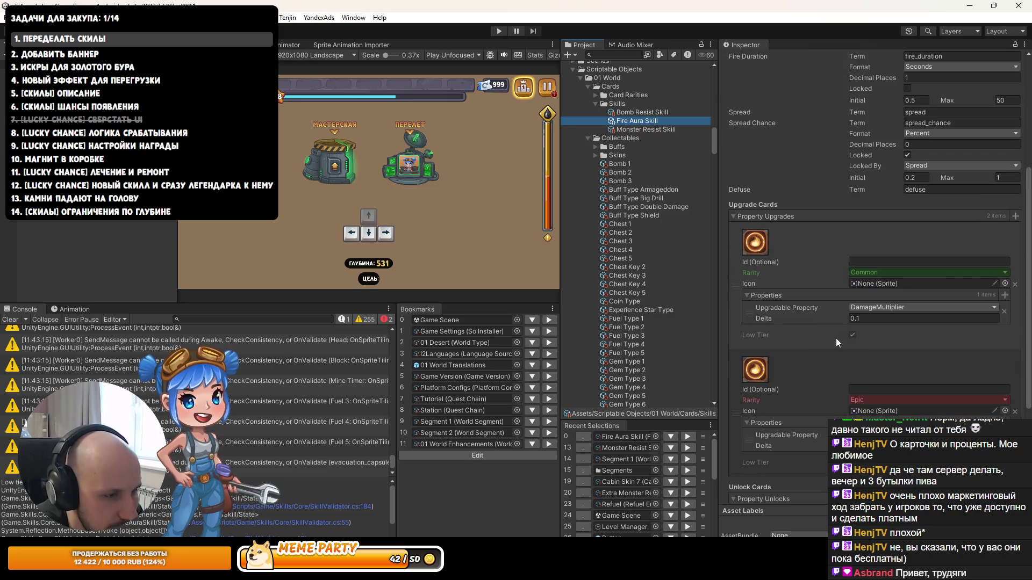
pyautogui.scroll(-4, 823, 336)
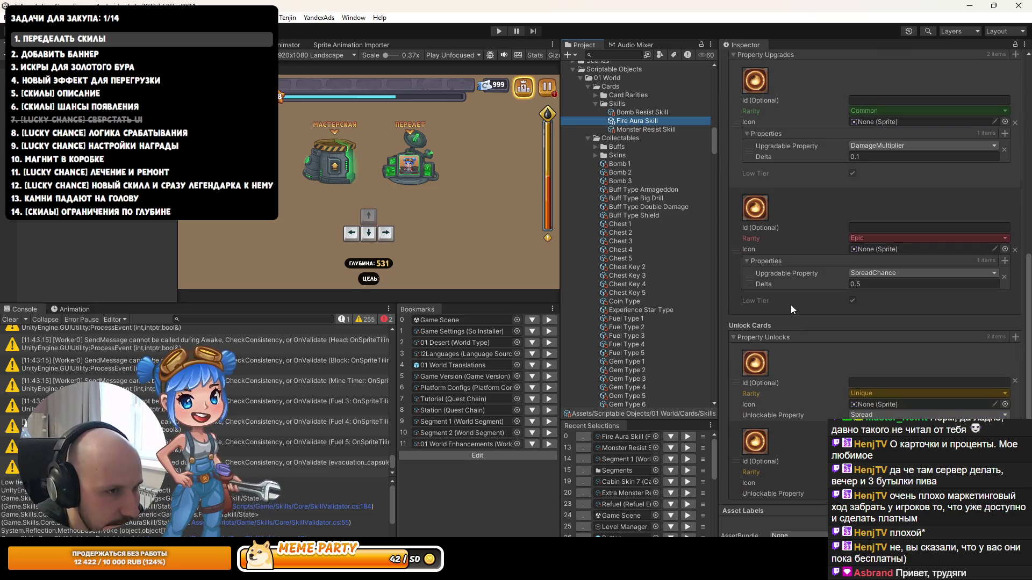
pyautogui.scroll(9, 787, 304)
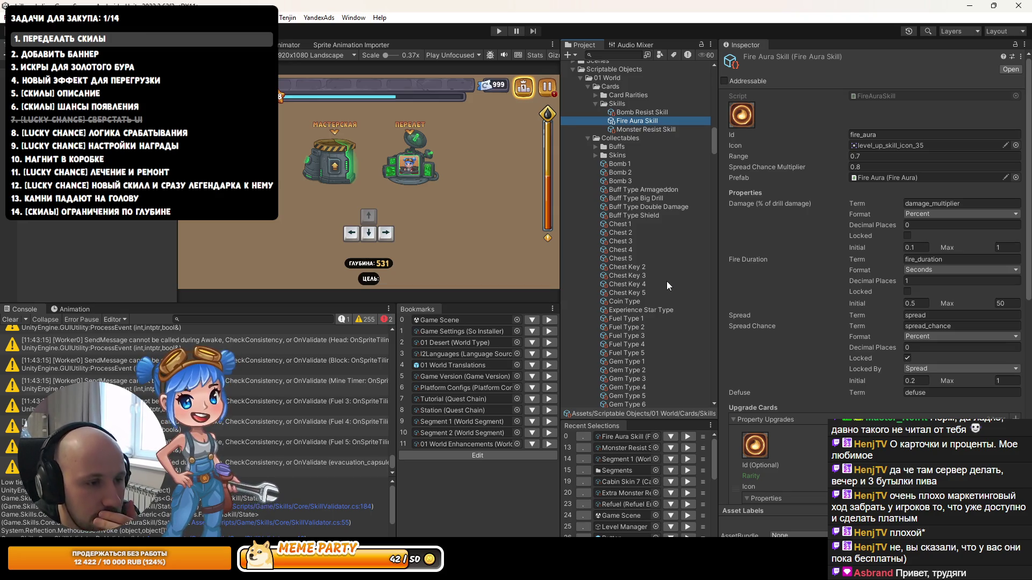
pyautogui.scroll(-10, 793, 298)
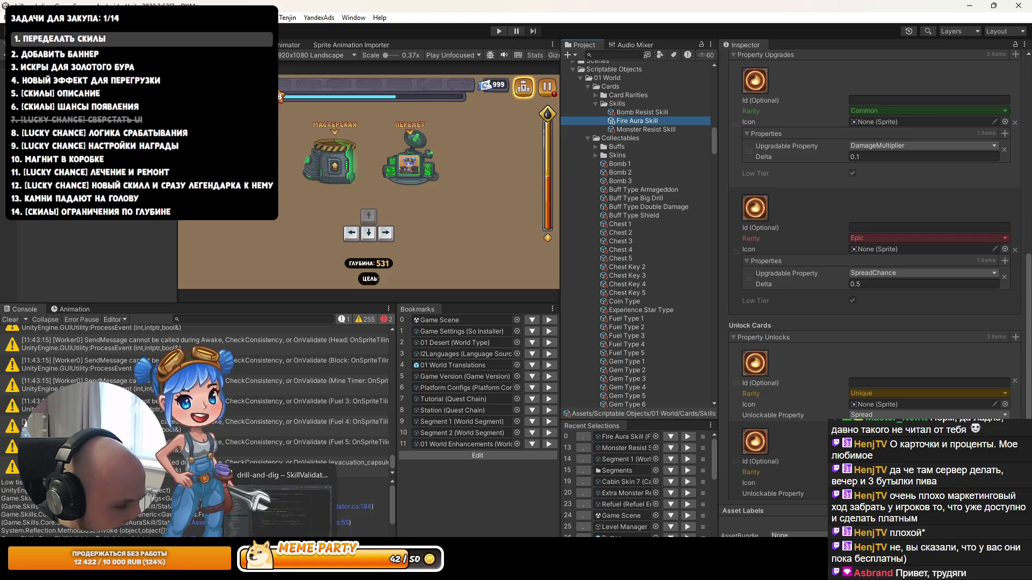
pyautogui.hotkey('alt', 'Tab')
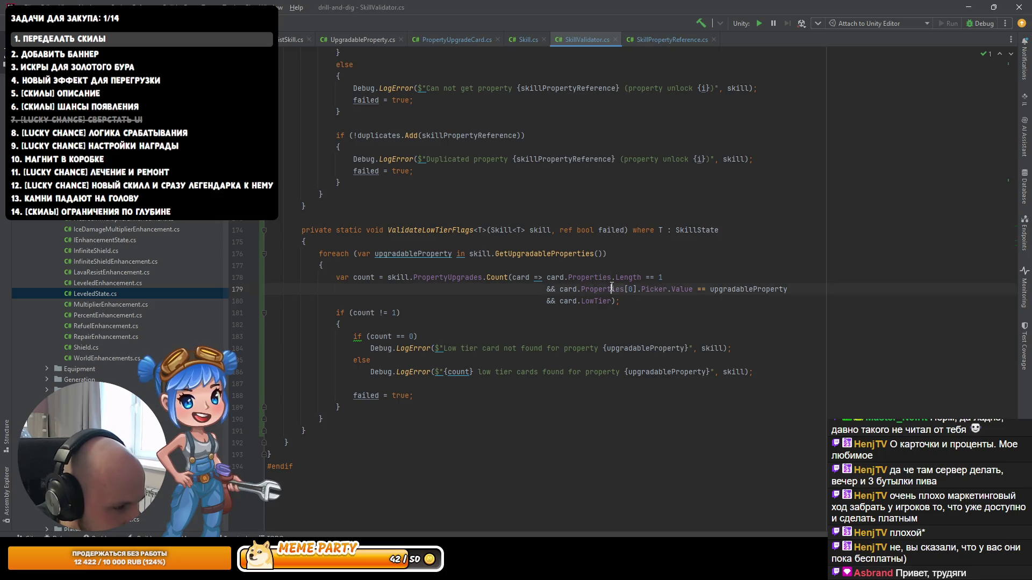
# Step: Insert an empty line above the low-tier count statement
pyautogui.click(503, 277)
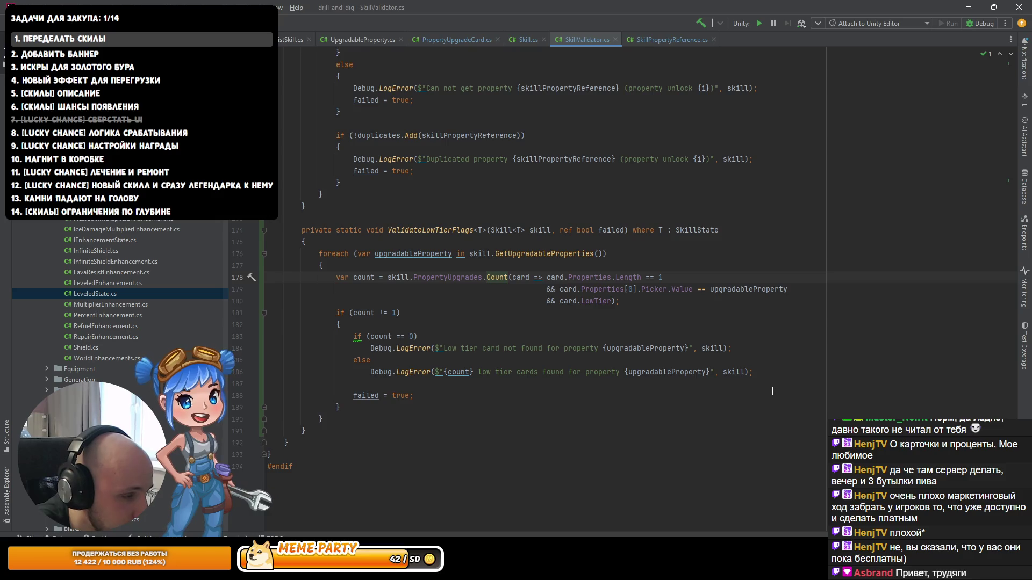
pyautogui.hotkey('ctrl', 'alt', 'Return')
pyautogui.write('var')
pyautogui.press('BackSpace')
pyautogui.press('BackSpace')
pyautogui.press('BackSpace')
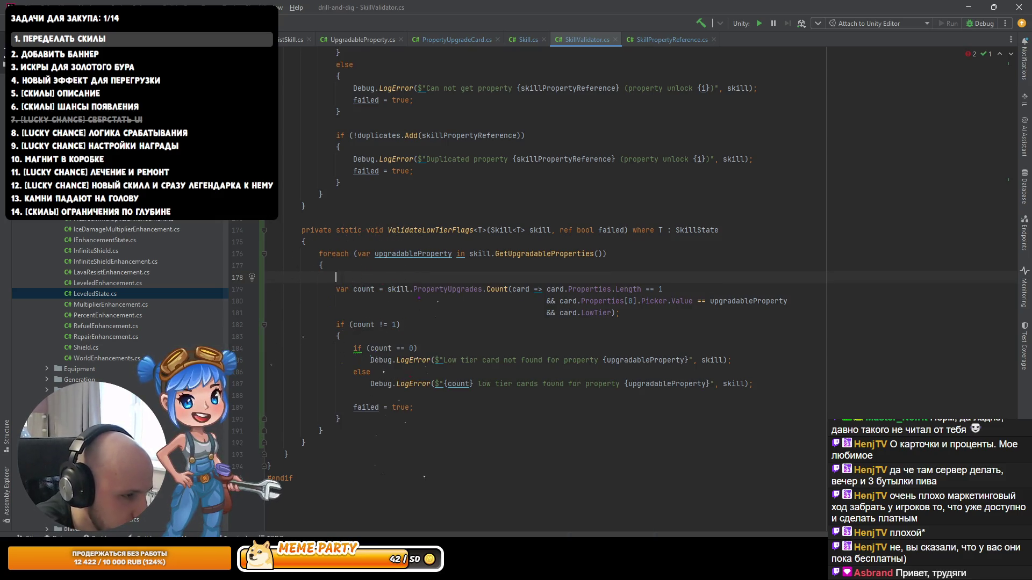
pyautogui.press('Down')
pyautogui.hotkey('ctrl', 'Right')
pyautogui.hotkey('ctrl', 'Right')
pyautogui.hotkey('ctrl', 'Right')
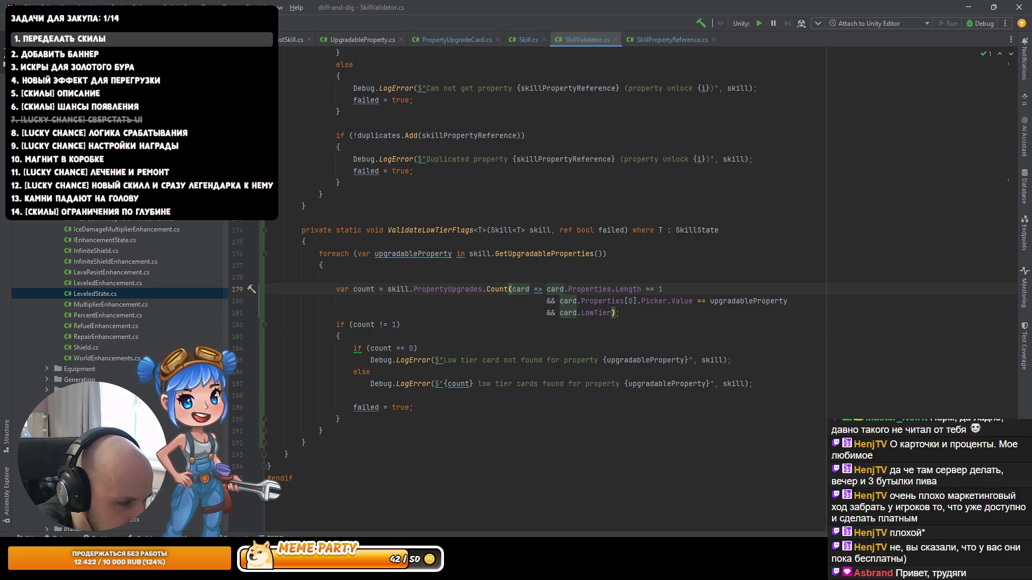
# Step: Duplicate the three-line var count statement there and rename the copy's variable to upgradeCards
pyautogui.click(336, 277)
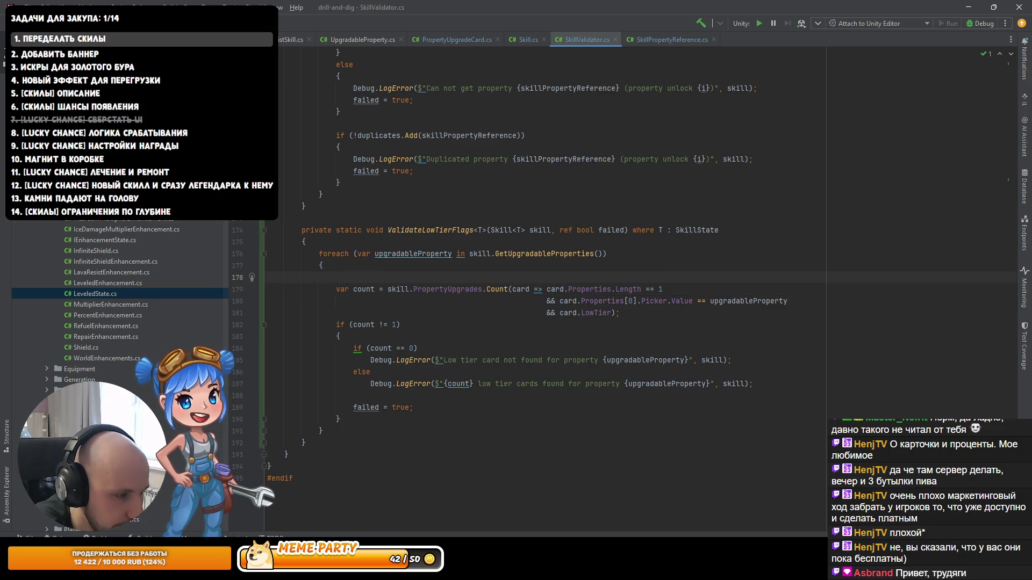
pyautogui.press('Down')
pyautogui.hotkey('ctrl', 'w')
pyautogui.hotkey('ctrl', 'w')
pyautogui.hotkey('ctrl', 'w')
pyautogui.hotkey('ctrl', 'c')
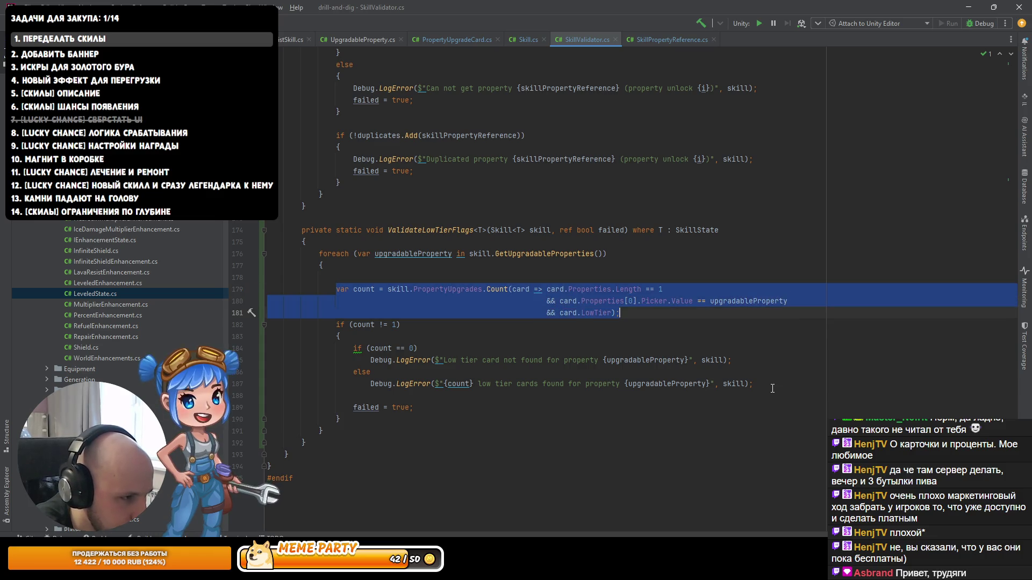
pyautogui.press('Up')
pyautogui.hotkey('ctrl', 'v')
pyautogui.press('Up')
pyautogui.press('Up')
pyautogui.press('Home')
pyautogui.hotkey('ctrl', 'Right')
pyautogui.hotkey('ctrl', 'Right')
pyautogui.hotkey('ctrl', 'BackSpace')
pyautogui.write('upgradeC')
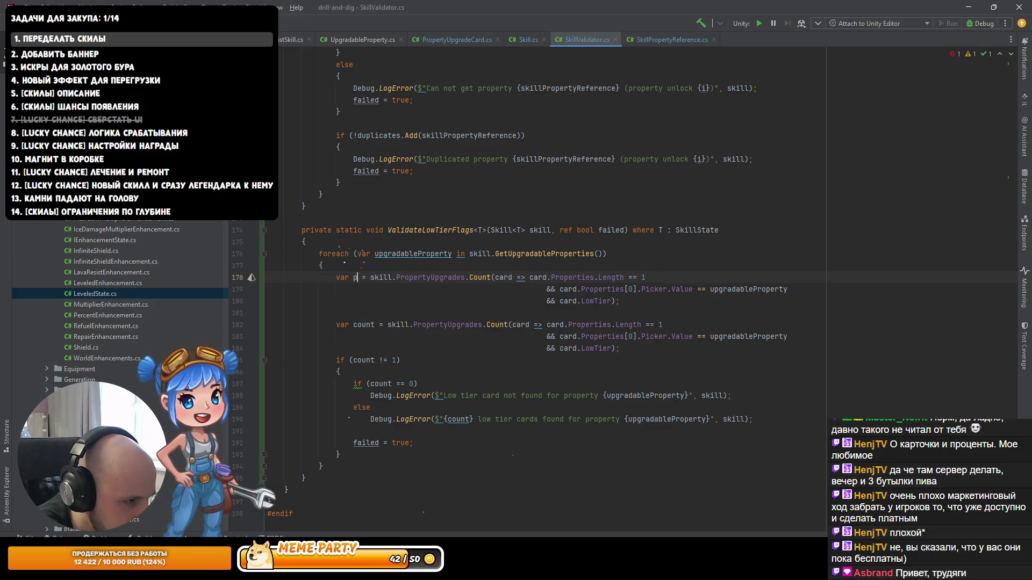
pyautogui.write('ards')
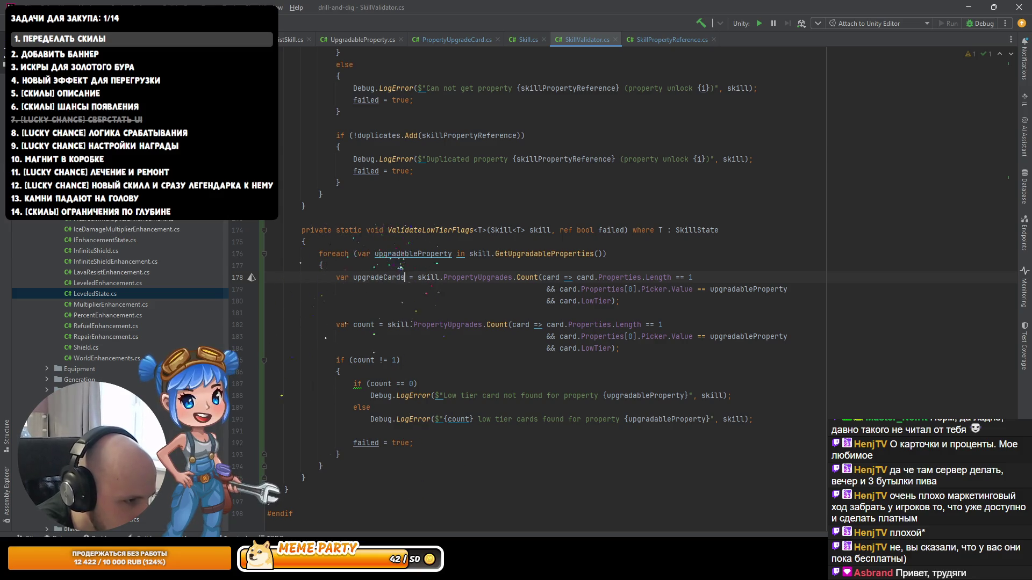
# Step: Change the copy's Count to Where and strip its LowTier, Length and Picker conditions
pyautogui.click(418, 278)
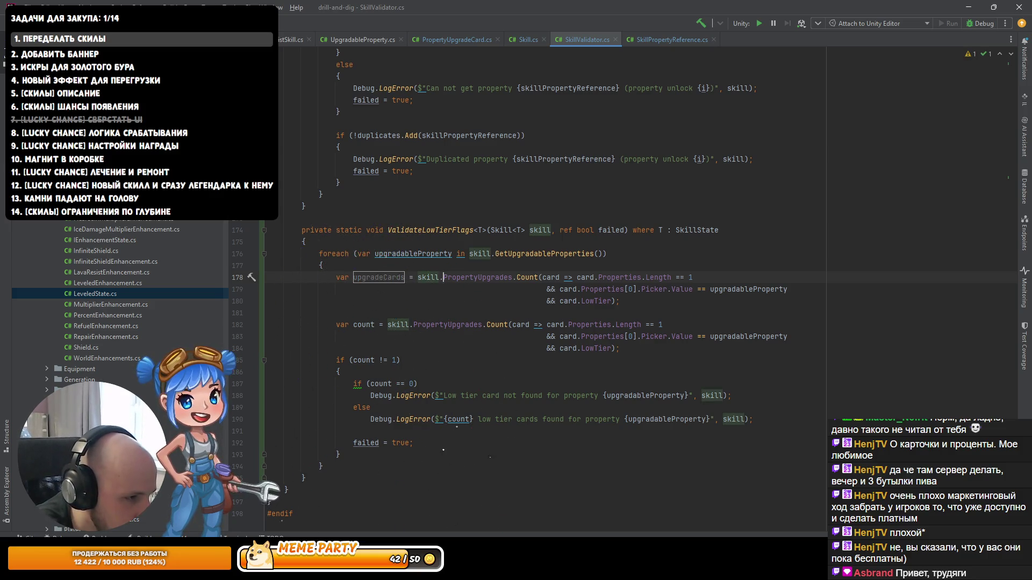
pyautogui.doubleClick(527, 278)
pyautogui.write('Where')
pyautogui.click(563, 278)
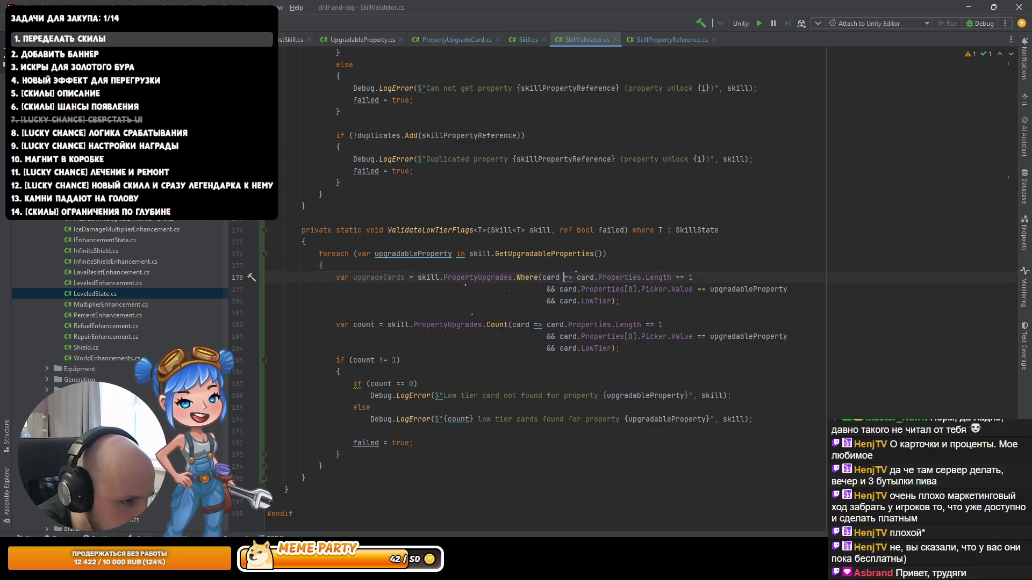
pyautogui.click(611, 301)
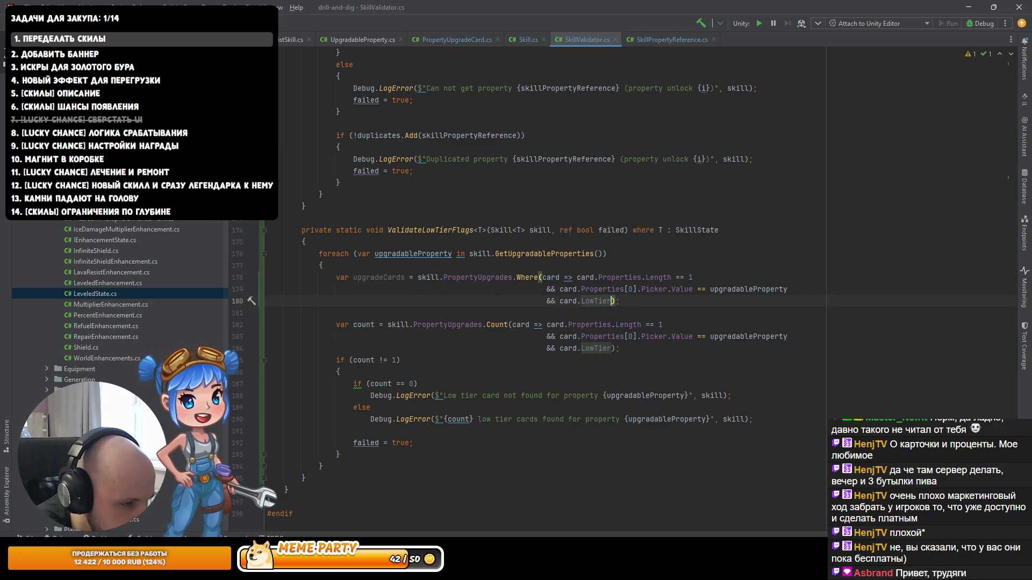
pyautogui.keyDown('shift'); pyautogui.click(788, 289); pyautogui.keyUp('shift')
pyautogui.press('BackSpace')
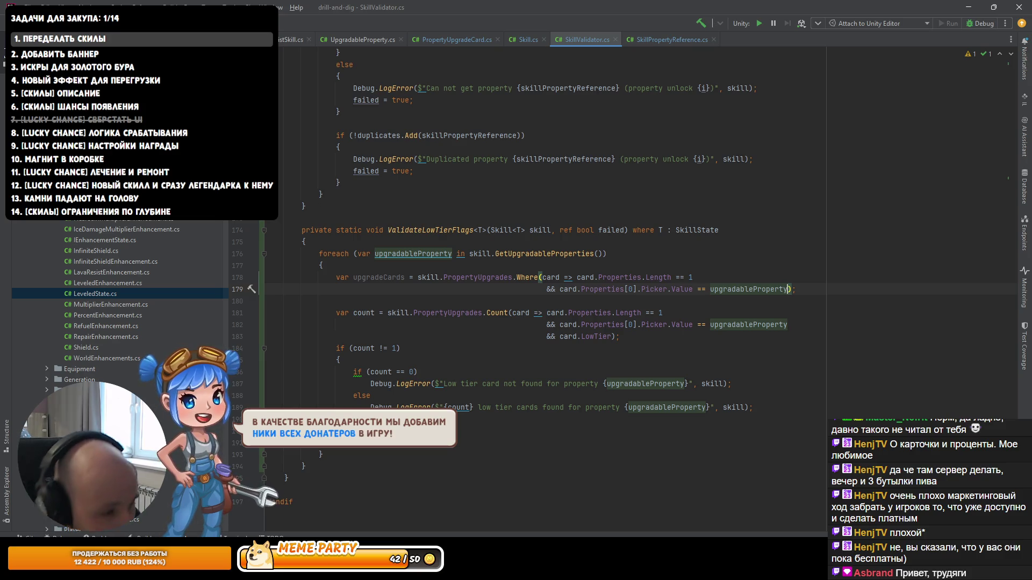
pyautogui.click(693, 277)
pyautogui.click(676, 277)
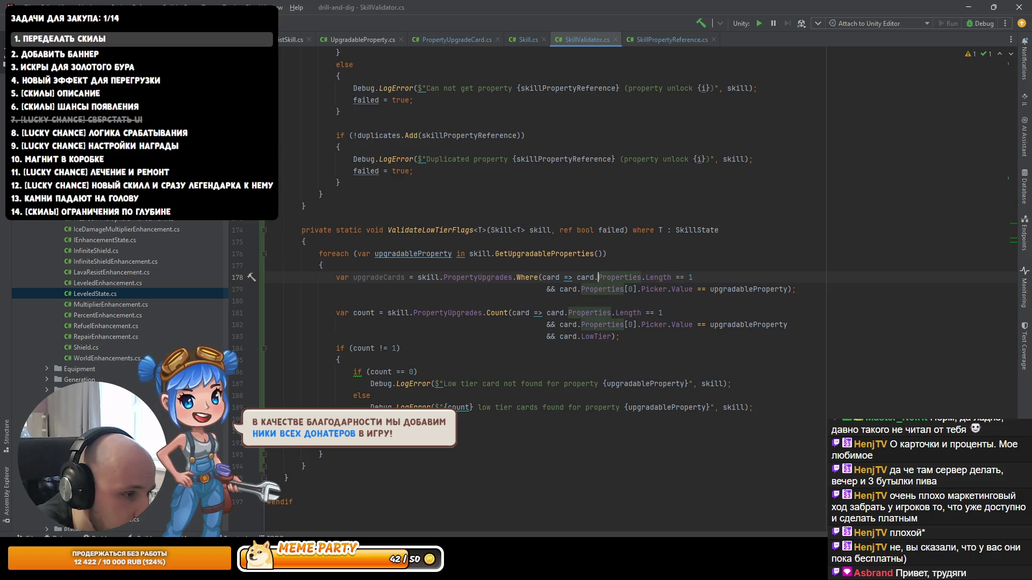
pyautogui.moveTo(673, 277)
pyautogui.mouseDown()
pyautogui.moveTo(672, 289)
pyautogui.moveTo(788, 289)
pyautogui.mouseUp()
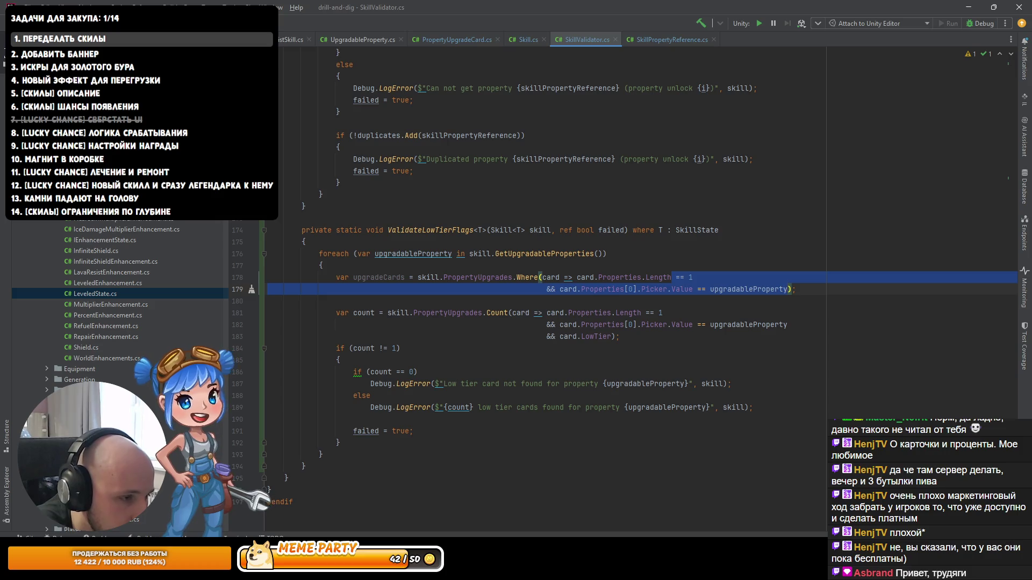
pyautogui.press('Delete')
pyautogui.press('BackSpace')
pyautogui.press('BackSpace')
pyautogui.press('BackSpace')
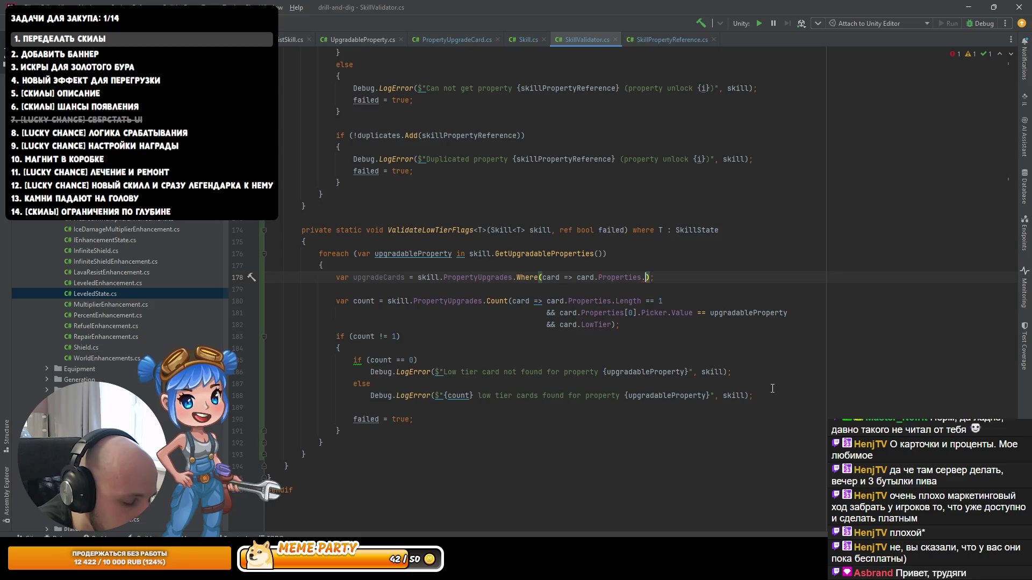
# Step: Filter with card.Properties.Any(upgrade => upgrade.Picker.Value == upgradableProperty)
pyautogui.write('co')
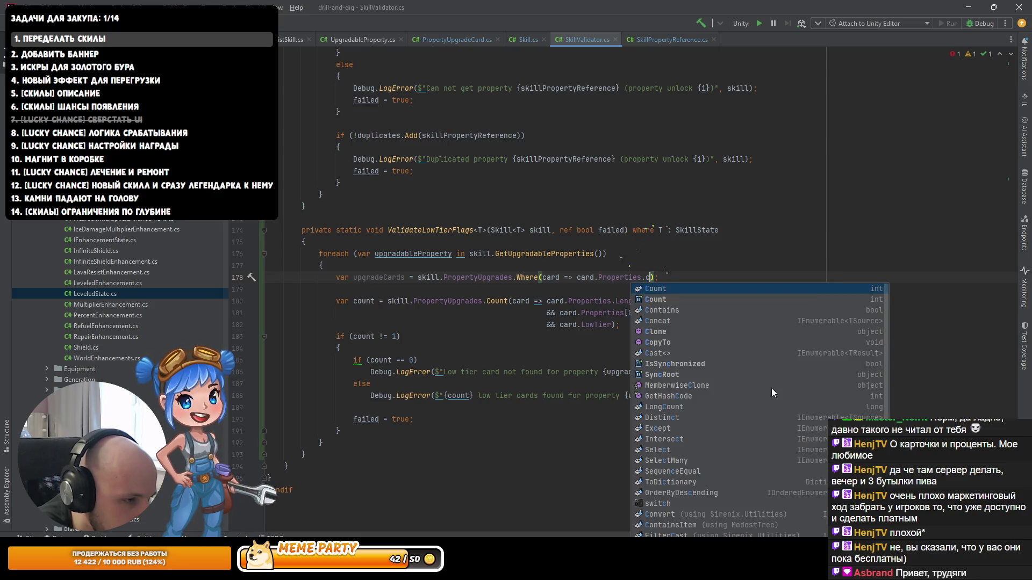
pyautogui.press('Down')
pyautogui.press('Down')
pyautogui.press('Down')
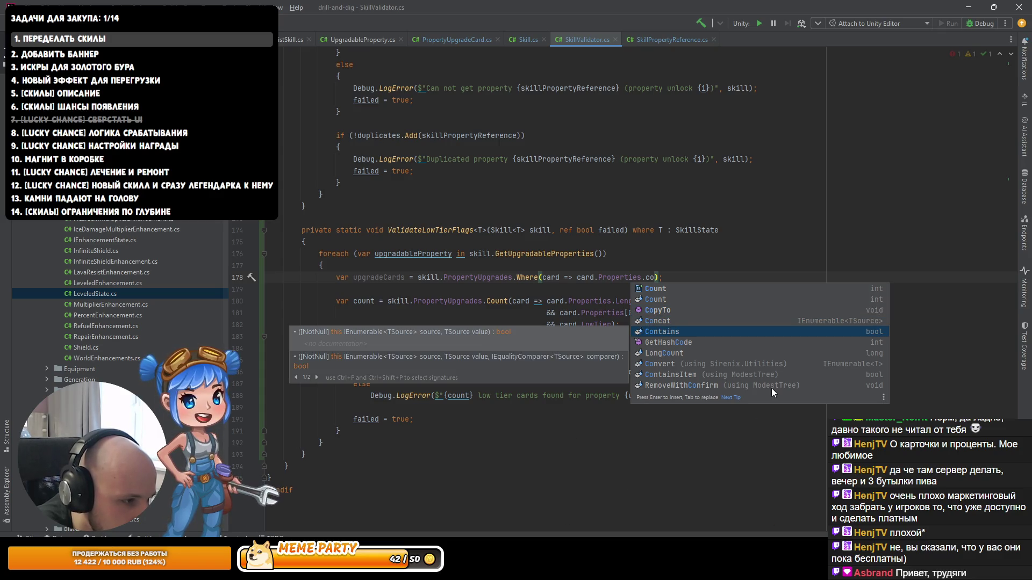
pyautogui.press('Down')
pyautogui.press('Down')
pyautogui.press('Down')
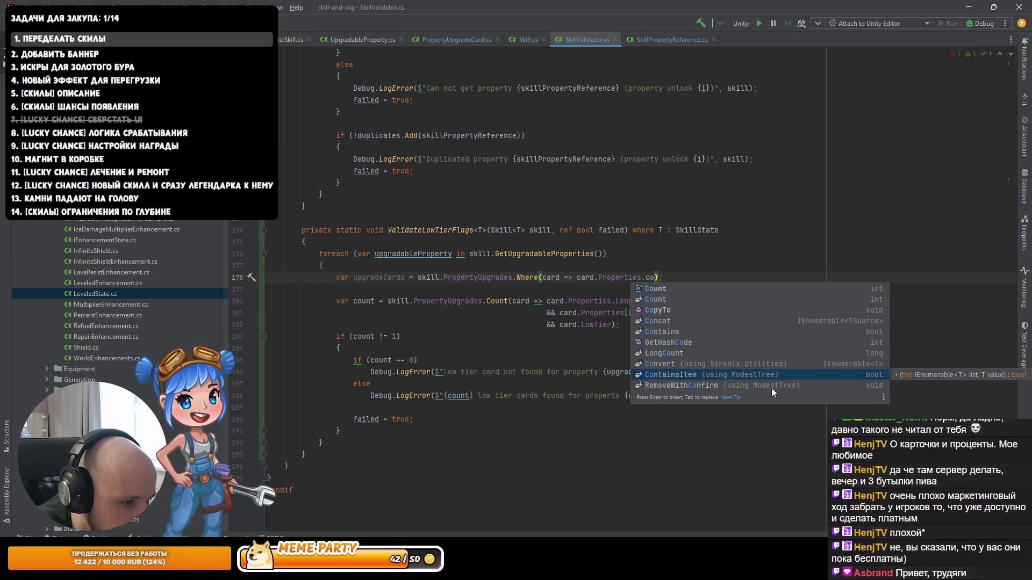
pyautogui.press('BackSpace')
pyautogui.press('BackSpace')
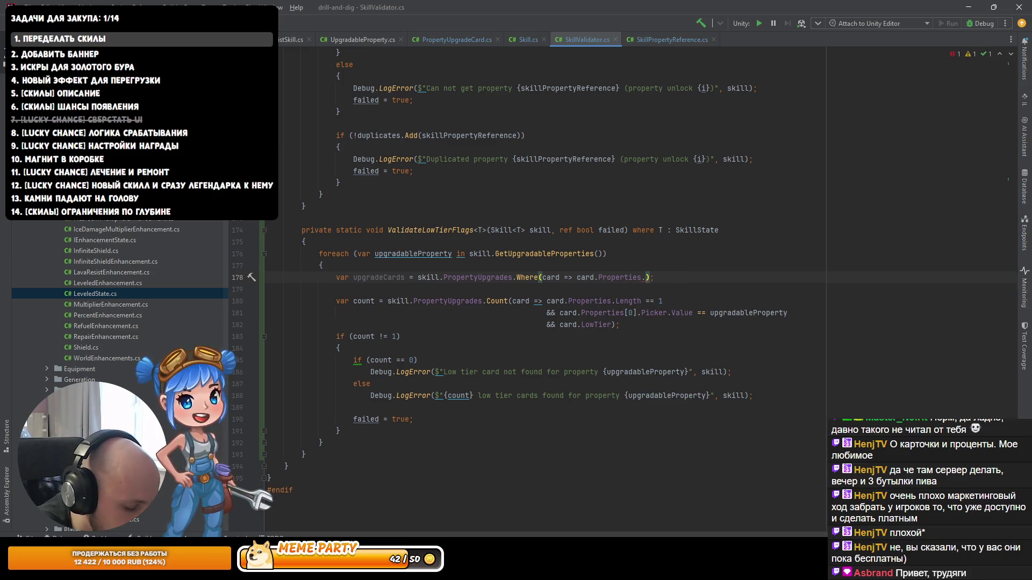
pyautogui.write('any')
pyautogui.press('Return')
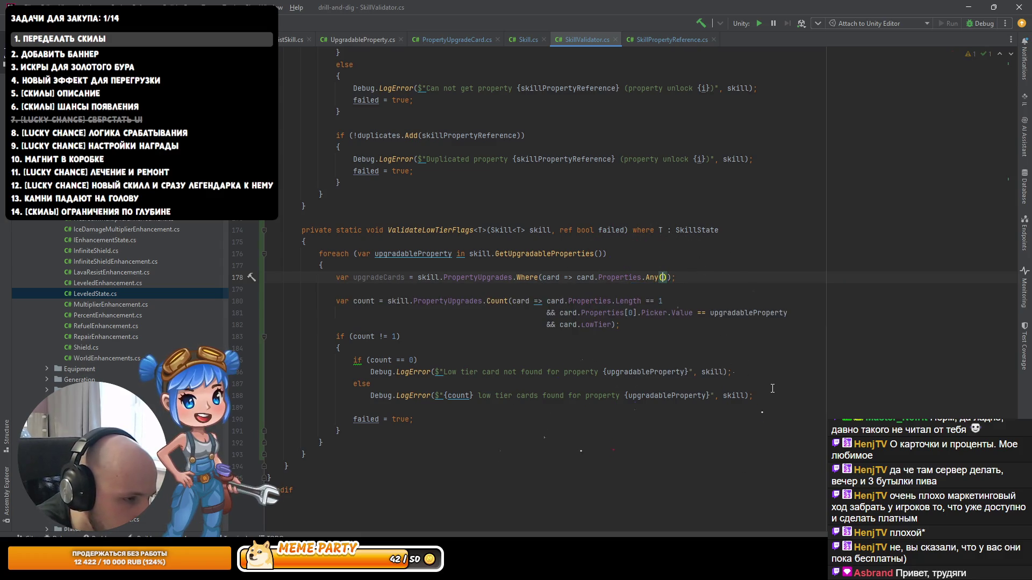
pyautogui.write('upgrade =>')
pyautogui.press('Return')
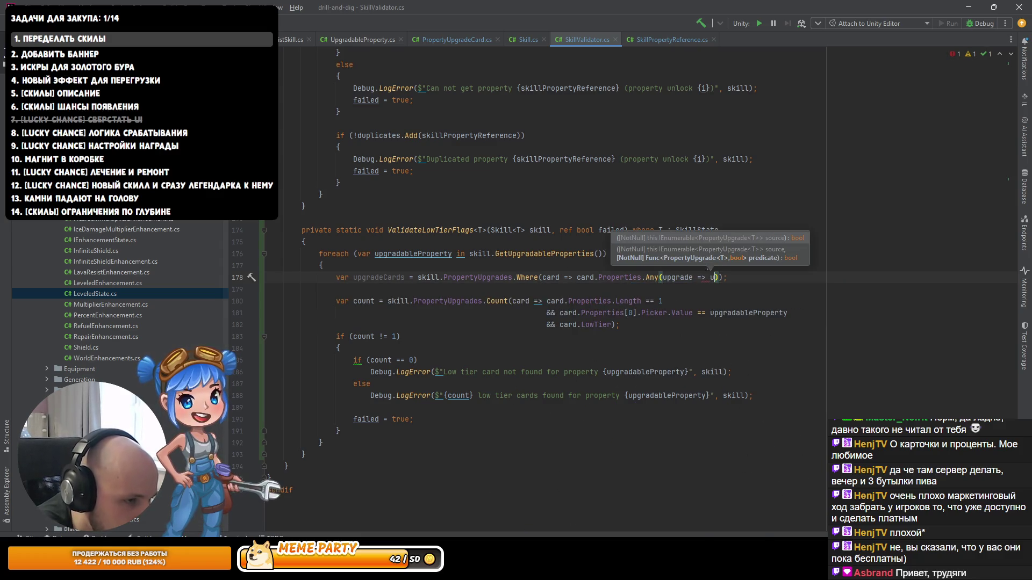
pyautogui.write('upgradableProperty')
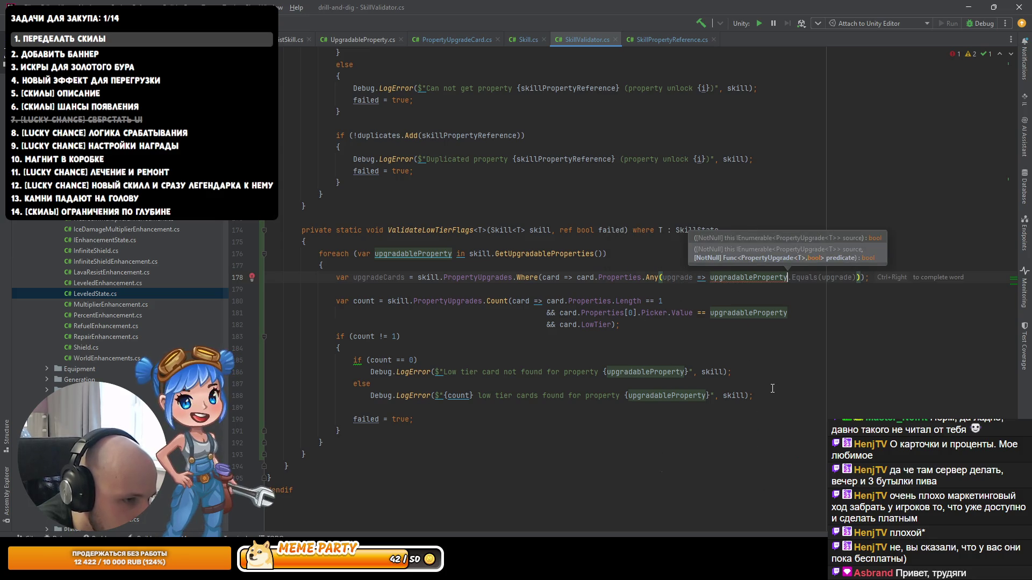
pyautogui.hotkey('ctrl', 'BackSpace')
pyautogui.write('u')
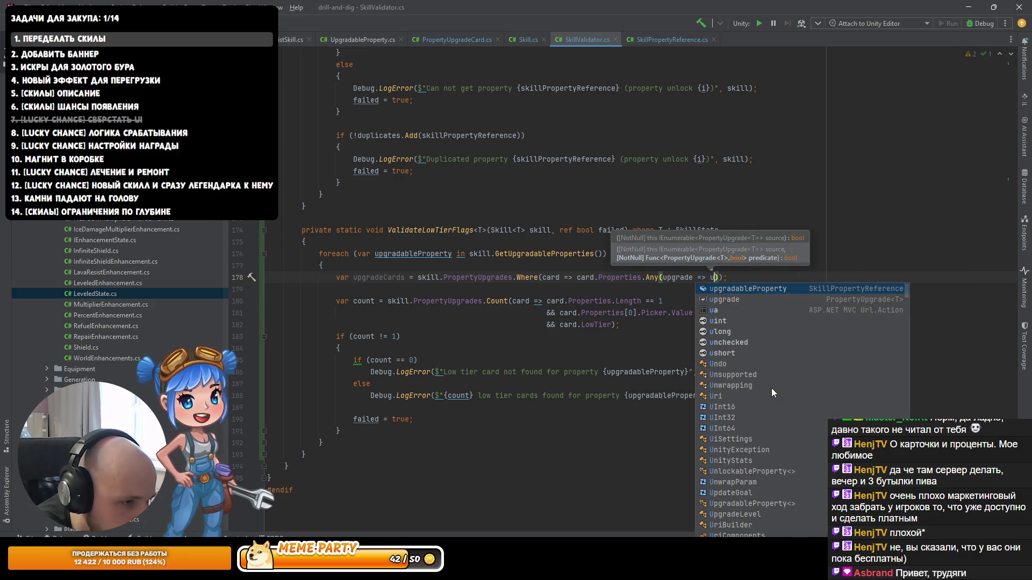
pyautogui.press('Tab')
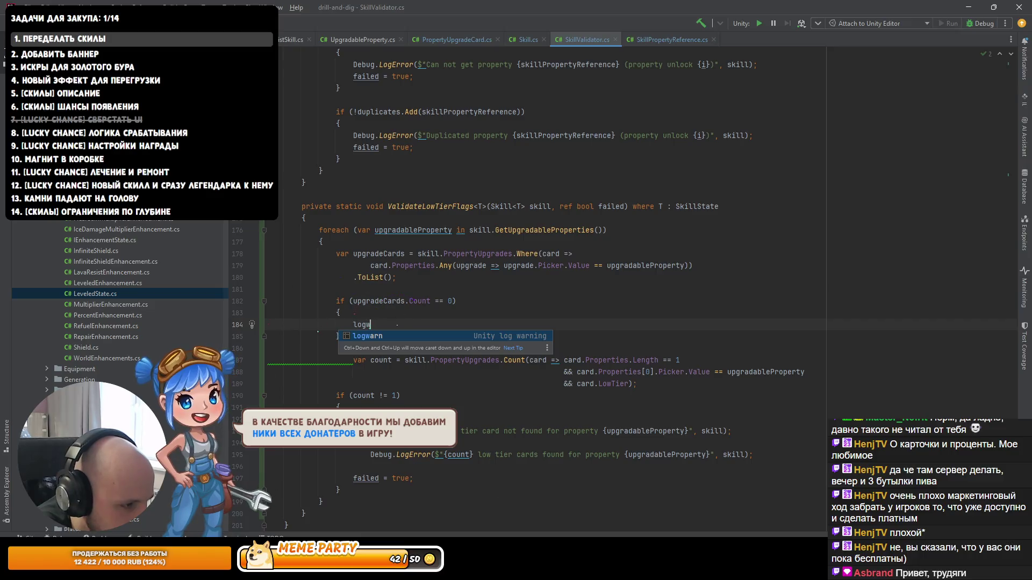
# Step: Log the warning 'Property {upgradableProperty} is never upgraded' followed by continue; when no cards match
pyautogui.press('Tab')
pyautogui.press('Escape')
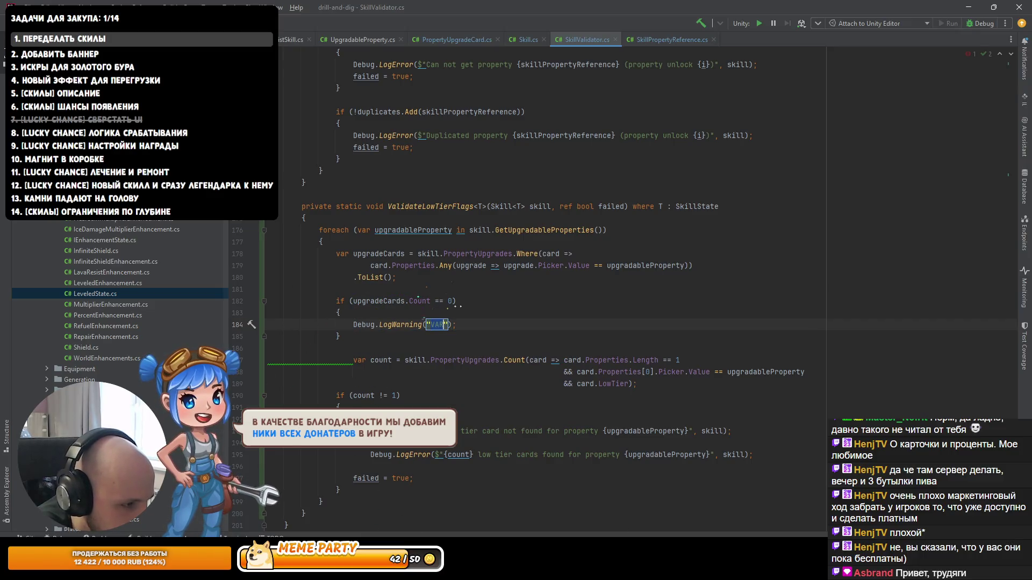
pyautogui.write('Property ')
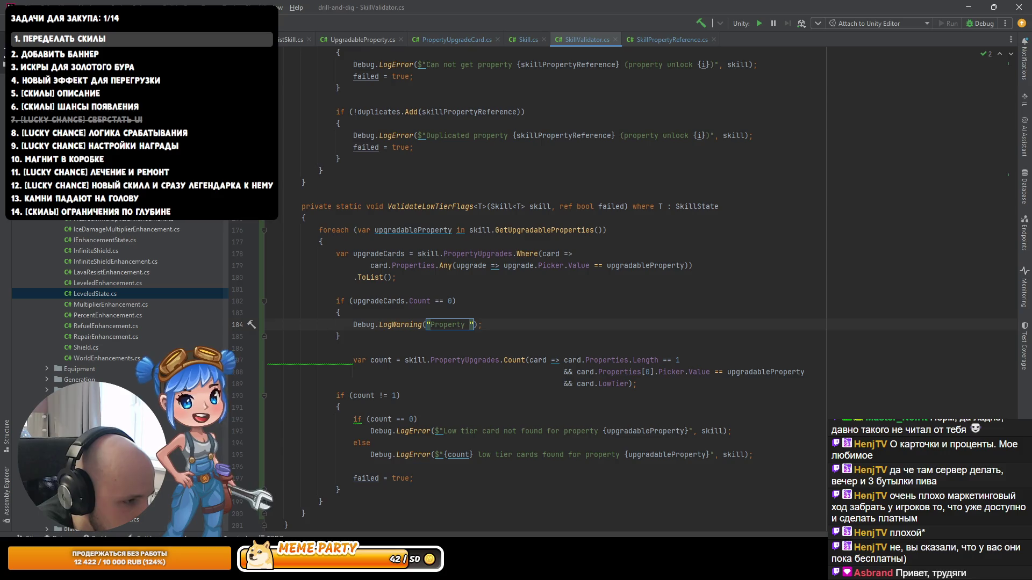
pyautogui.write('{upg')
pyautogui.press('Return')
pyautogui.write('is never ')
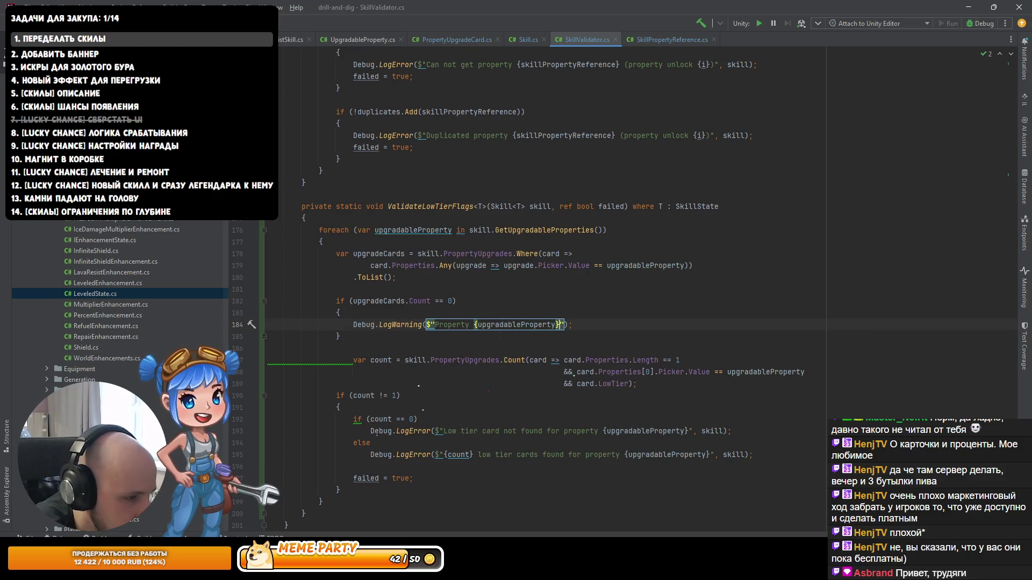
pyautogui.write('upgraded')
pyautogui.press('End')
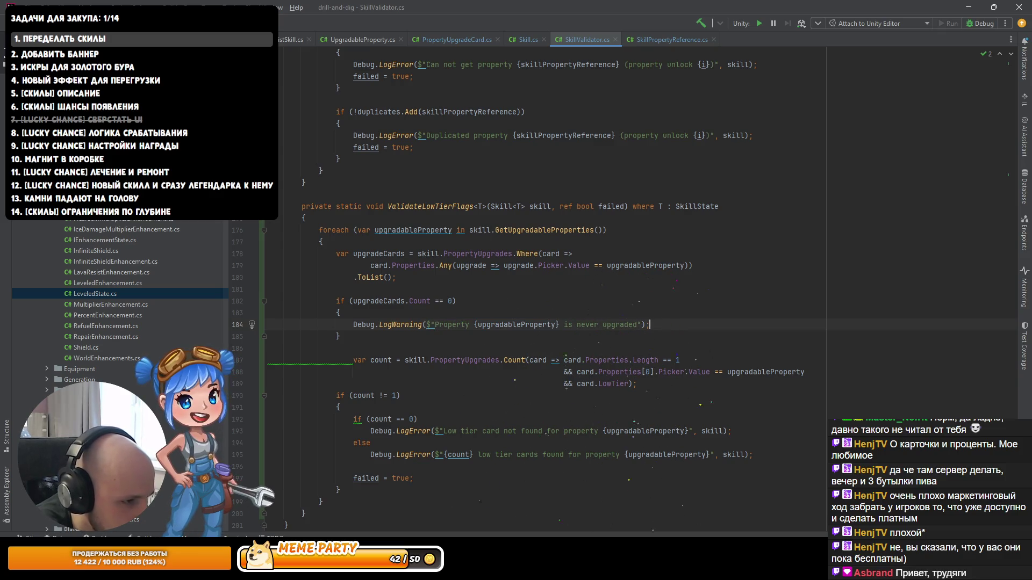
pyautogui.press('Return')
pyautogui.write('continue;')
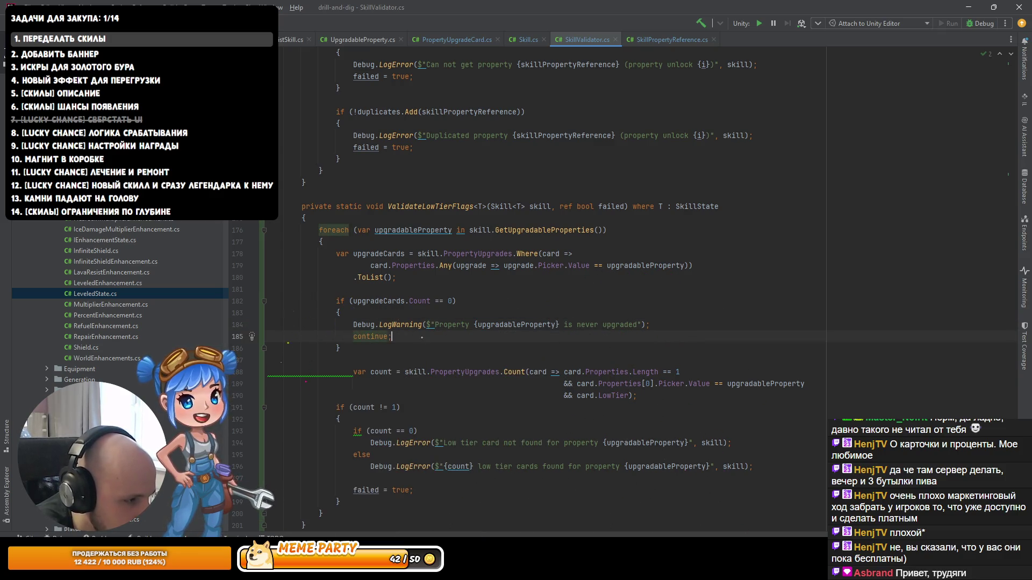
# Step: Make the original low-tier count use upgradeCards as its source and reformat the conditions
pyautogui.press('Down')
pyautogui.press('Up')
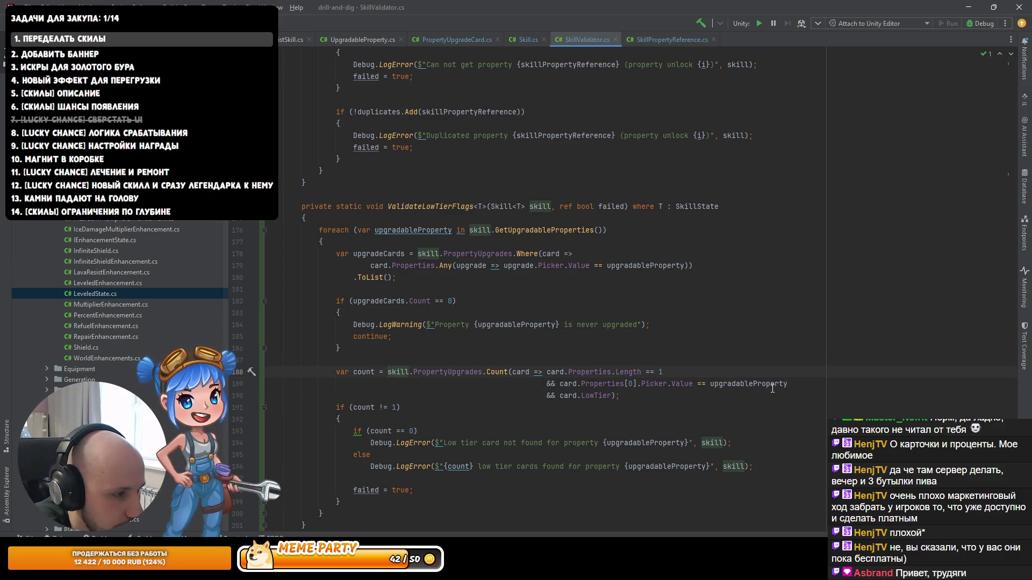
pyautogui.hotkey('ctrl', 'w')
pyautogui.write('upg')
pyautogui.press('Return')
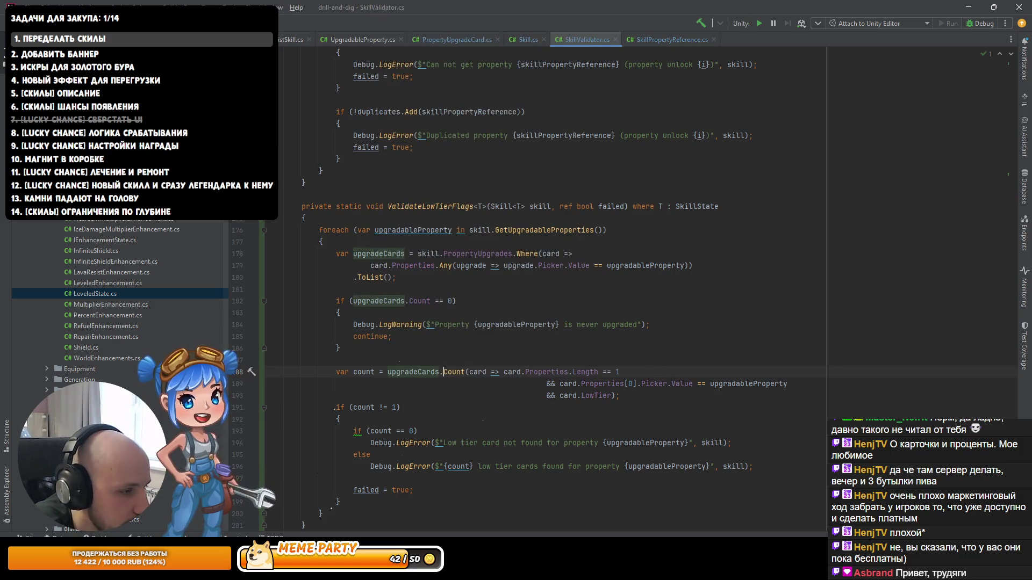
pyautogui.click(468, 372)
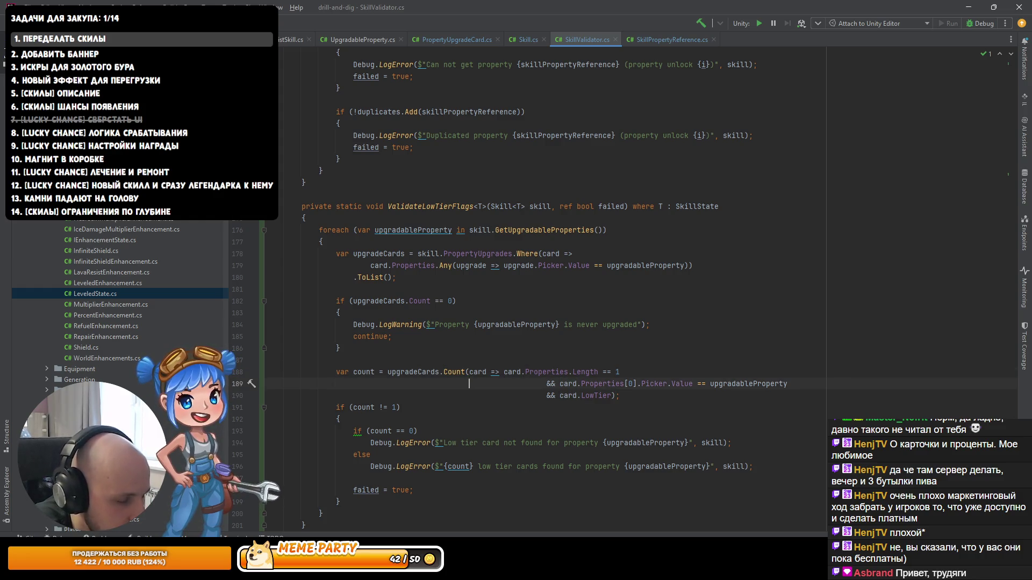
pyautogui.press('Down')
pyautogui.hotkey('ctrl', 'alt', 'l')
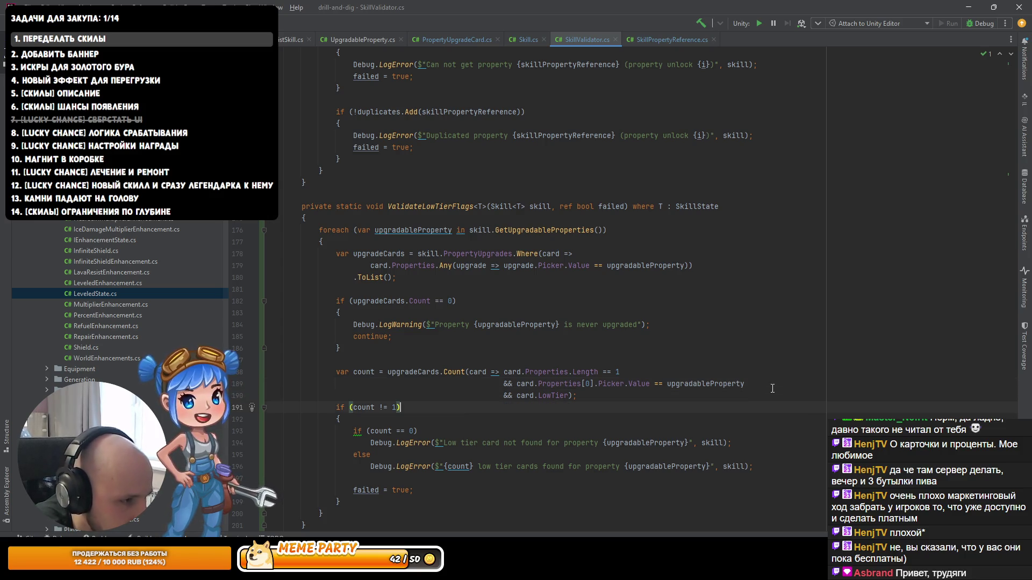
pyautogui.press('Down')
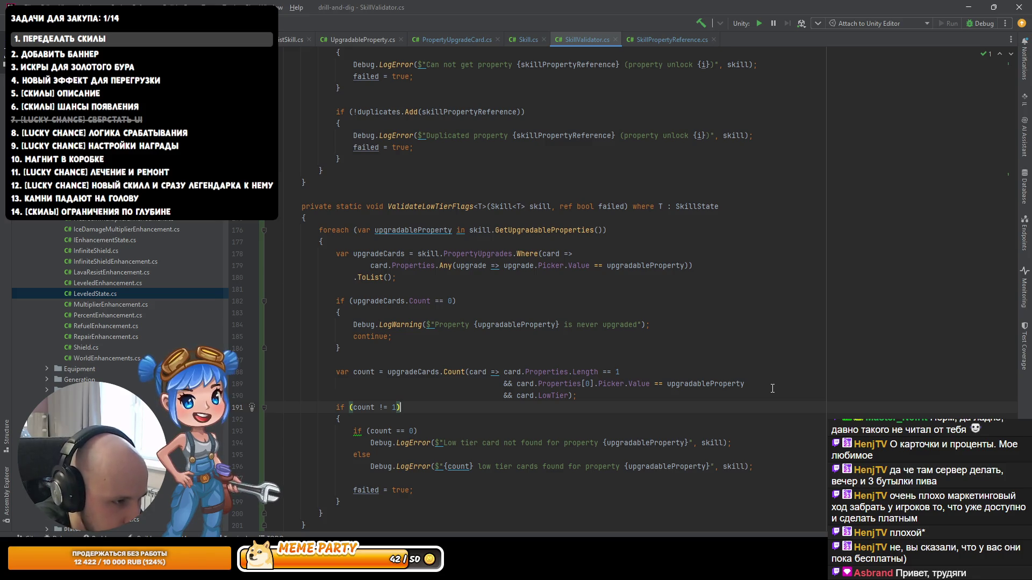
pyautogui.hotkey('ctrl', 'End')
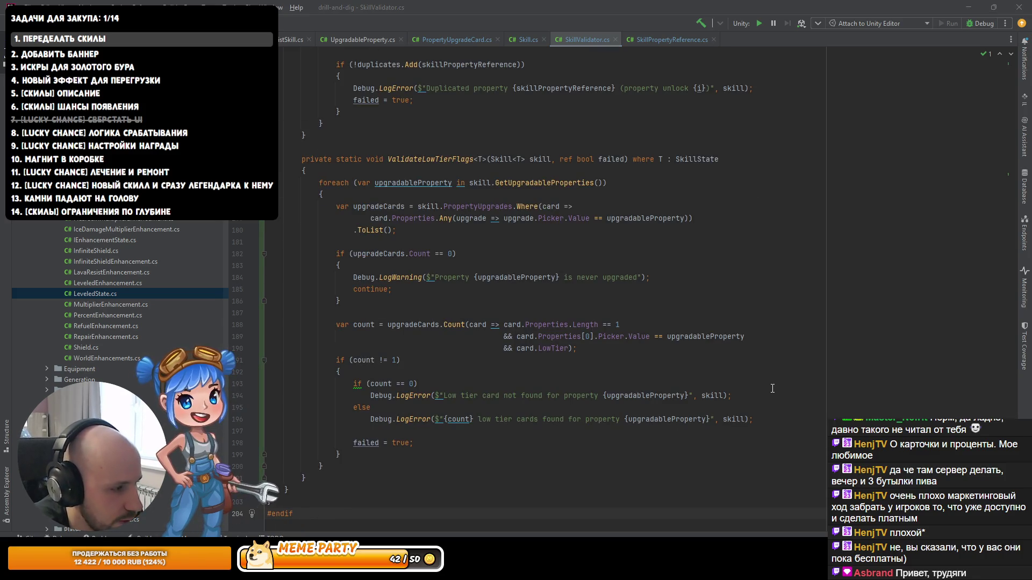
pyautogui.hotkey('alt', 'Tab')
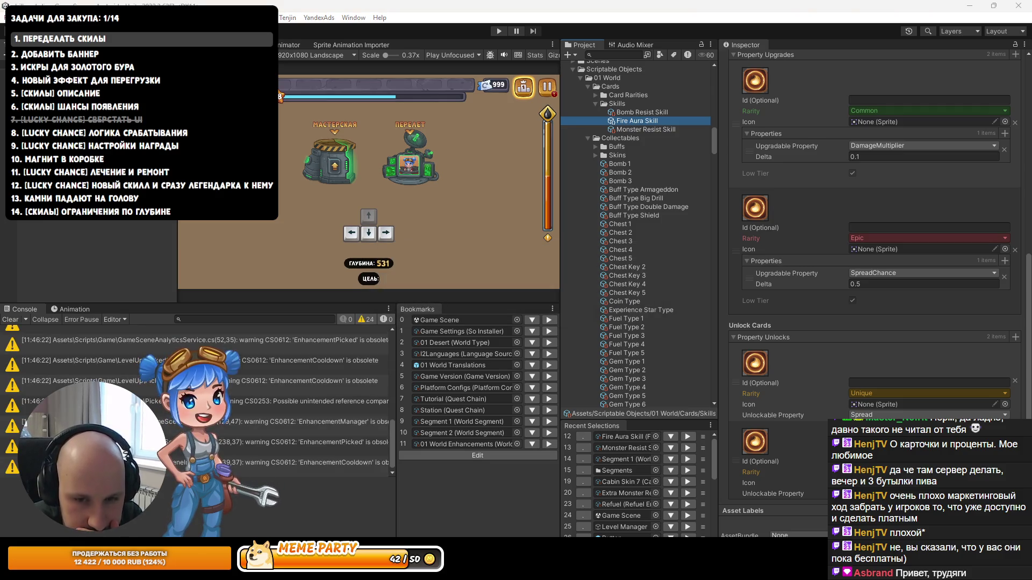
# Step: Run Skills validation, select the FireDuration never-upgraded warning, and go to line 184 in SkillValidator.cs
pyautogui.click(10, 319)
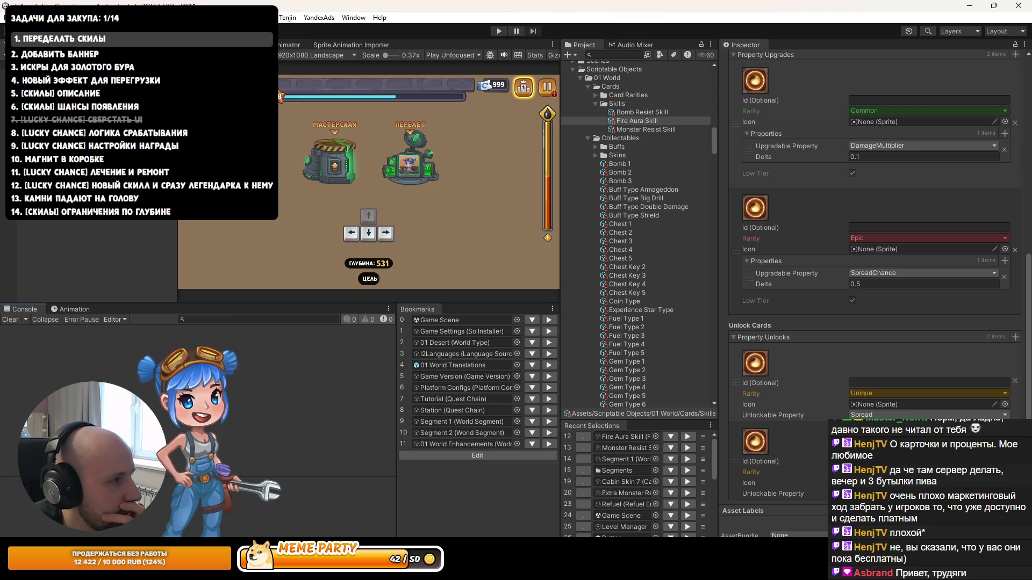
pyautogui.click(258, 17)
pyautogui.moveTo(269, 86)
pyautogui.click(322, 134)
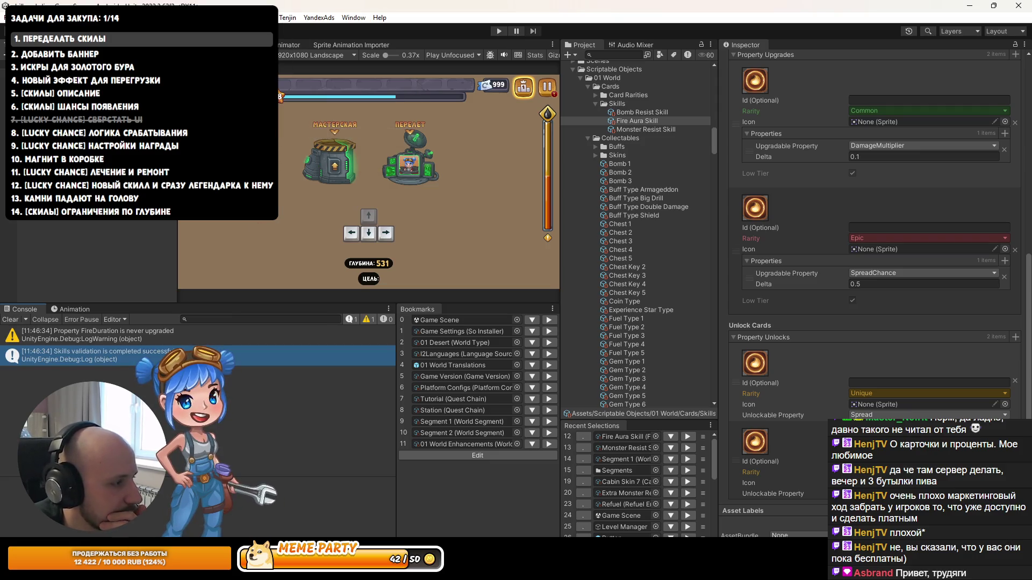
pyautogui.click(143, 337)
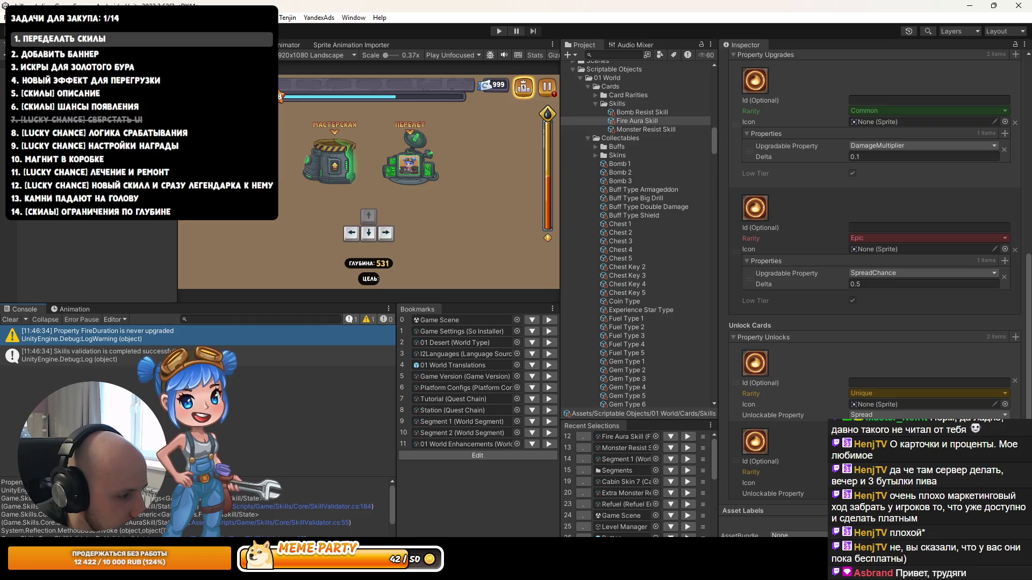
pyautogui.click(301, 569)
pyautogui.click(642, 277)
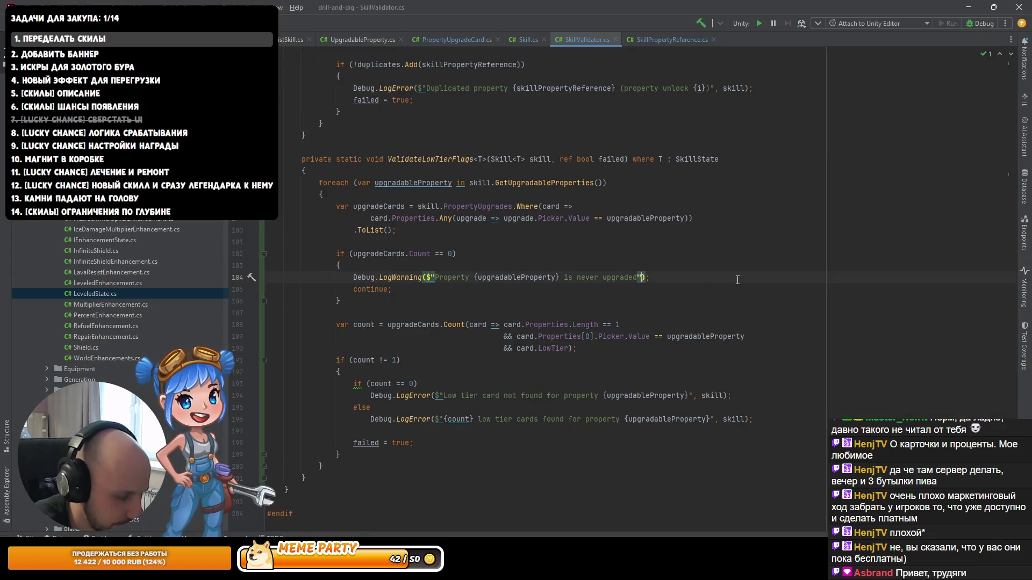
# Step: Add skill as the context argument to the never-upgraded Debug.LogWarning, then return to Unity
pyautogui.write(', ыл')
pyautogui.press('Escape')
pyautogui.hotkey('alt', 'Tab')
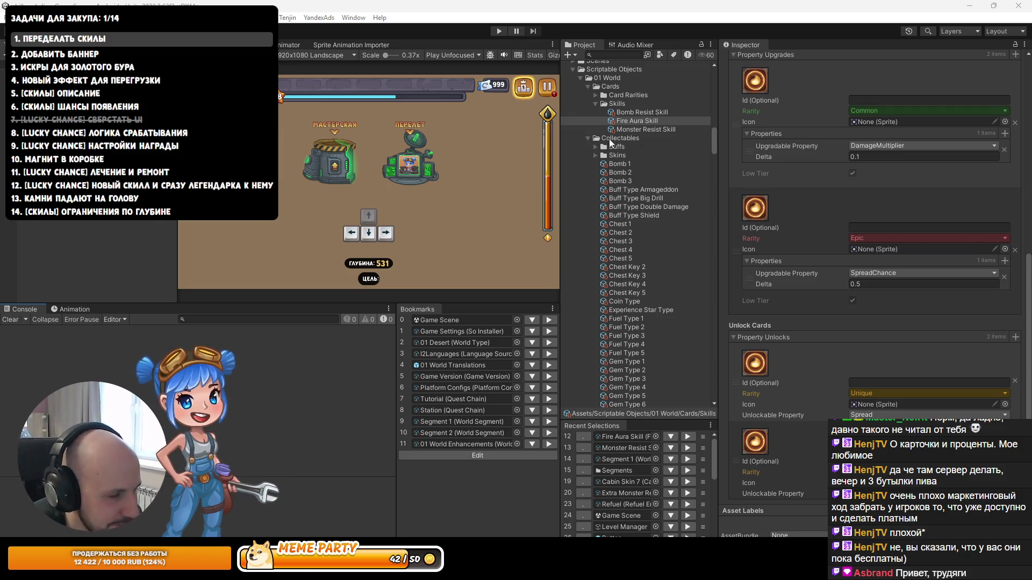
pyautogui.click(258, 17)
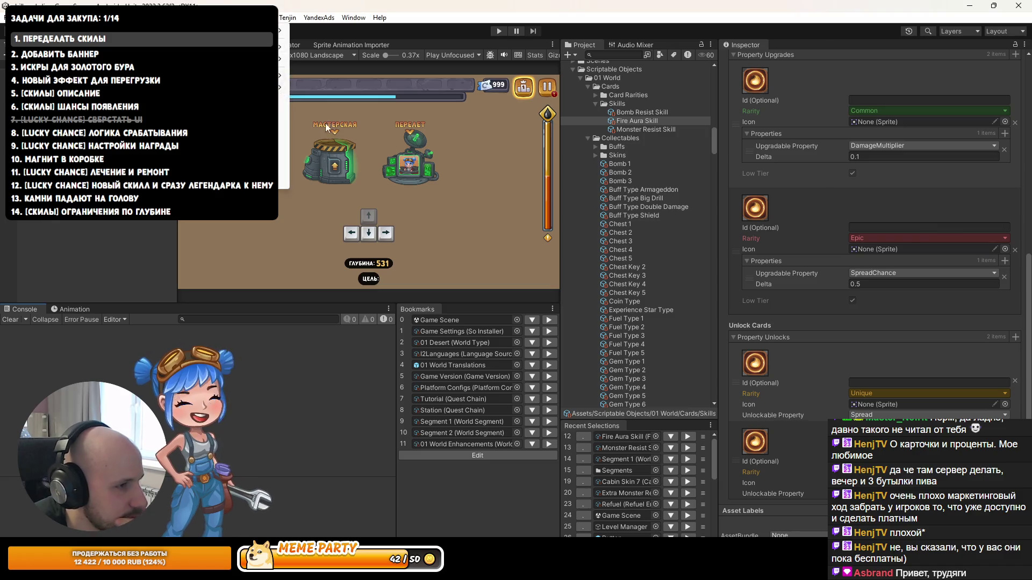
# Step: Rerun Skills validation, trace the FireDuration warning to Fire Aura Skill, and add a third Property Upgrades card
pyautogui.moveTo(269, 81)
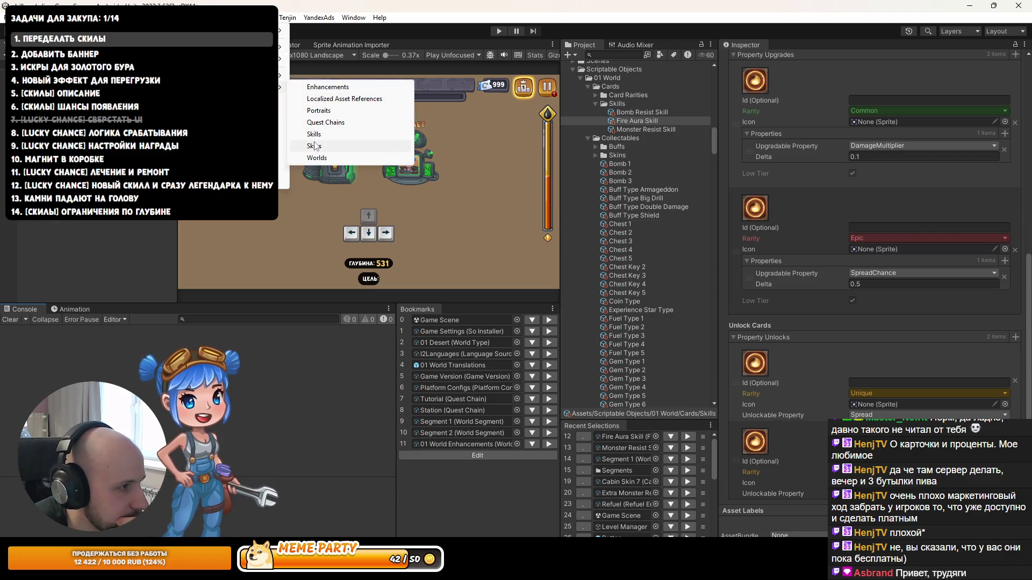
pyautogui.click(354, 141)
pyautogui.click(128, 341)
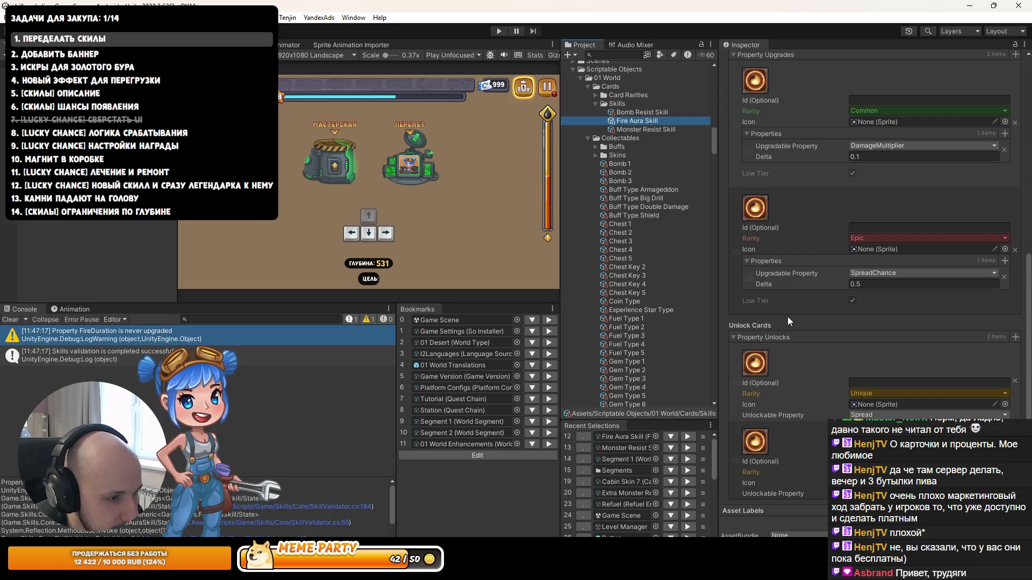
pyautogui.scroll(3, 788, 317)
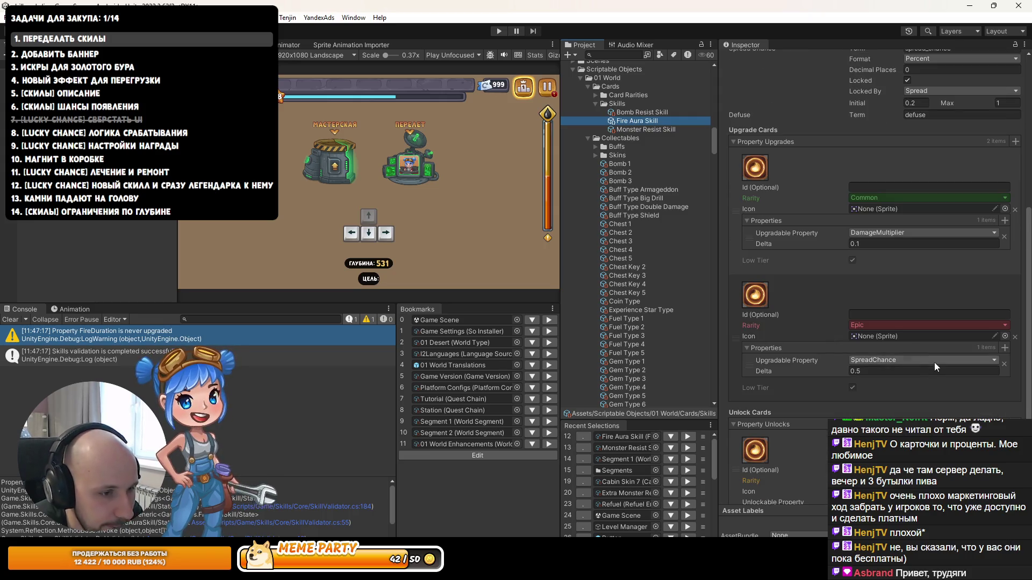
pyautogui.scroll(3, 984, 321)
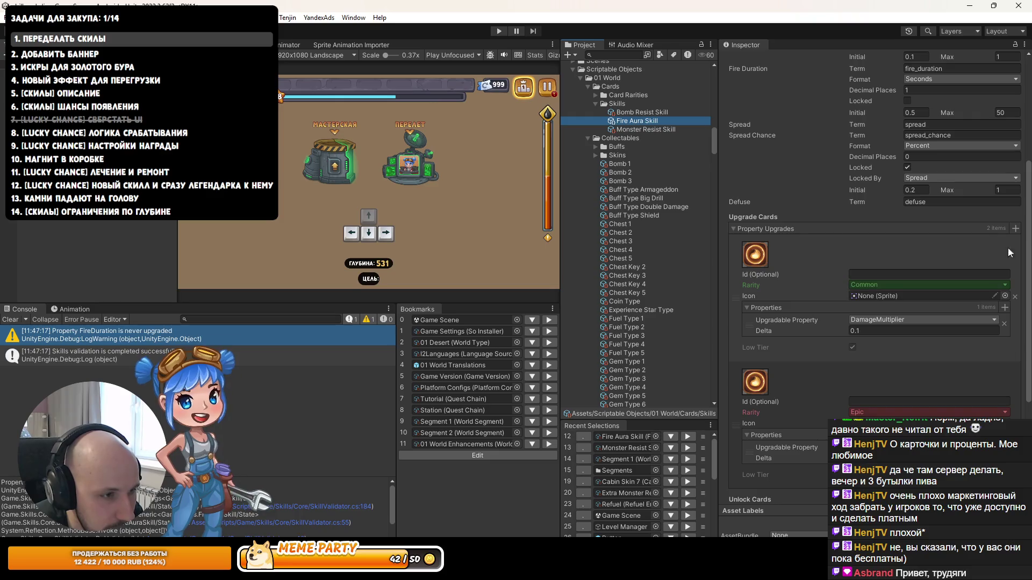
pyautogui.click(1015, 228)
pyautogui.scroll(-5, 859, 328)
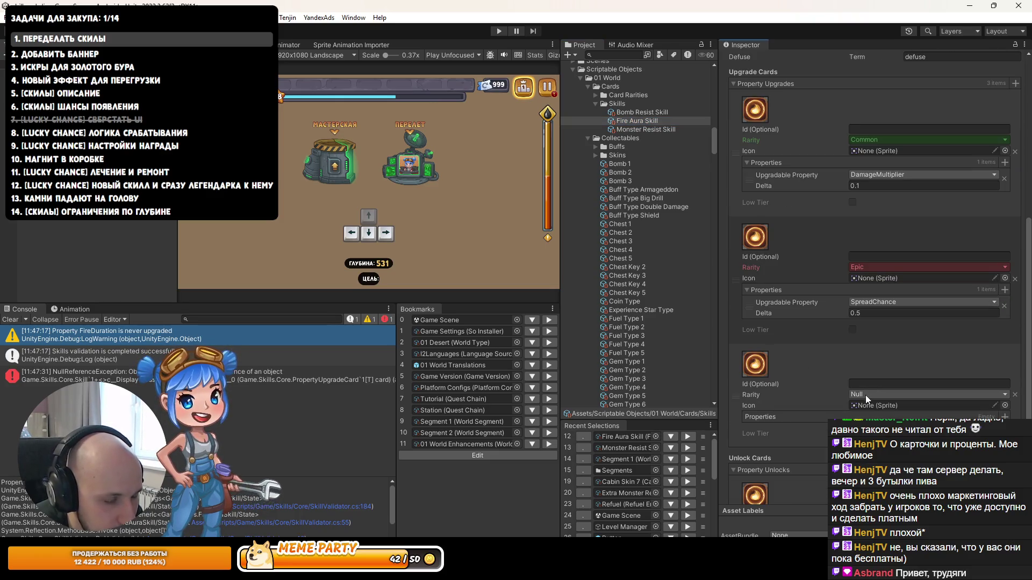
# Step: Rerun Skills validation and set the third card's rarity to Common
pyautogui.click(204, 17)
pyautogui.moveTo(268, 86)
pyautogui.click(326, 137)
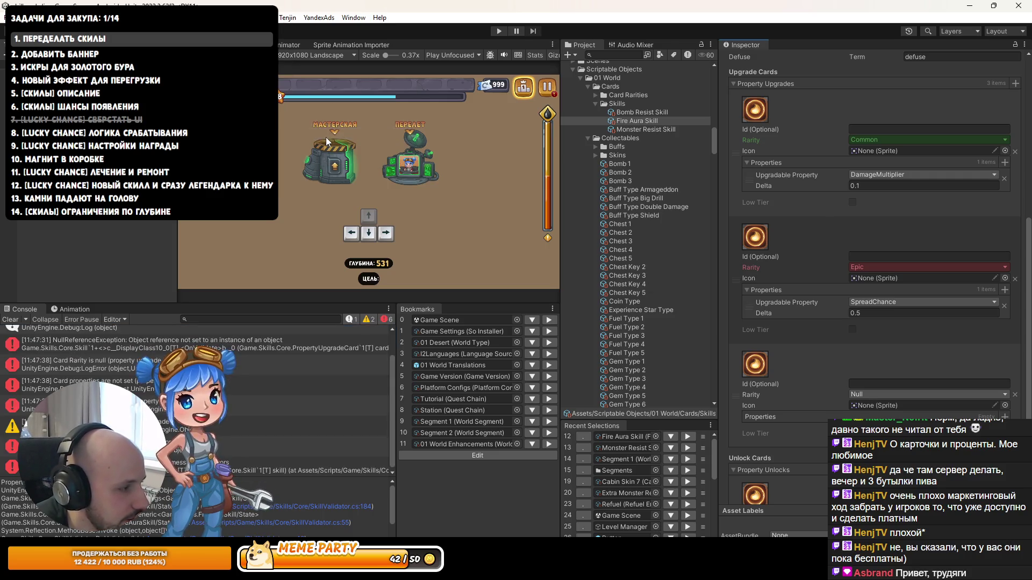
pyautogui.click(878, 394)
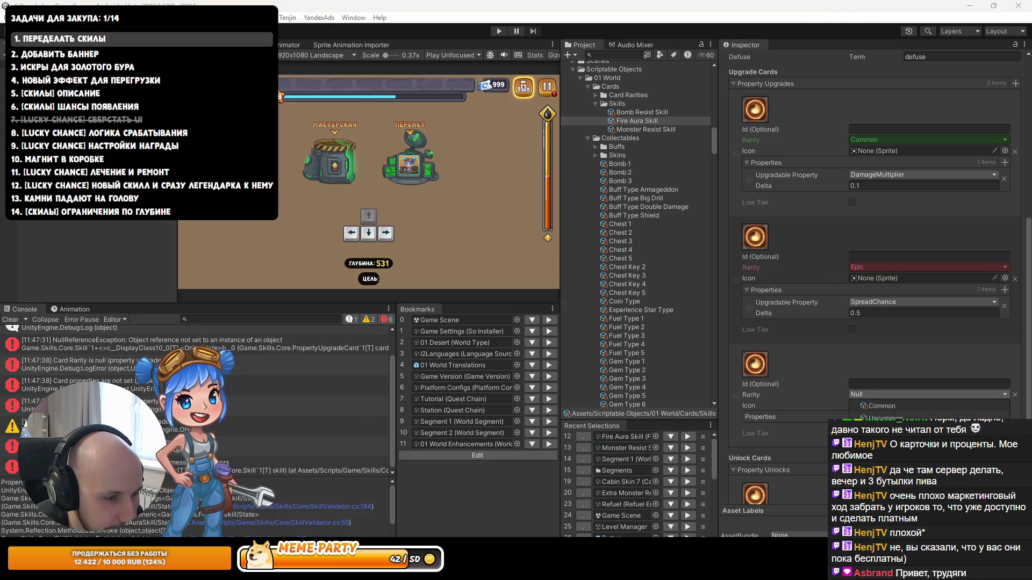
pyautogui.click(872, 406)
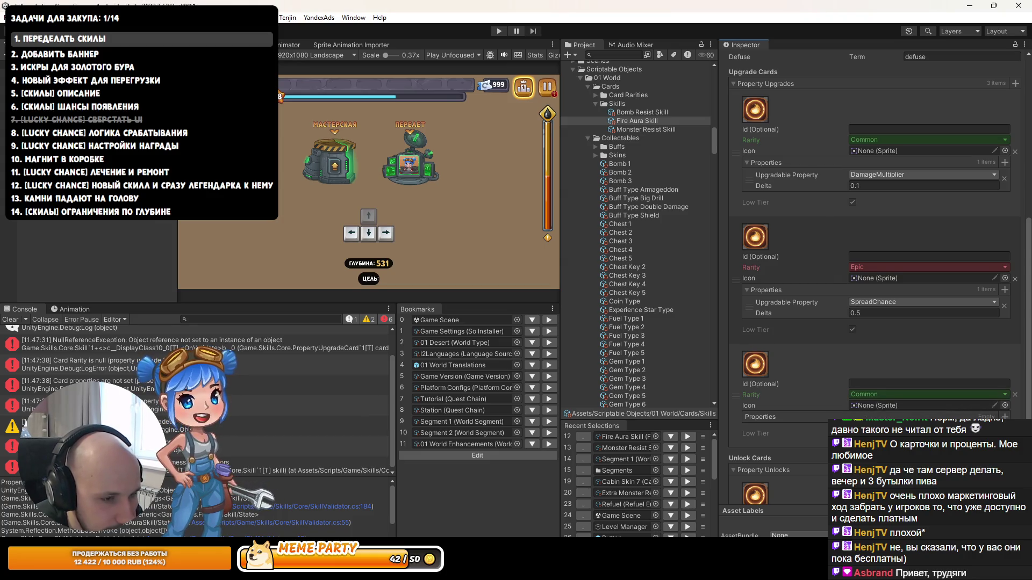
# Step: Add a low-tier FireDuration property with Delta 0.3 to the third card
pyautogui.click(1004, 416)
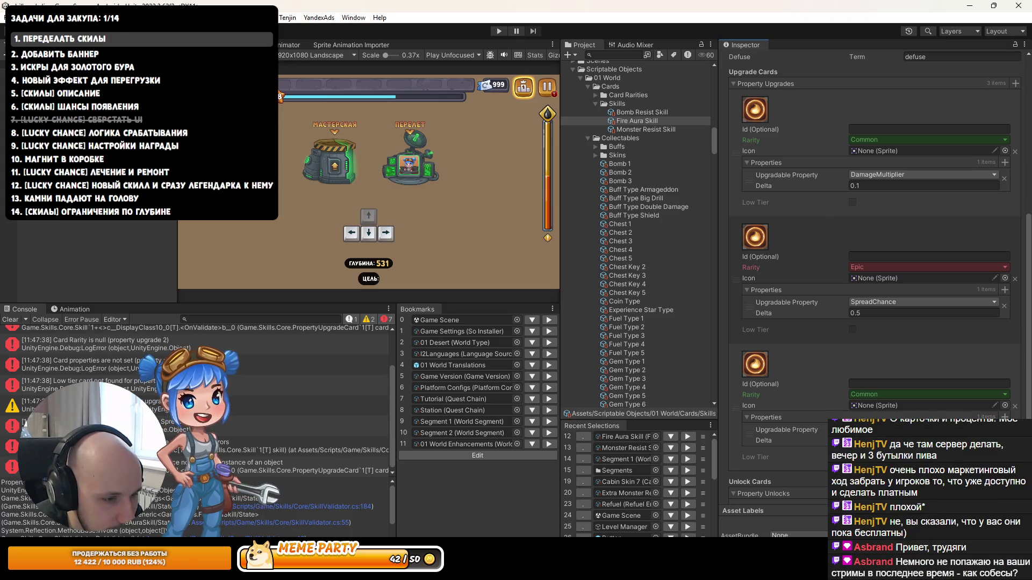
pyautogui.scroll(3, 226, 340)
pyautogui.click(234, 337)
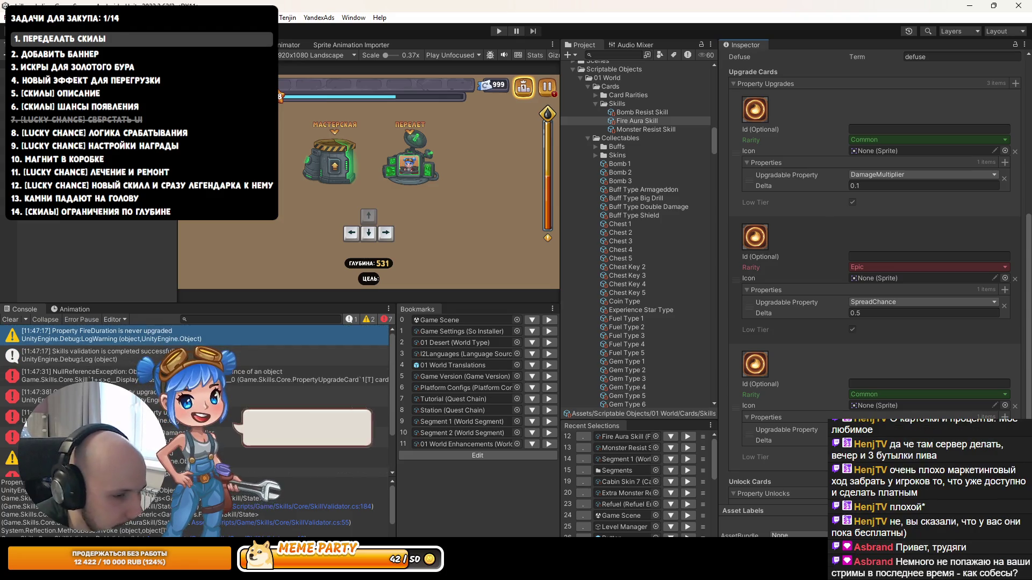
pyautogui.click(914, 440)
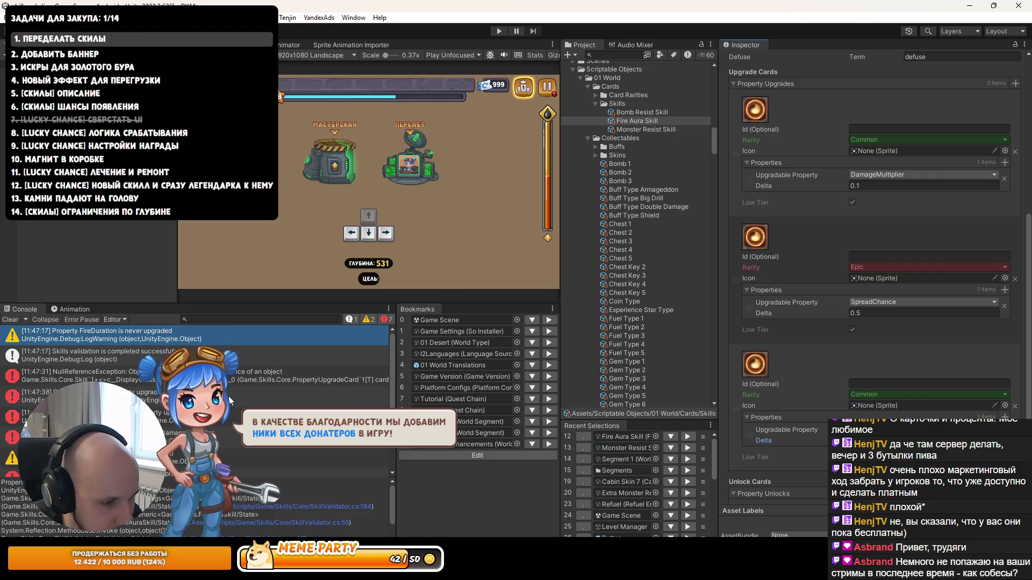
pyautogui.click(2, 322)
# Step: Clear the console and rerun Skills validation, which now passes
pyautogui.click(2, 321)
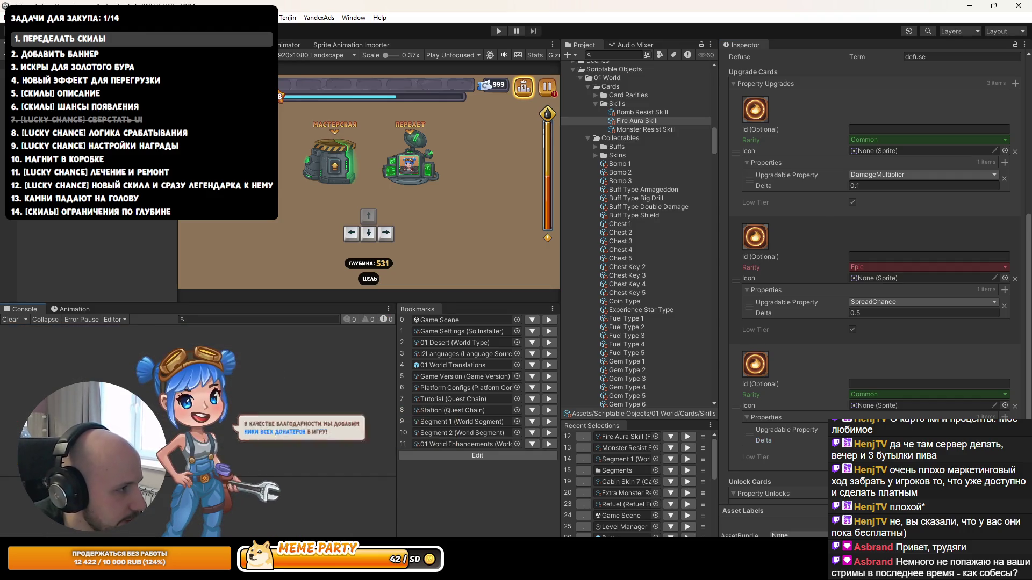
pyautogui.moveTo(268, 85)
pyautogui.click(318, 133)
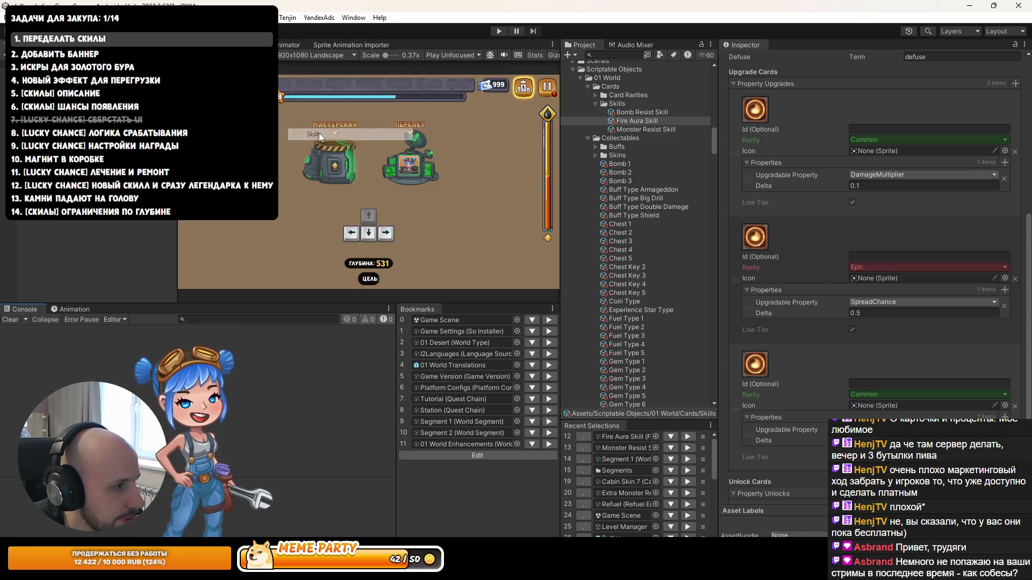
pyautogui.scroll(-3, 766, 363)
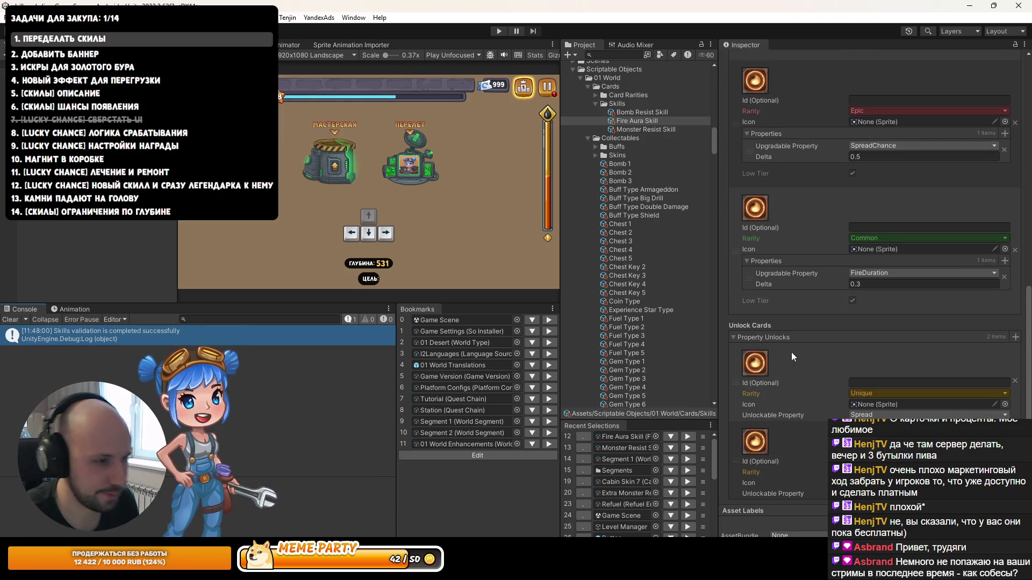
# Step: Review Bomb Resist Skill's and then Monster Resist Skill's upgrade cards, then check the first Console warning
pyautogui.scroll(3, 807, 325)
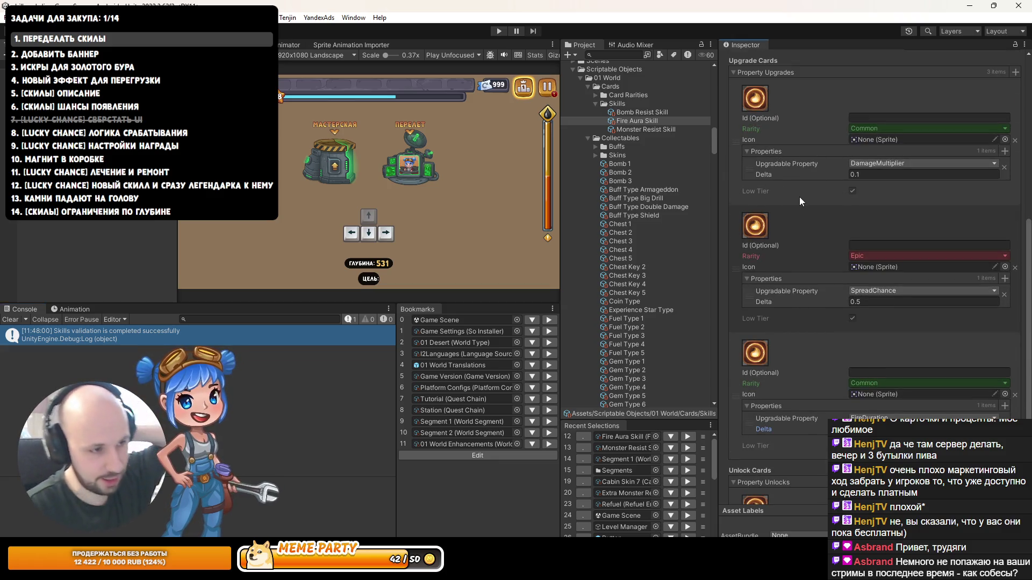
pyautogui.click(652, 114)
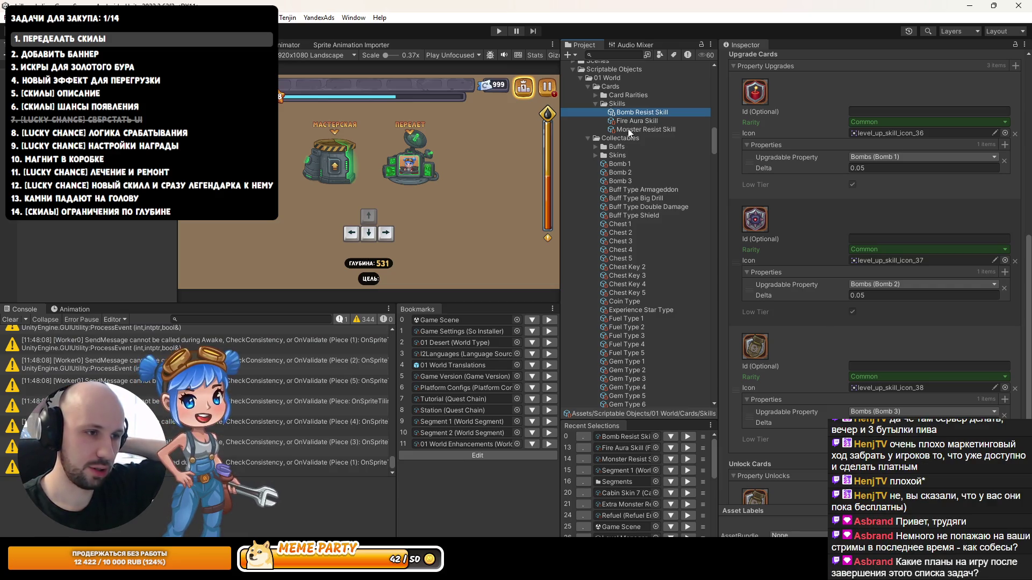
pyautogui.scroll(-1, 817, 278)
pyautogui.click(648, 127)
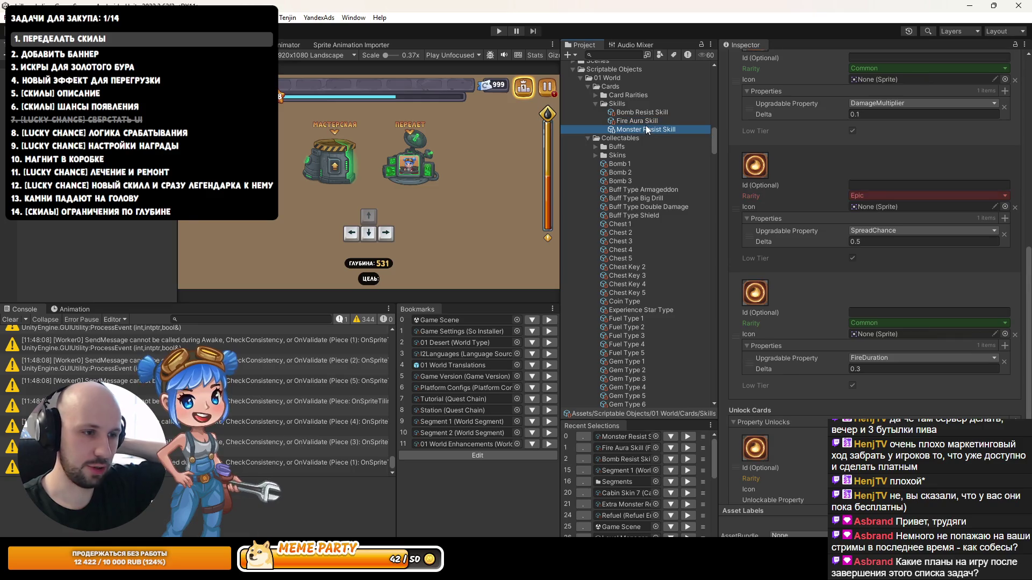
pyautogui.click(73, 346)
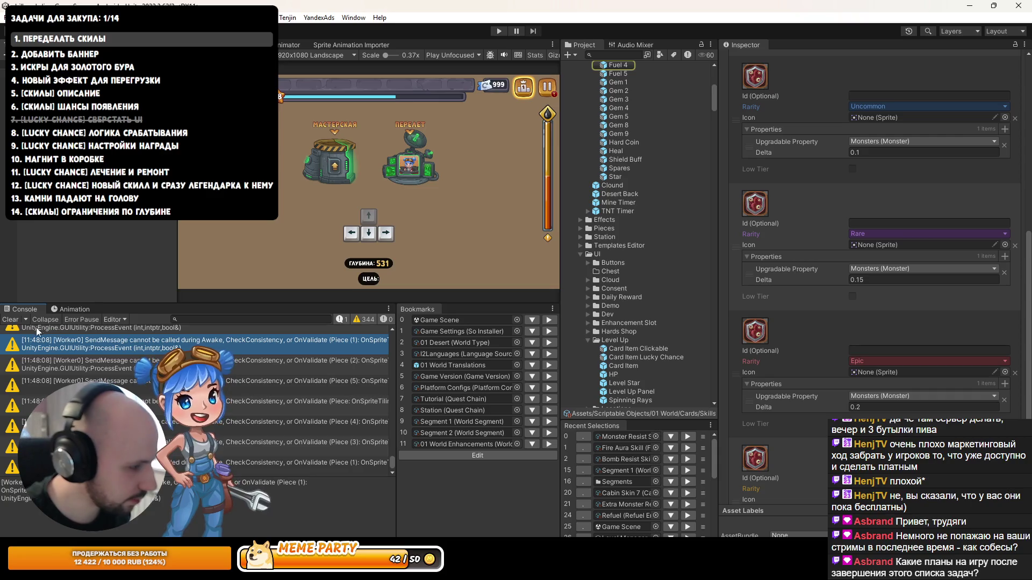
# Step: Clear the Console and select the Monster Resist Skill asset in the Project window
pyautogui.click(10, 320)
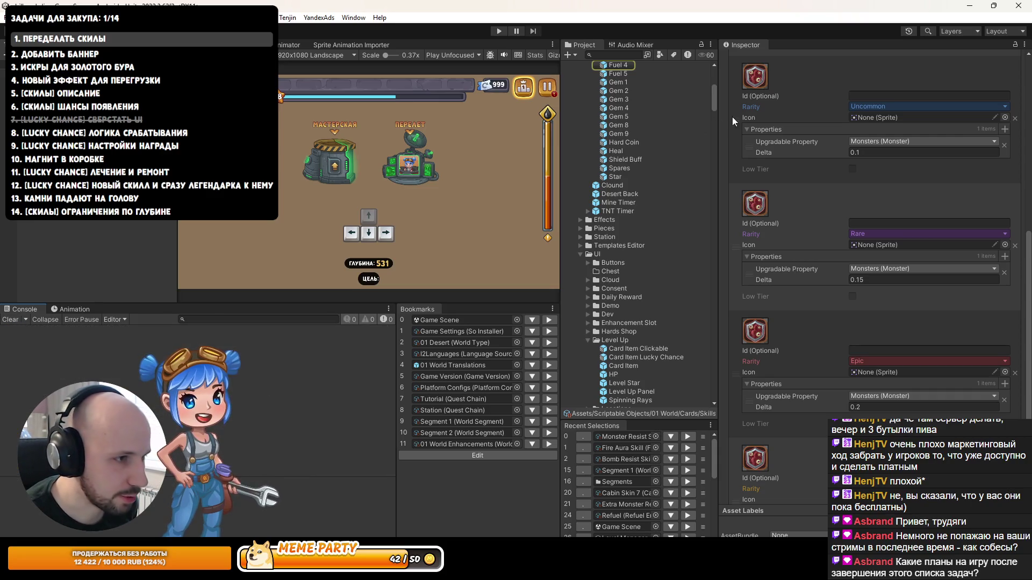
pyautogui.scroll(5, 640, 208)
pyautogui.click(624, 437)
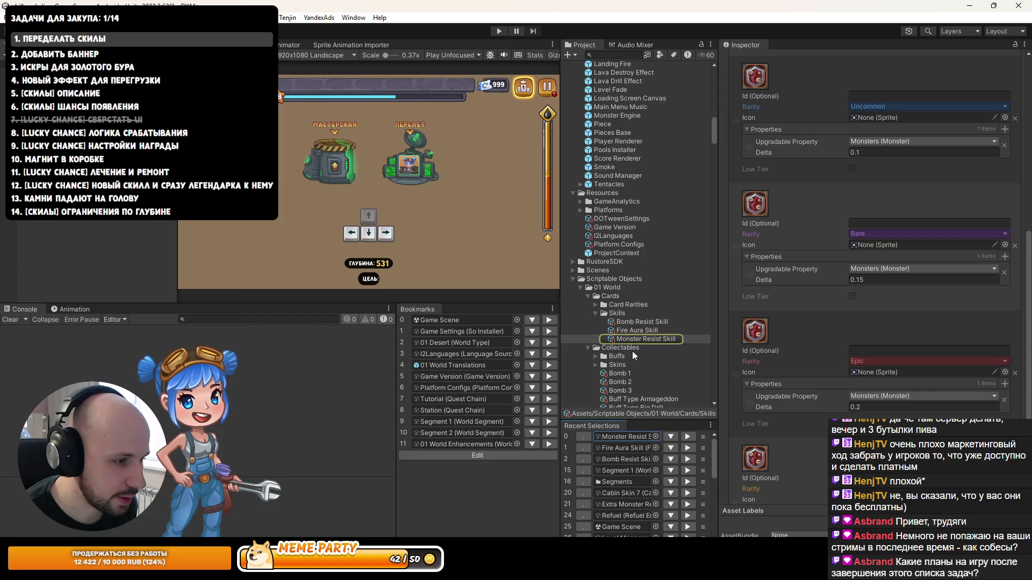
pyautogui.click(639, 322)
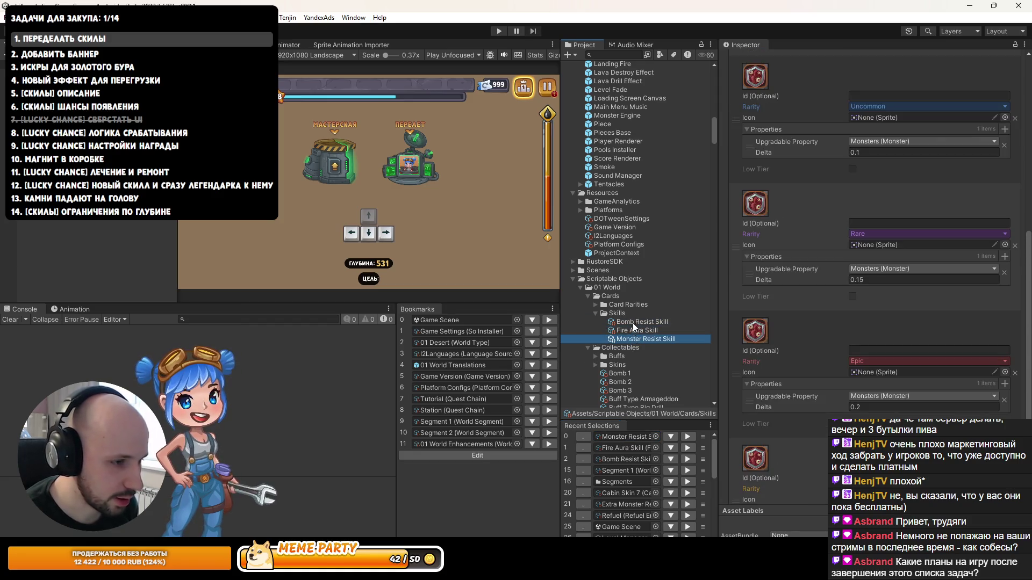
pyautogui.press('Down')
pyautogui.press('Down')
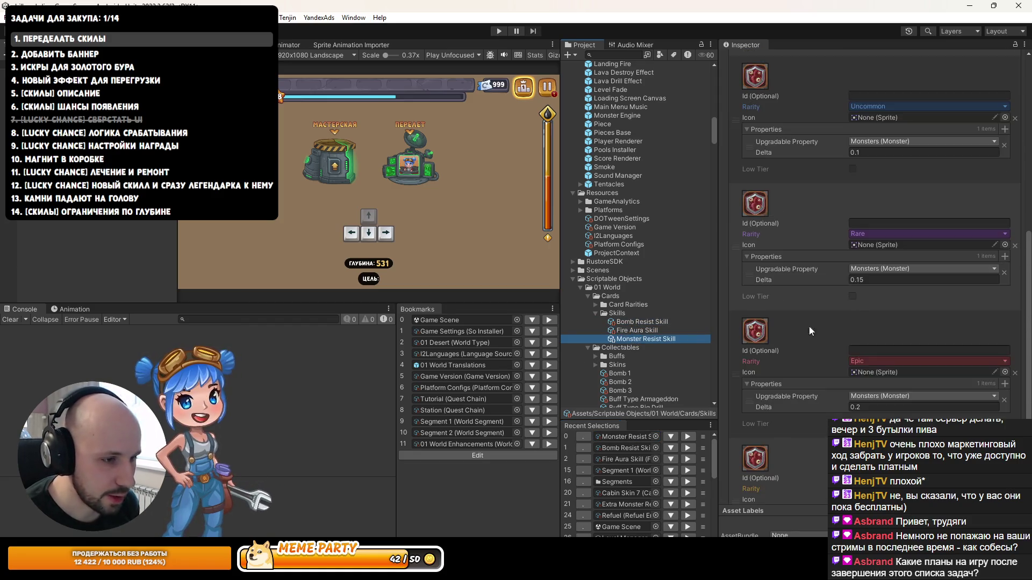
pyautogui.scroll(3, 846, 315)
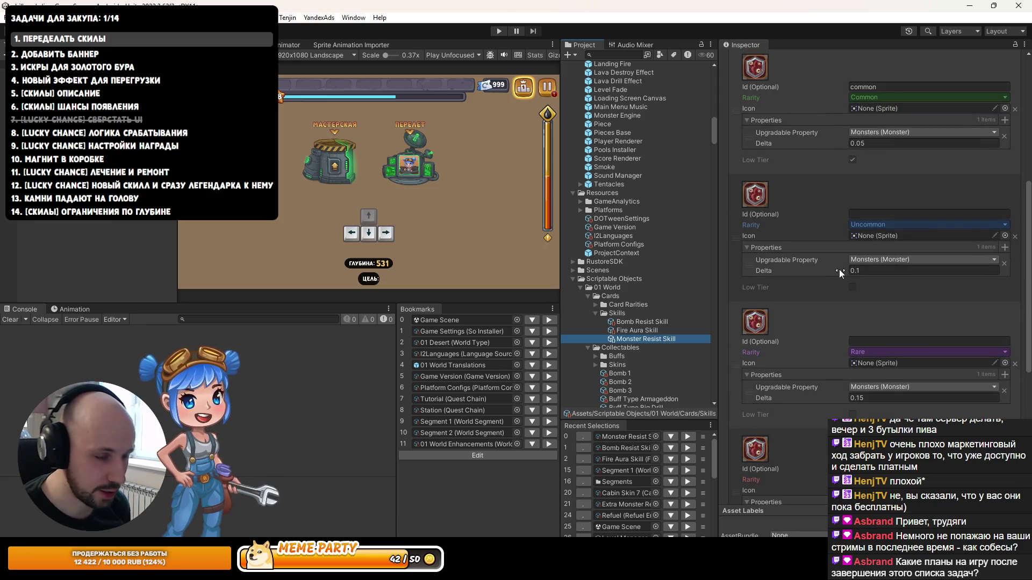
# Step: Review the Monsters cards (Common 0.05, Uncommon 0.1, Rare 0.15, Epic 0.2), inspecting the Uncommon Delta
pyautogui.click(856, 271)
pyautogui.click(856, 290)
pyautogui.scroll(-3, 856, 290)
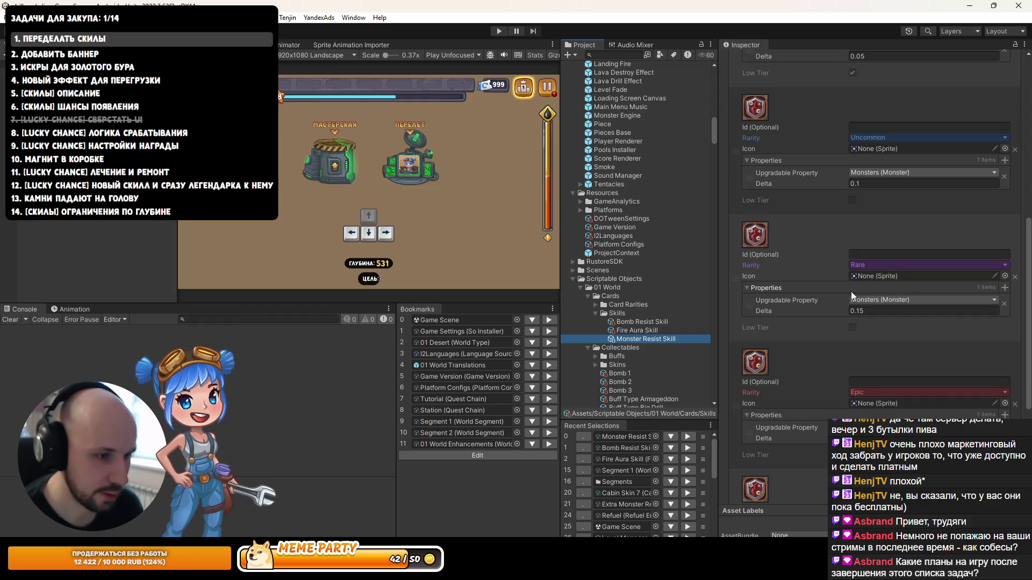
pyautogui.scroll(3, 849, 296)
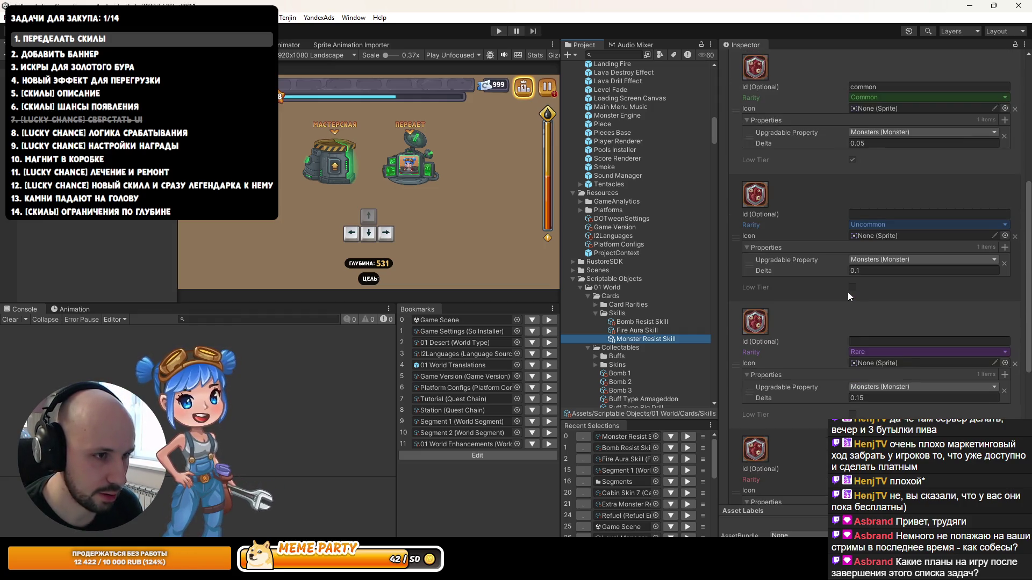
pyautogui.scroll(3, 825, 248)
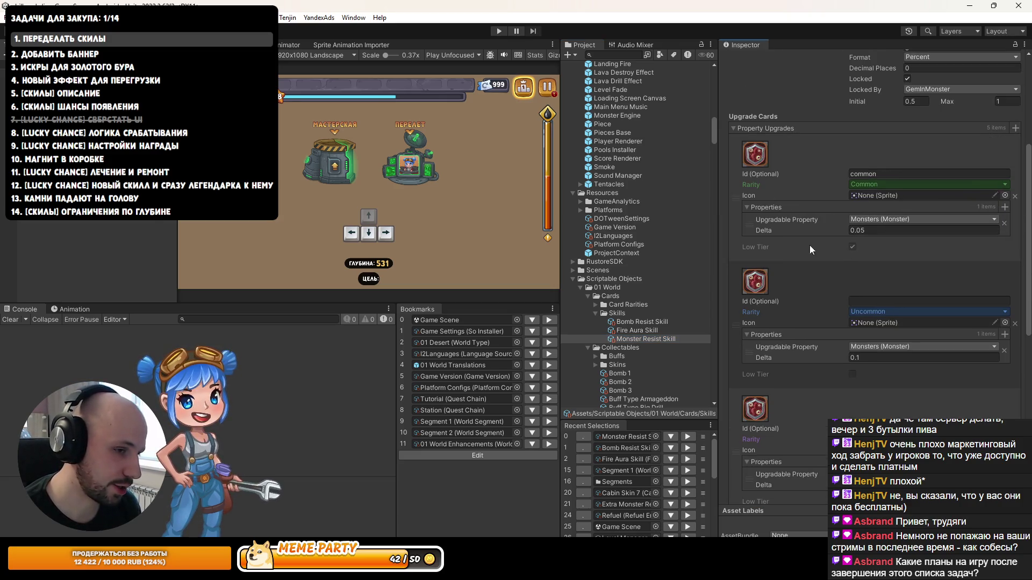
pyautogui.scroll(-1, 862, 302)
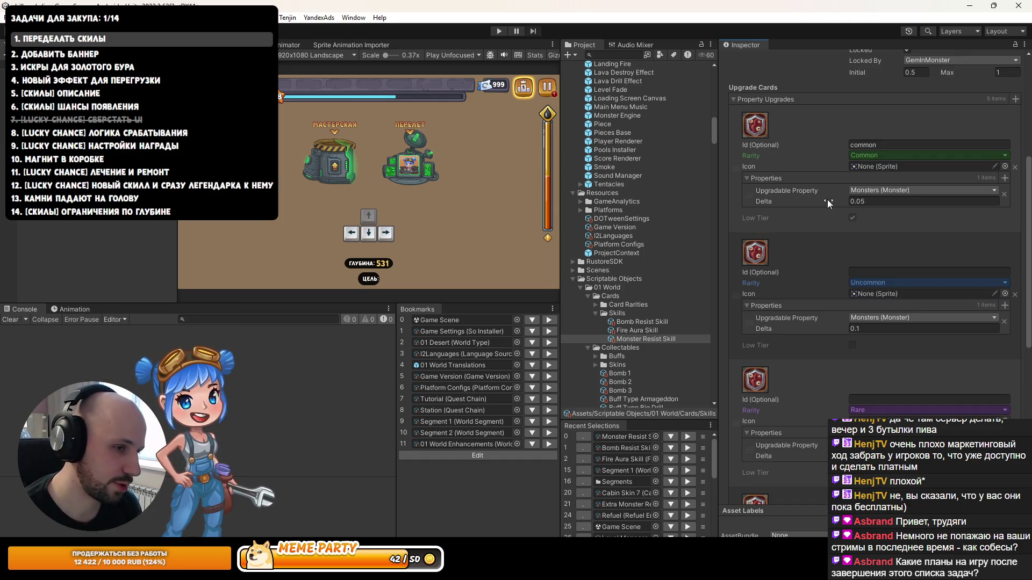
pyautogui.scroll(-4, 849, 339)
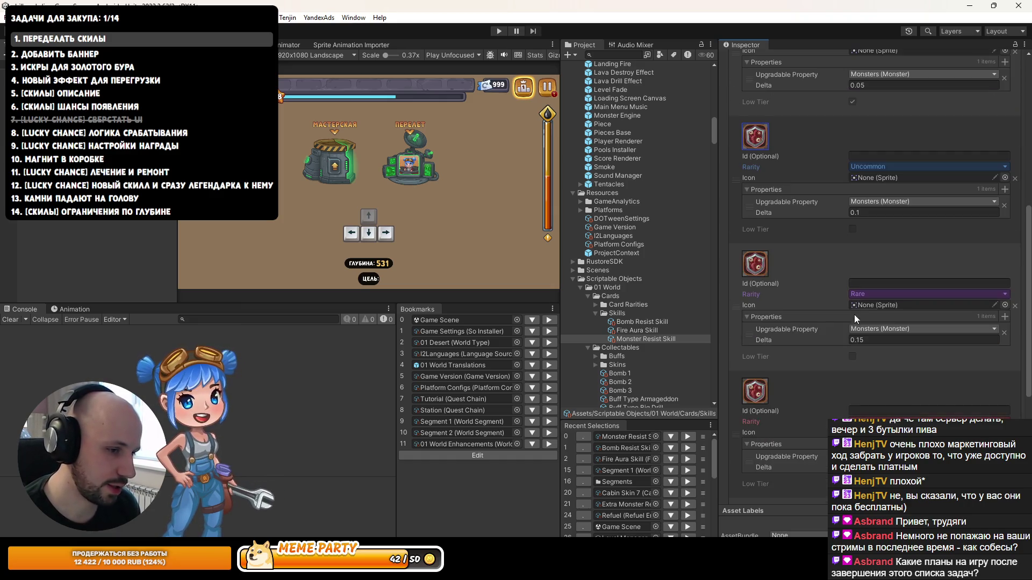
pyautogui.scroll(-5, 857, 322)
pyautogui.scroll(9, 858, 239)
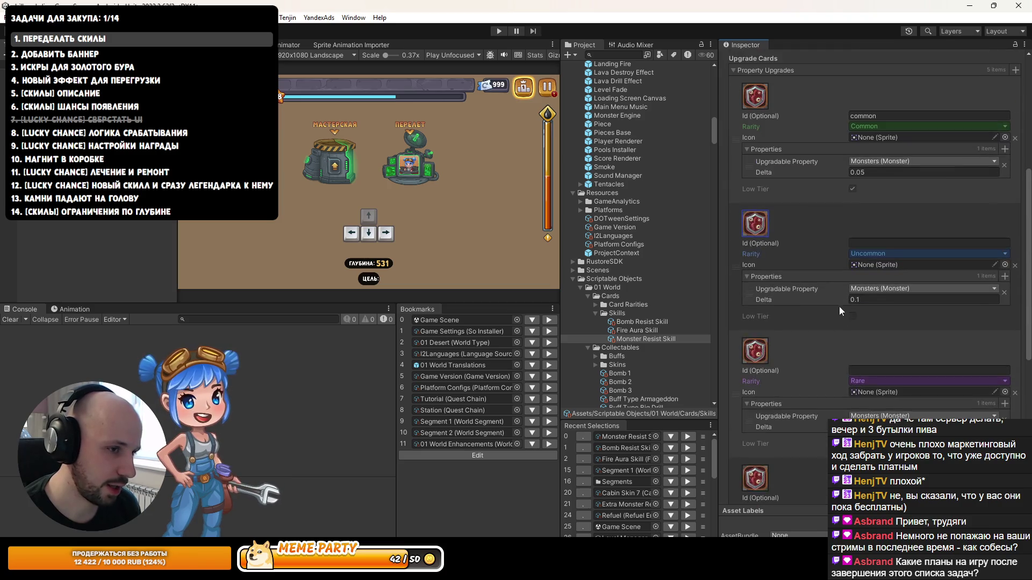
pyautogui.click(859, 329)
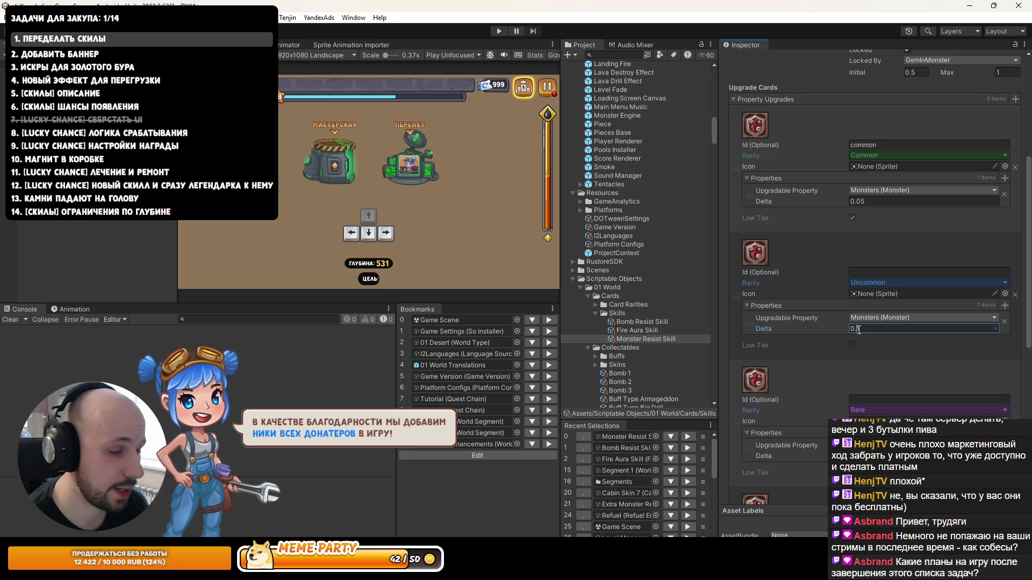
pyautogui.scroll(-5, 866, 339)
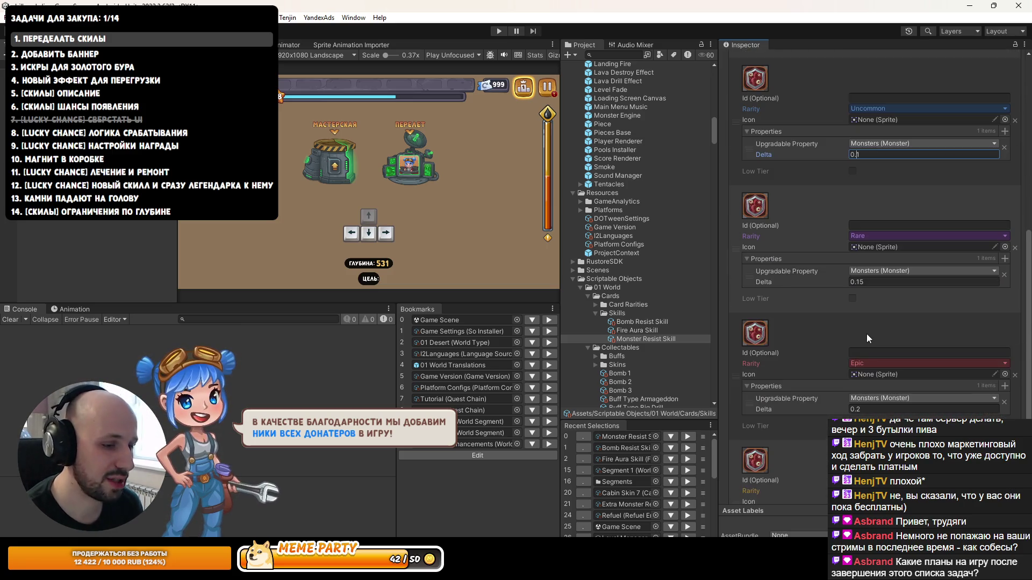
pyautogui.scroll(-5, 812, 376)
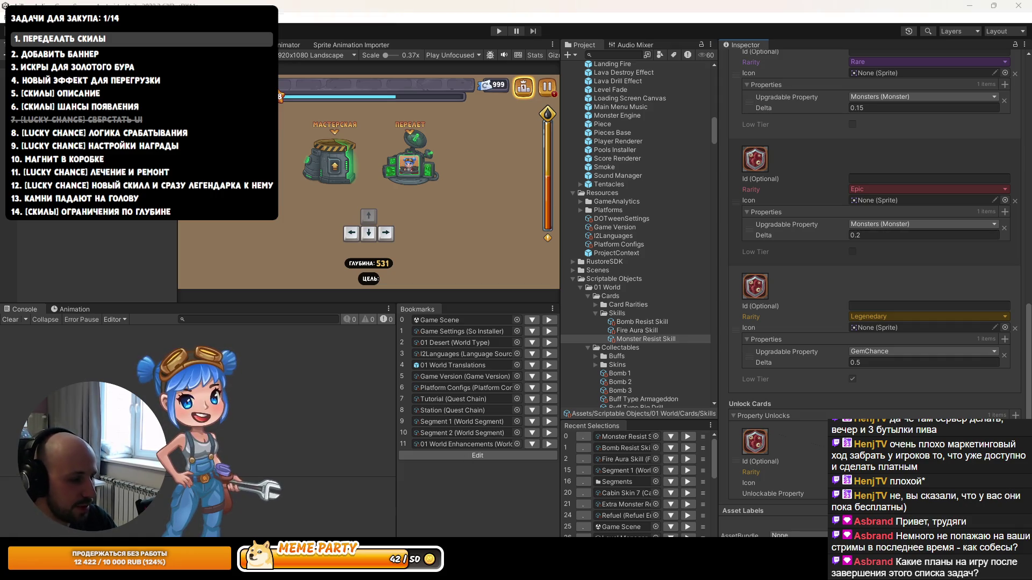
pyautogui.hotkey('alt', 'Tab')
pyautogui.click(481, 253)
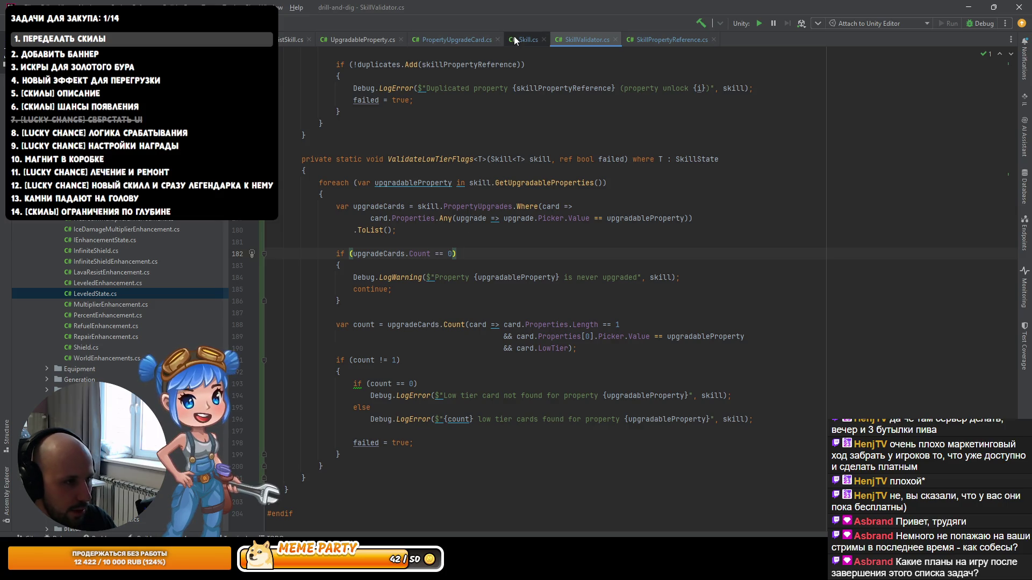
# Step: Browse the SkillPropertyReference.cs and Skill.cs tabs, ending on PropertyUpgradeCard's Properties declaration
pyautogui.click(476, 36)
pyautogui.scroll(5, 591, 269)
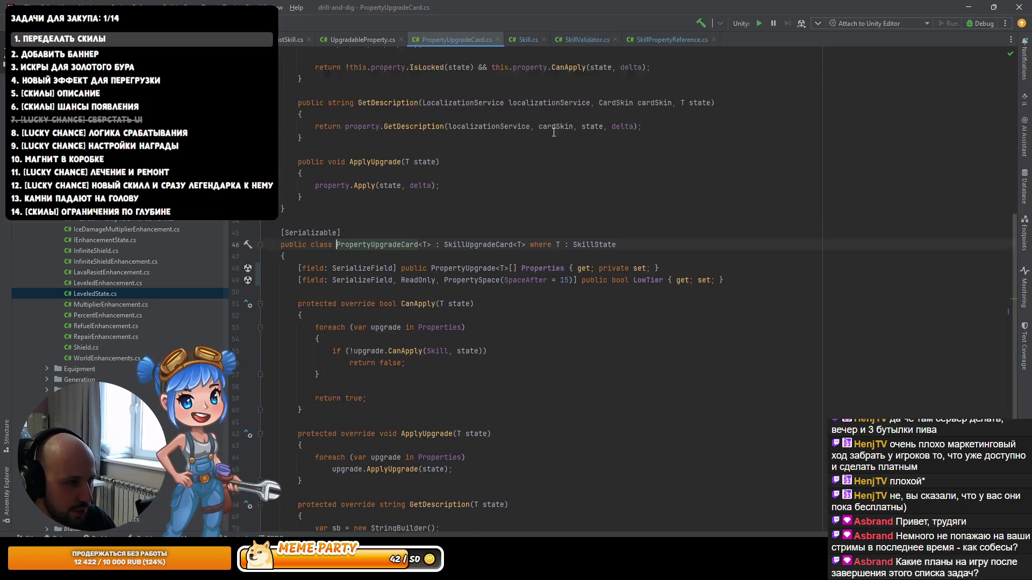
pyautogui.click(659, 40)
pyautogui.click(536, 40)
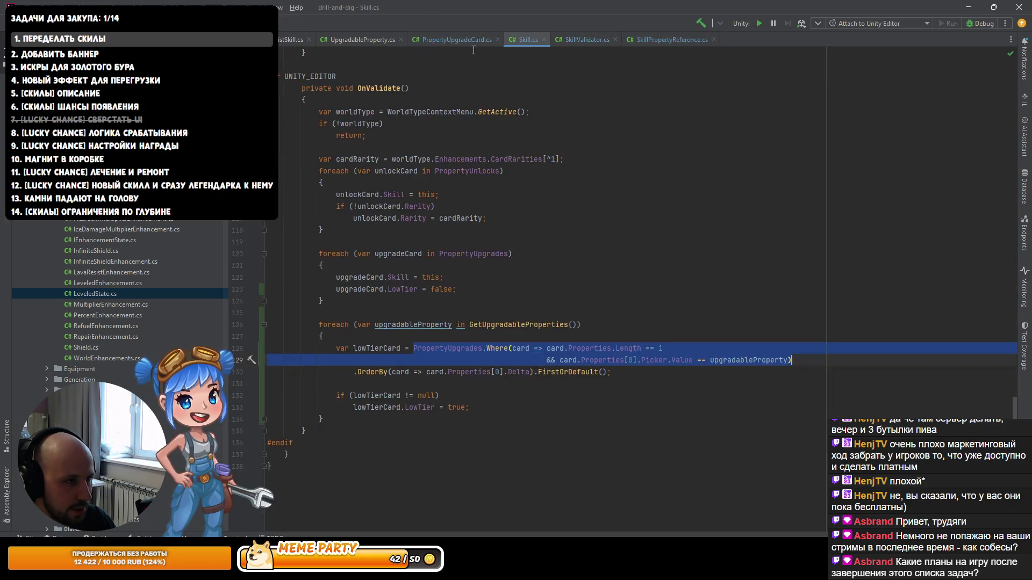
pyautogui.click(457, 40)
pyautogui.scroll(-10, 500, 258)
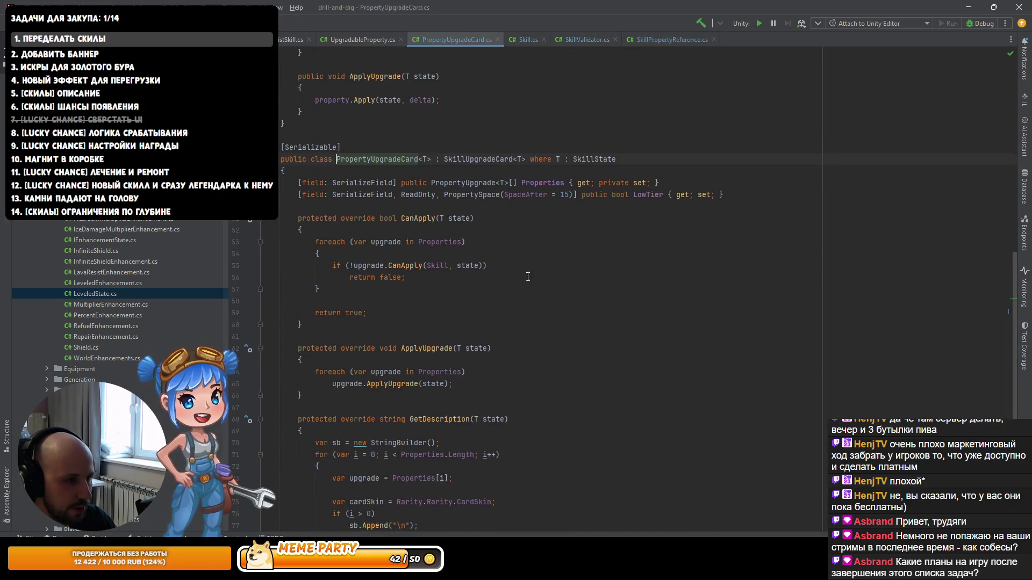
pyautogui.press('Down')
pyautogui.press('Down')
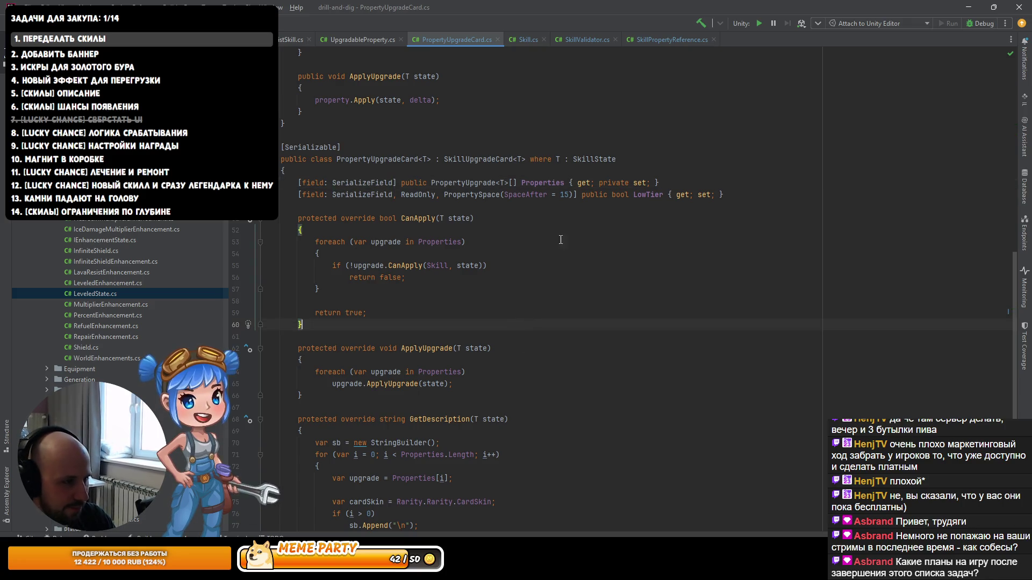
# Step: Check SkillUpgradeCard's declaration and derived types, returning to the PropertyUpgradeCard class
pyautogui.press('Up')
pyautogui.press('Up')
pyautogui.hotkey('ctrl', 'Left')
pyautogui.hotkey('ctrl', 'Left')
pyautogui.hotkey('ctrl', 'Left')
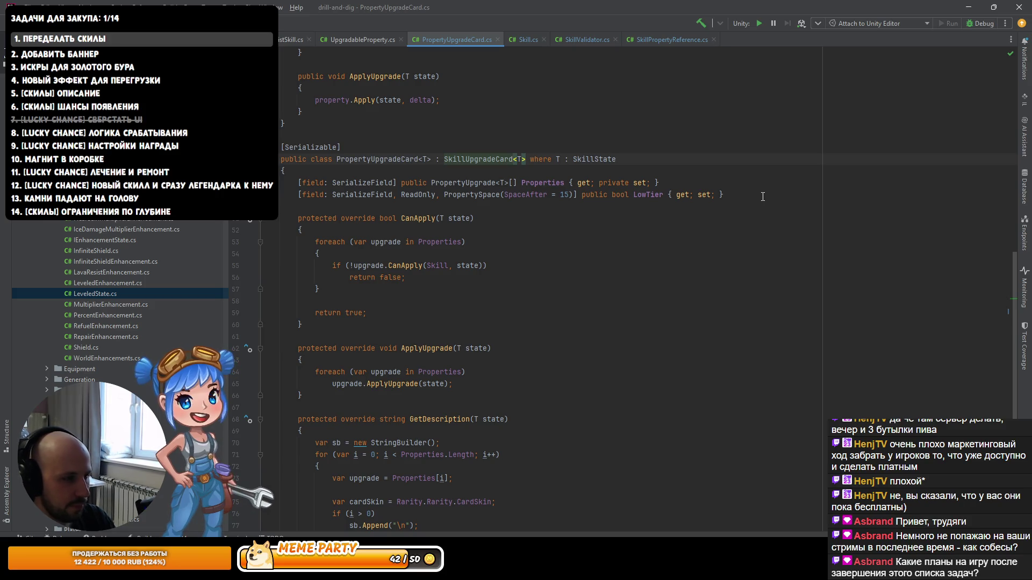
pyautogui.hotkey('ctrl', 'b')
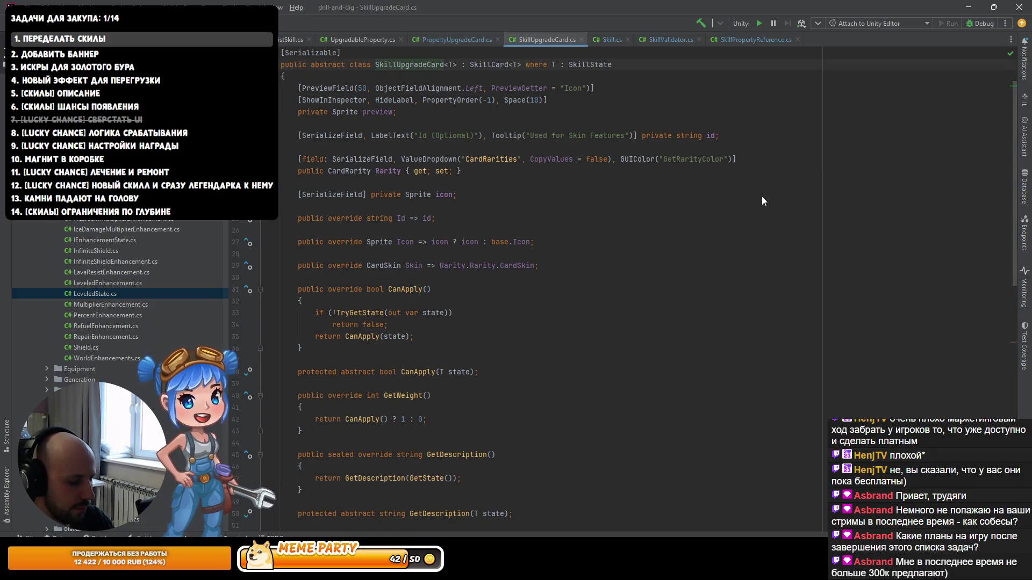
pyautogui.hotkey('ctrl', 'alt', 'b')
pyautogui.press('Down')
pyautogui.press('Return')
# Step: Start a protected const Epsilon declaration on a new line above Properties
pyautogui.press('Down')
pyautogui.press('Down')
pyautogui.press('End')
pyautogui.press('Left')
pyautogui.press('Return')
pyautogui.hotkey('ctrl', 'z')
pyautogui.hotkey('ctrl', 'alt', 'Return')
pyautogui.hotkey('ctrl', 'alt', 'Return')
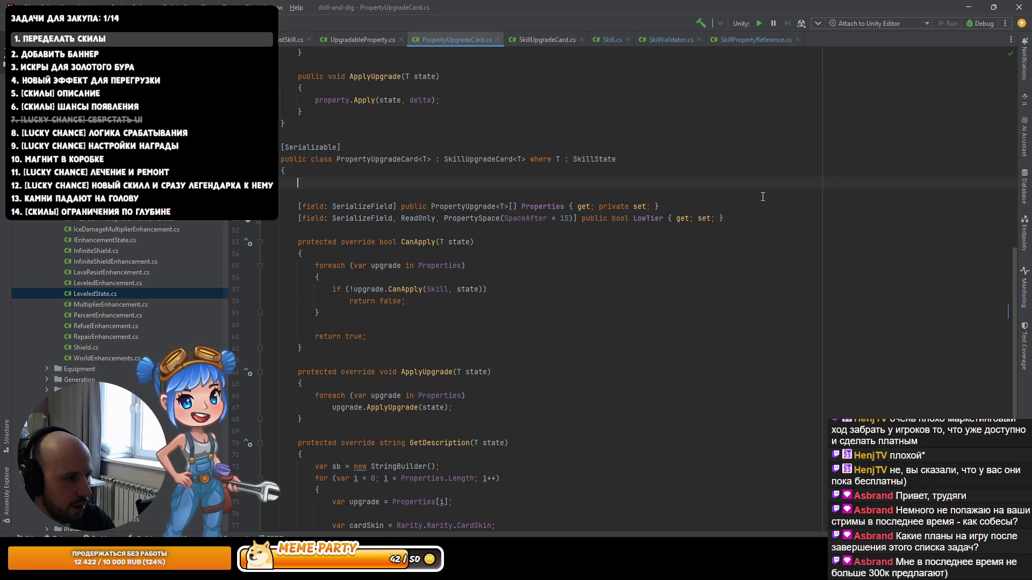
pyautogui.write('private сщты')
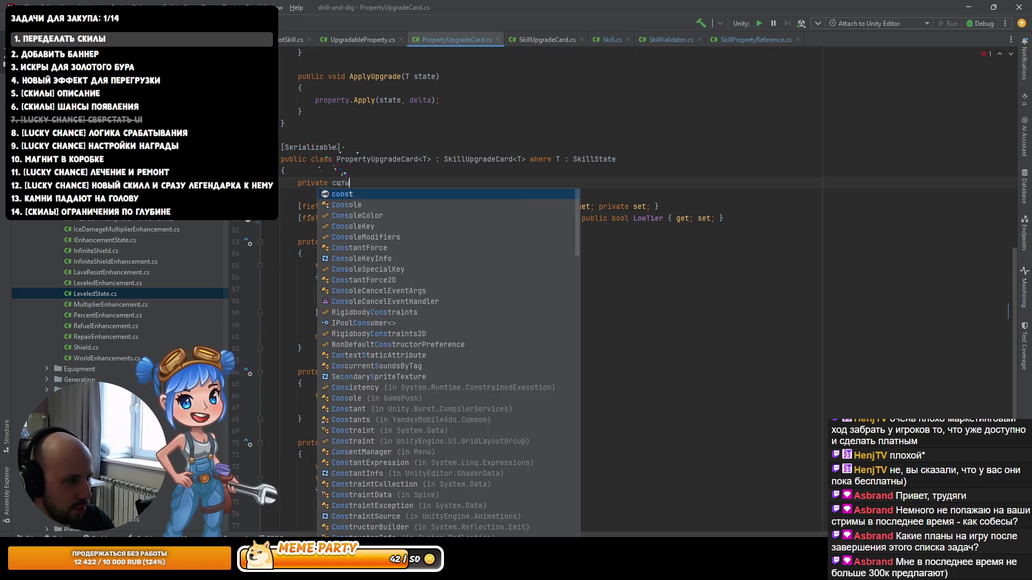
pyautogui.hotkey('ctrl', 'BackSpace')
pyautogui.hotkey('ctrl', 'BackSpace')
pyautogui.write('pro')
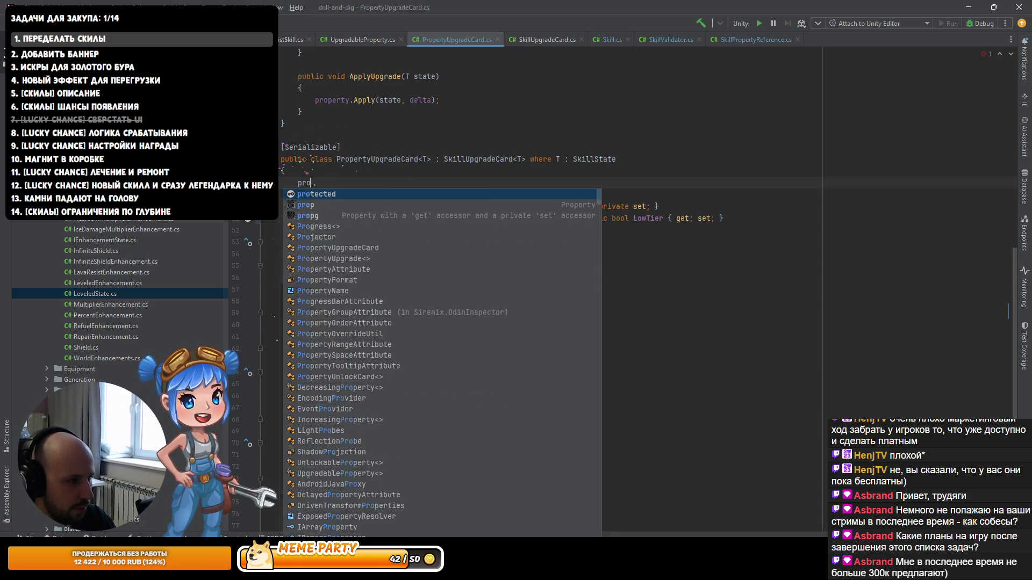
pyautogui.press('Return')
pyautogui.write('const ')
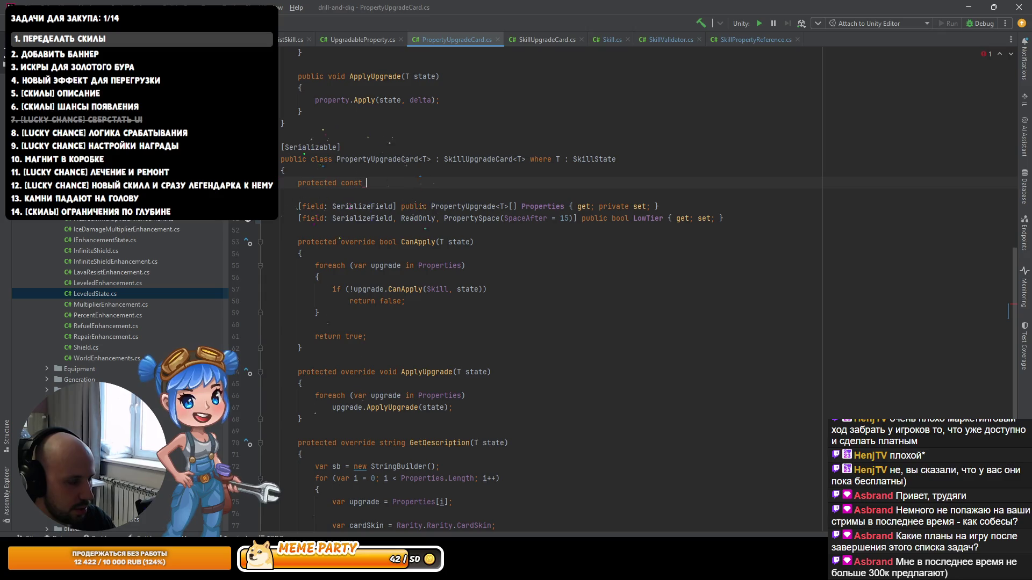
pyautogui.write('E')
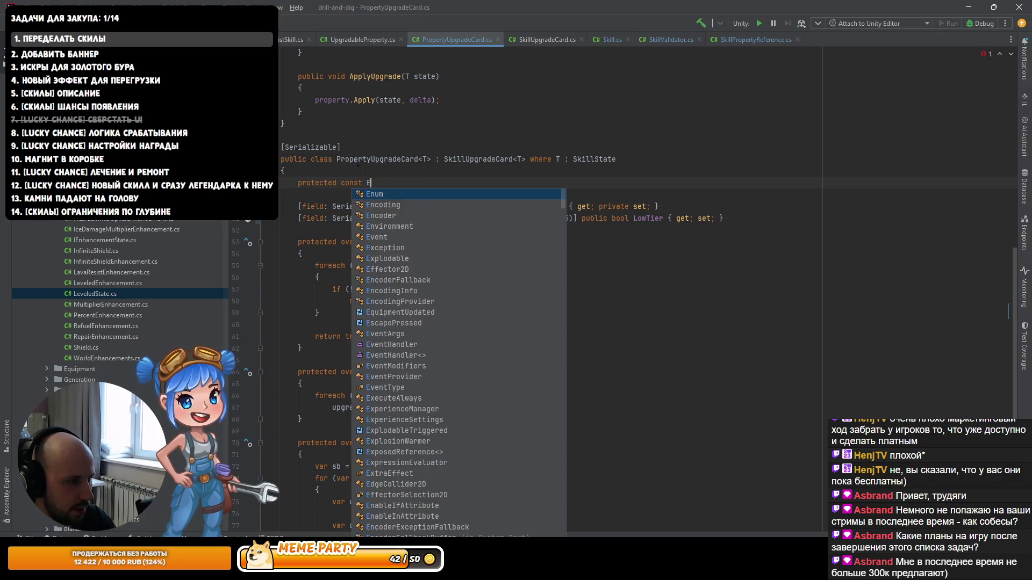
pyautogui.write('psilon')
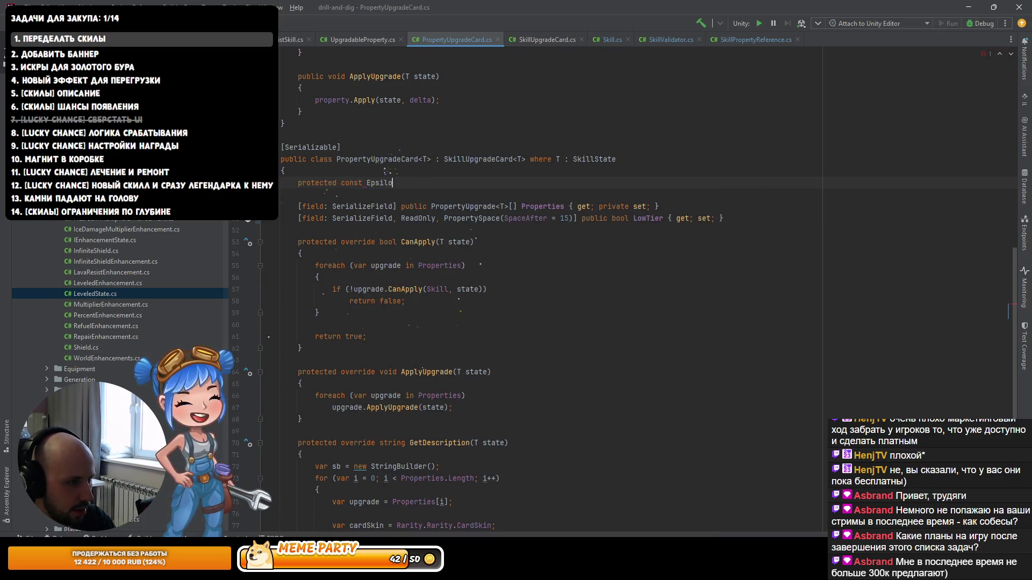
pyautogui.press('Down')
pyautogui.click(402, 183)
# Step: Complete it as 'protected const float Epsilon = 0.0001f;' and select the Epsilon name
pyautogui.write('f')
pyautogui.press('BackSpace')
pyautogui.hotkey('ctrl', 'Left')
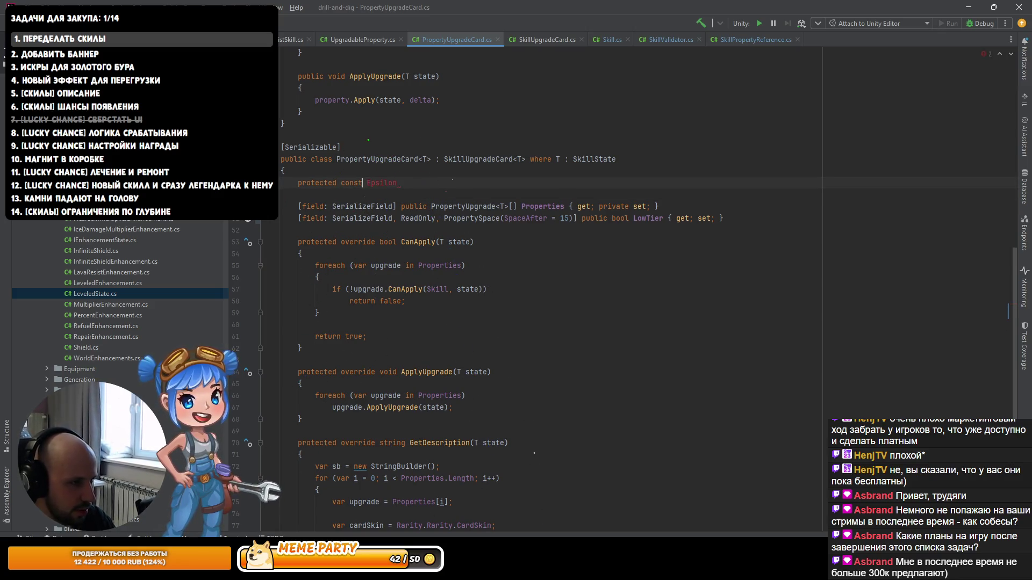
pyautogui.write('float')
pyautogui.press('End')
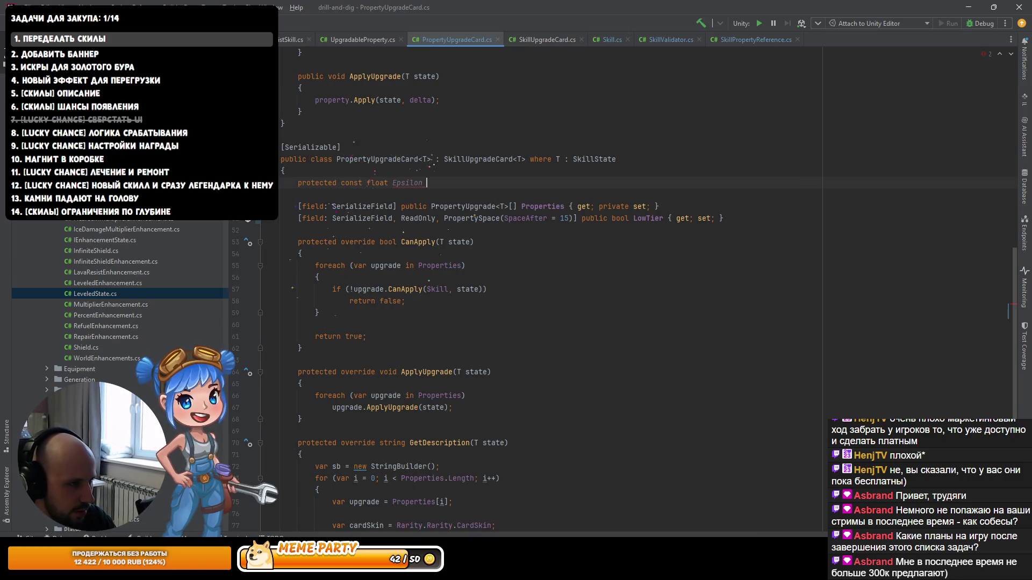
pyautogui.write('= 0.001f;')
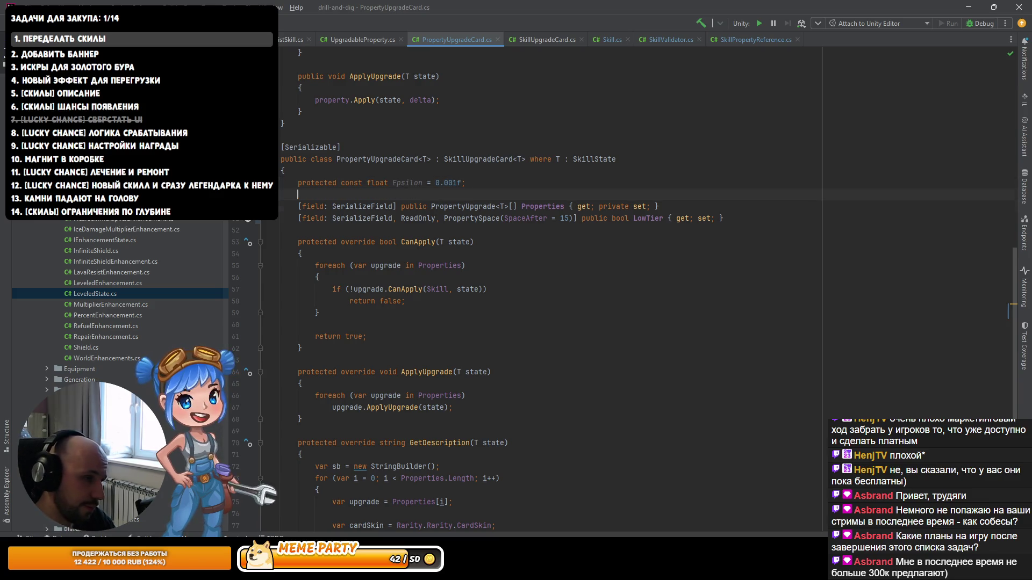
pyautogui.click(437, 183)
pyautogui.write('0')
pyautogui.press('Down')
pyautogui.press('Down')
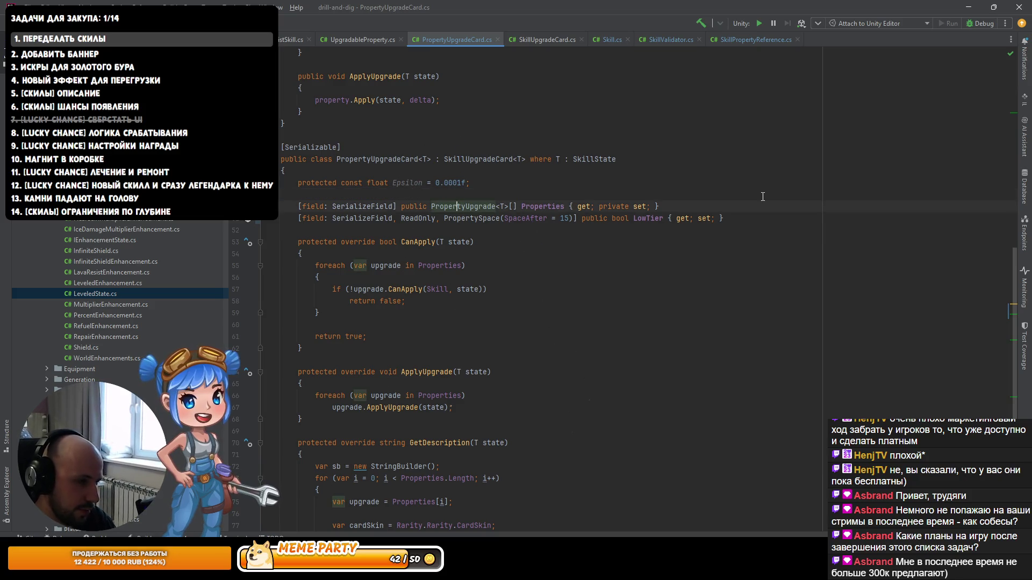
pyautogui.doubleClick(407, 183)
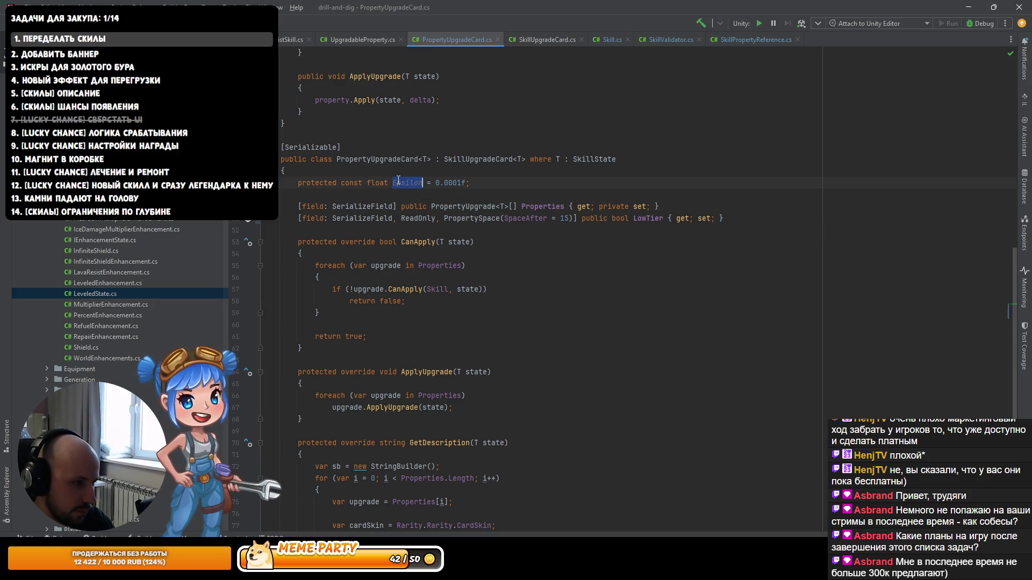
pyautogui.hotkey('alt', 'Tab')
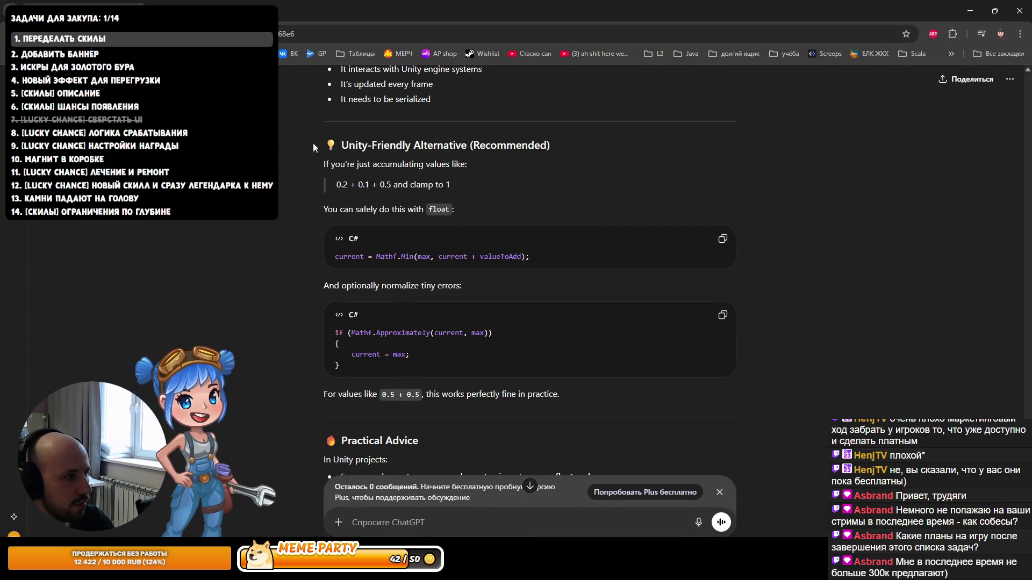
# Step: Google 'epsilon' in a new browser tab, then return to PropertyUpgradeCard.cs in Rider
pyautogui.click(158, 3)
pyautogui.hotkey('ctrl', 'v')
pyautogui.press('Return')
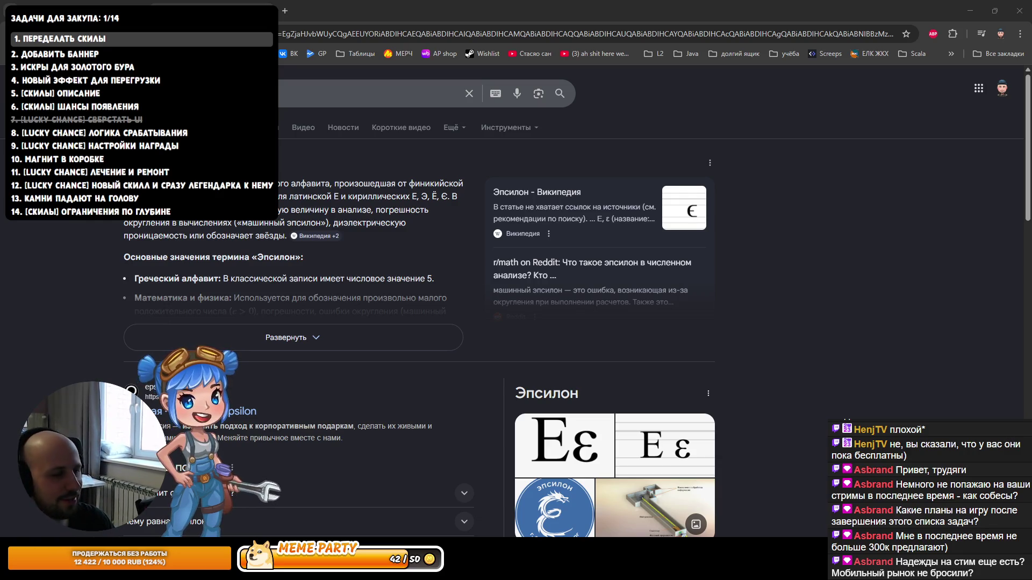
pyautogui.click(970, 11)
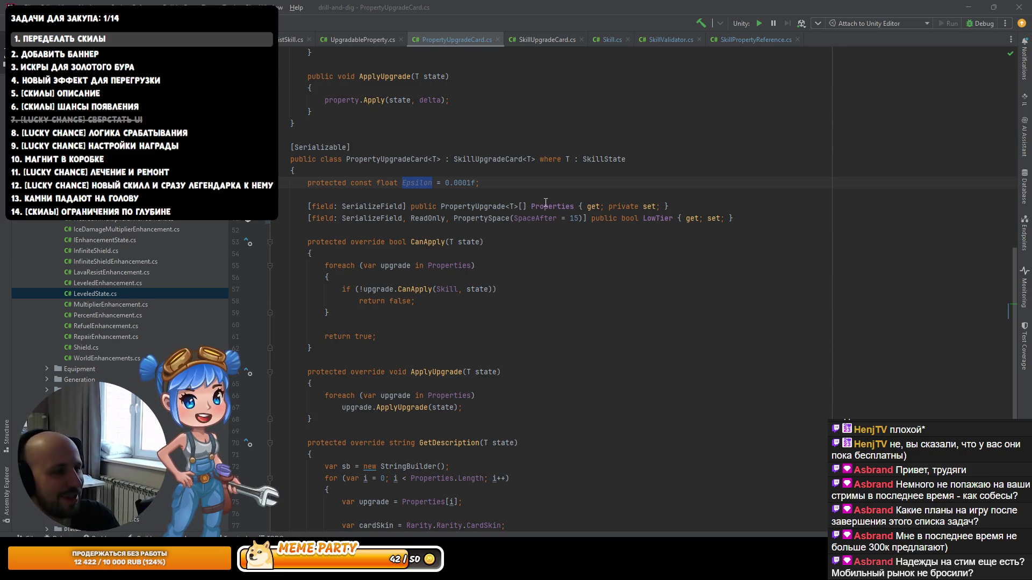
pyautogui.click(572, 206)
pyautogui.click(425, 183)
pyautogui.hscroll(1, 461, 206)
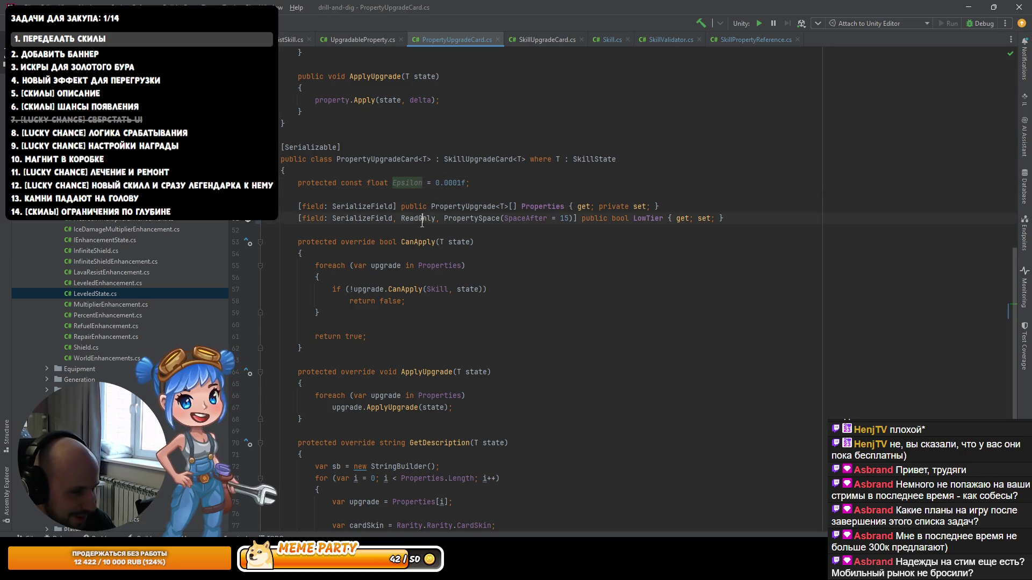
pyautogui.hotkey('ctrl', 'w')
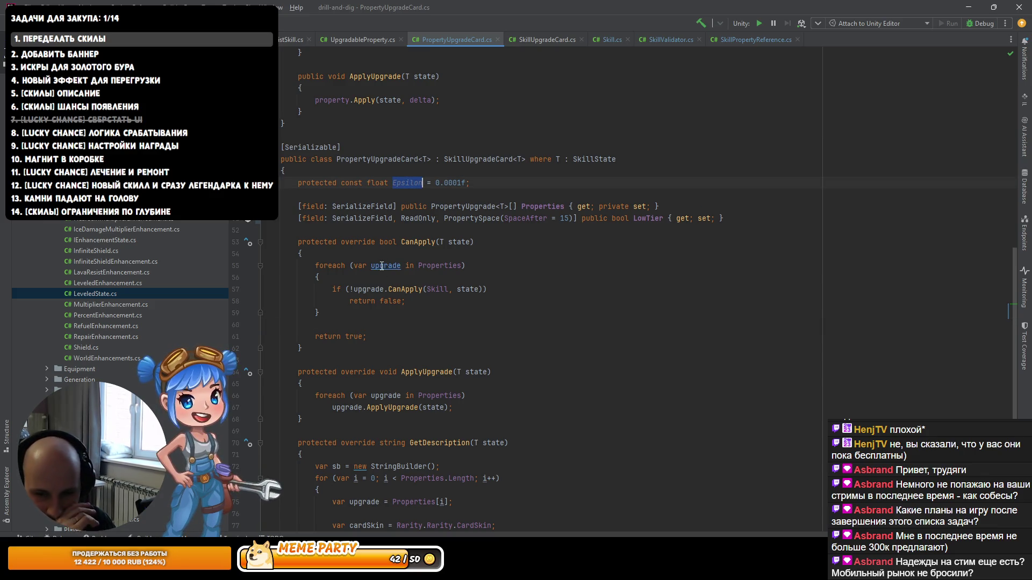
pyautogui.click(647, 218)
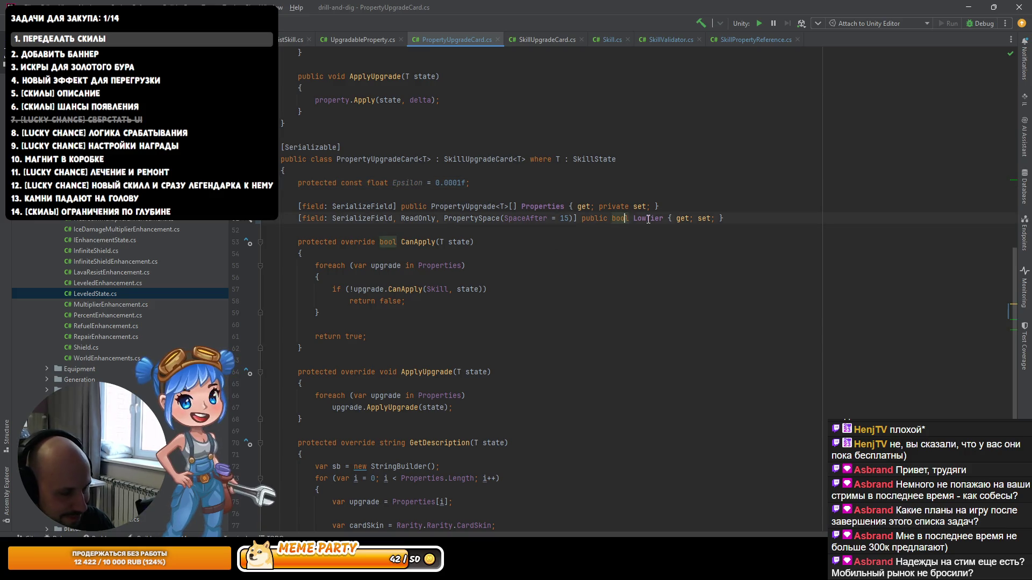
pyautogui.hotkey('ctrl', 'alt', 'Left')
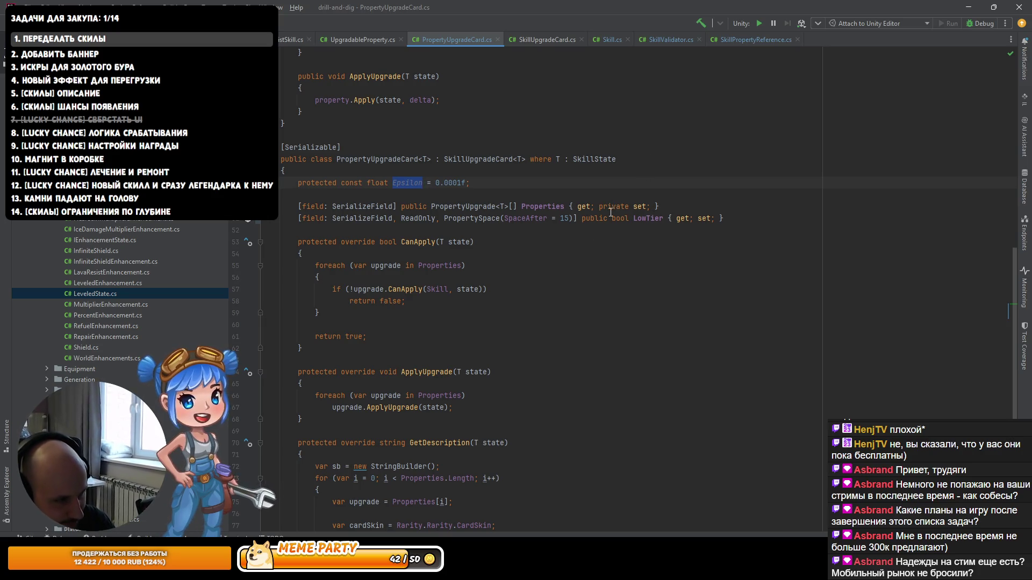
pyautogui.click(662, 219)
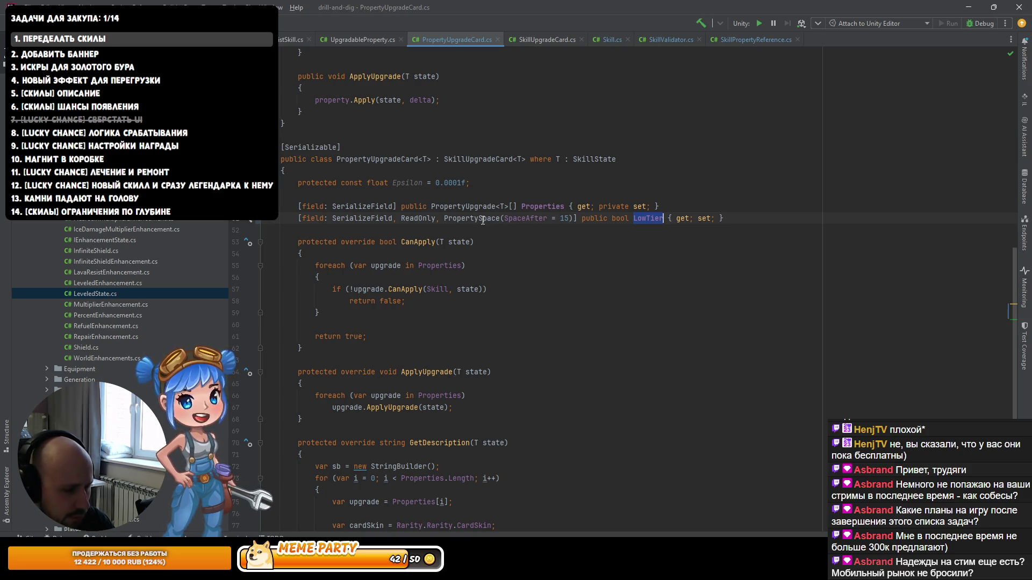
# Step: Go from the upgrade.CanApply call on line 57 to its CanApply declaration
pyautogui.press('Down')
pyautogui.press('Down')
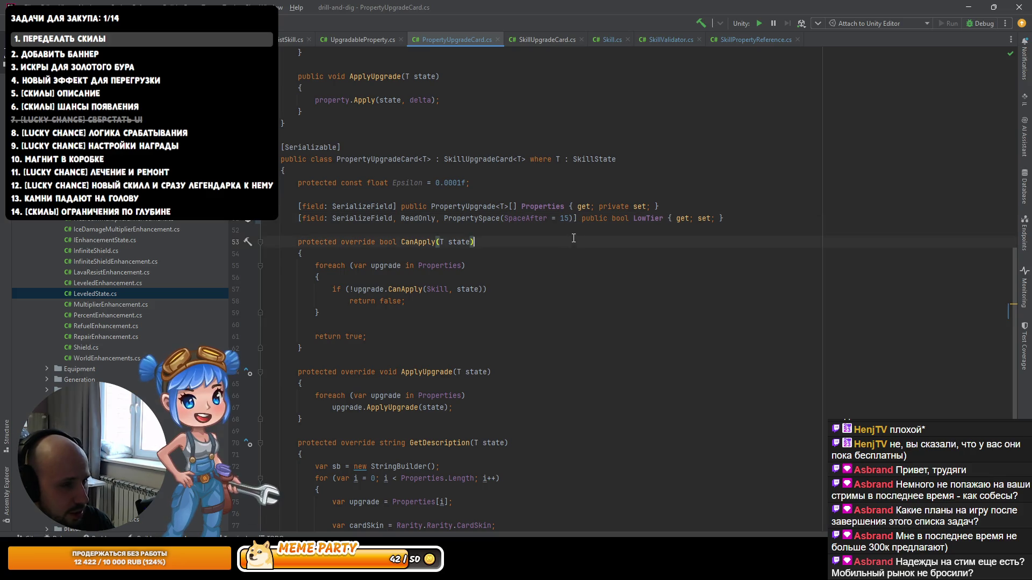
pyautogui.doubleClick(641, 218)
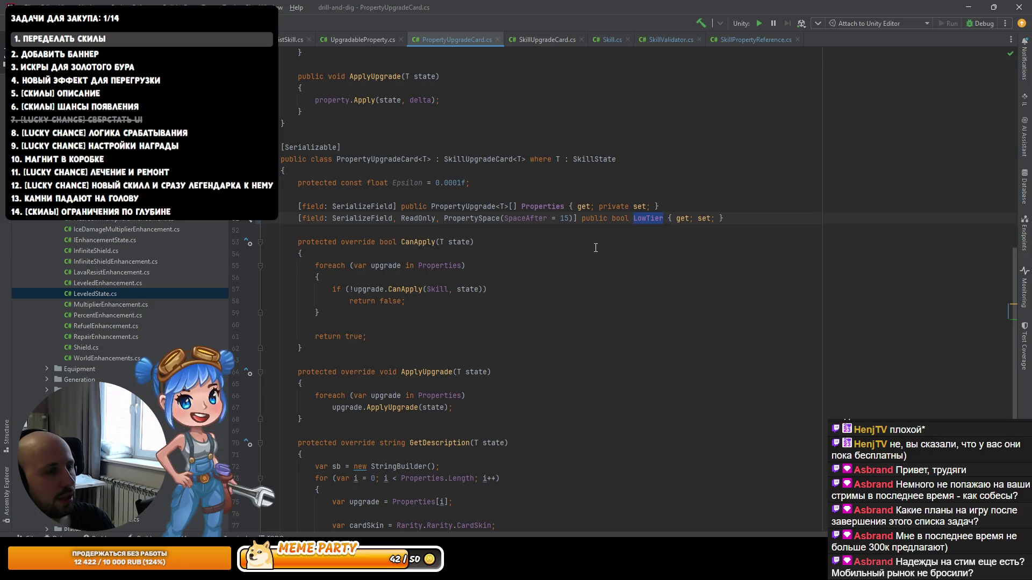
pyautogui.click(408, 289)
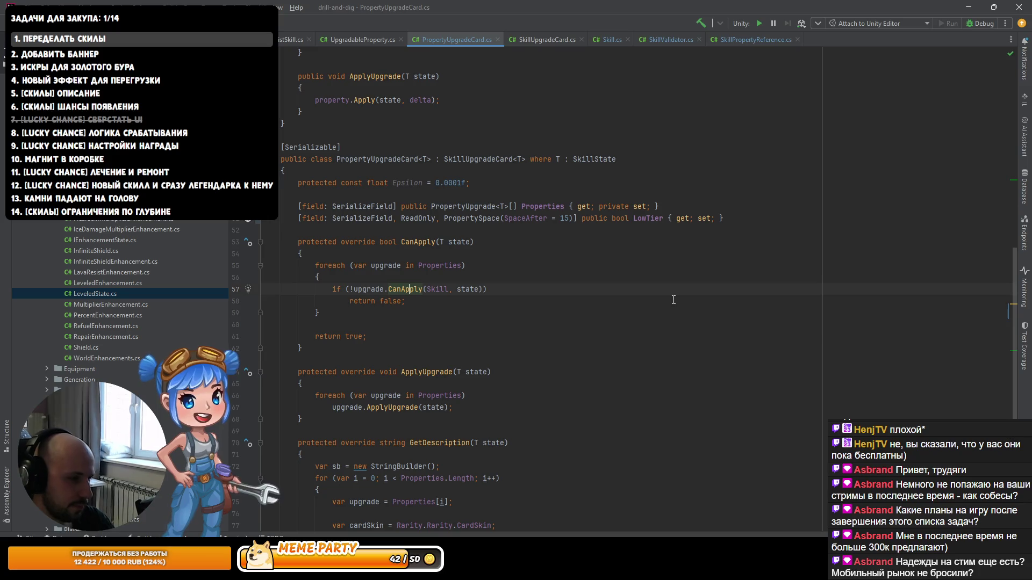
pyautogui.hotkey('ctrl', 'Right')
pyautogui.hotkey('ctrl', 'Right')
pyautogui.hotkey('ctrl', 'Right')
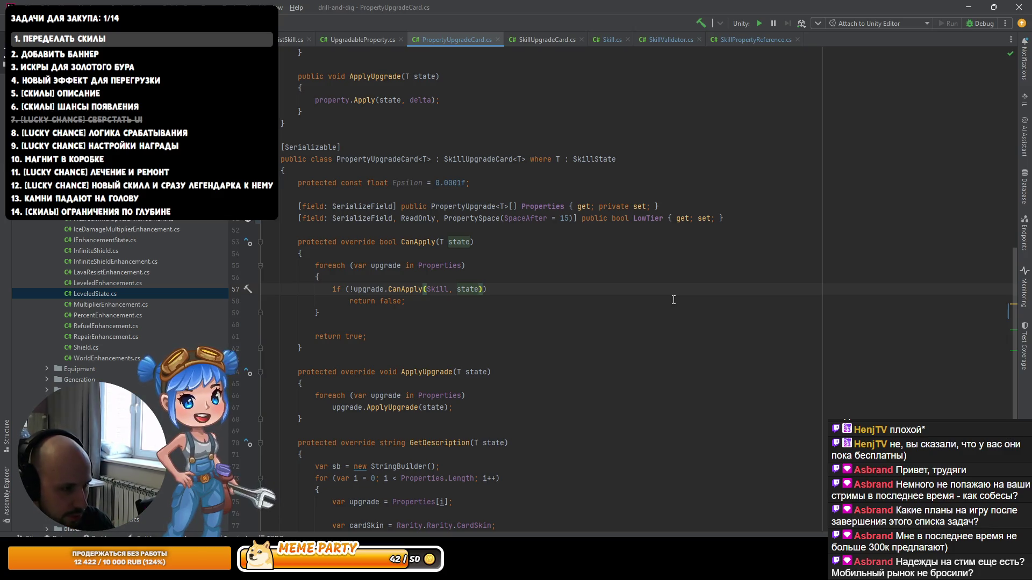
pyautogui.hotkey('ctrl', 'Left')
pyautogui.hotkey('ctrl', 'Left')
pyautogui.hotkey('ctrl', 'Left')
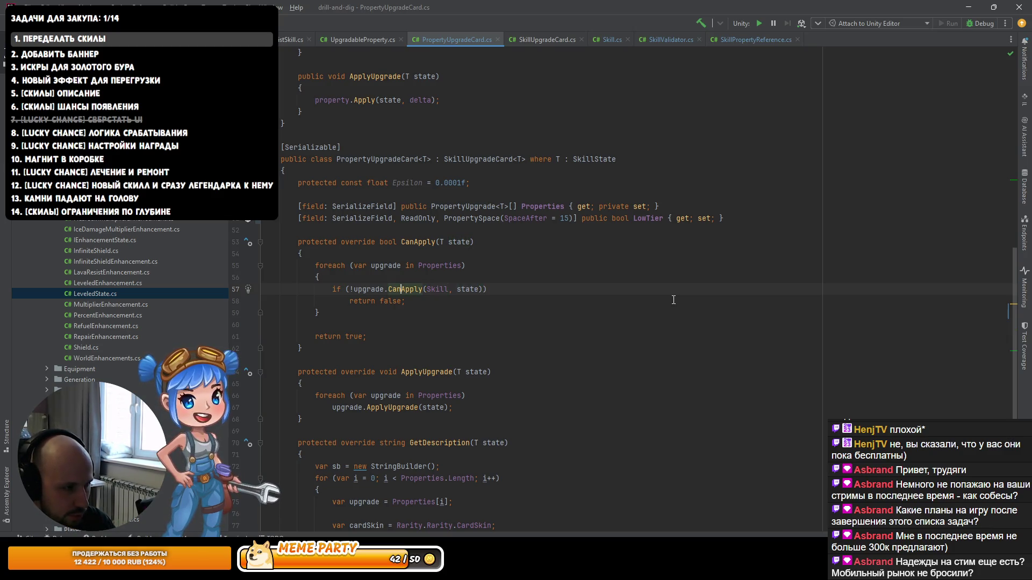
pyautogui.hotkey('ctrl', 'b')
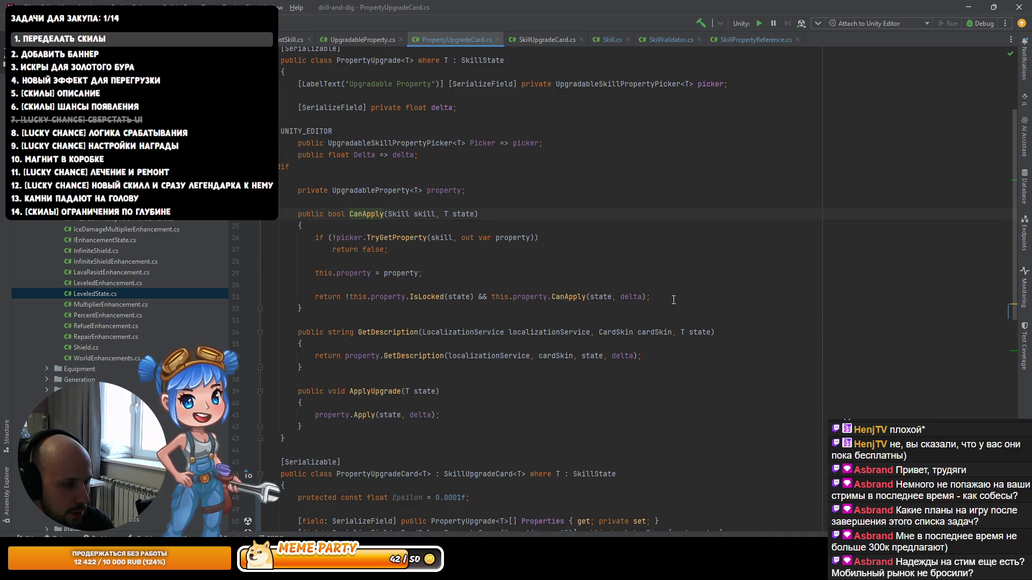
# Step: Look at UpgradableProperty's CanApply declaration, then return to PropertyUpgradeCard's Epsilon line
pyautogui.click(570, 296)
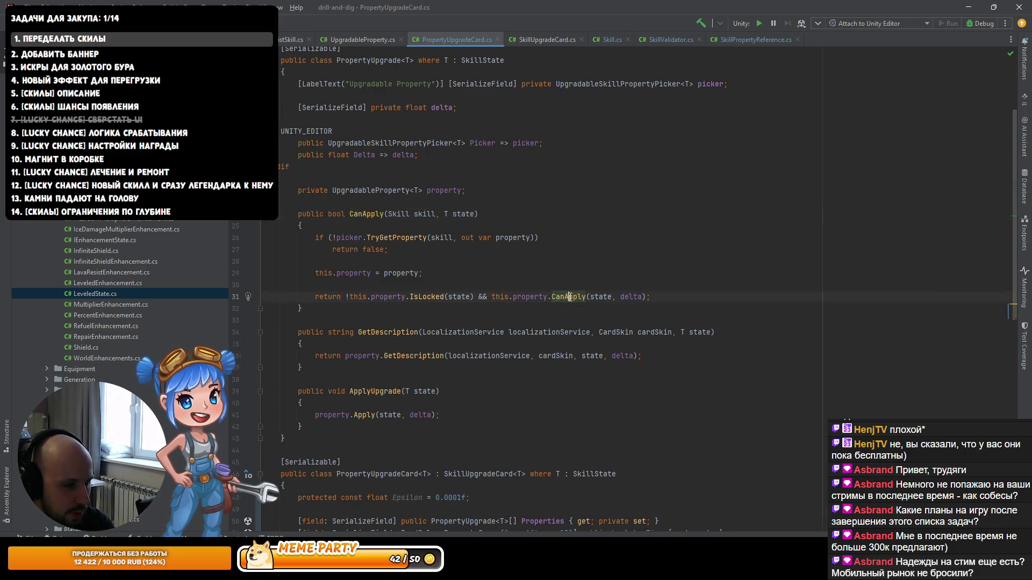
pyautogui.hotkey('ctrl', 'b')
pyautogui.scroll(7, 533, 277)
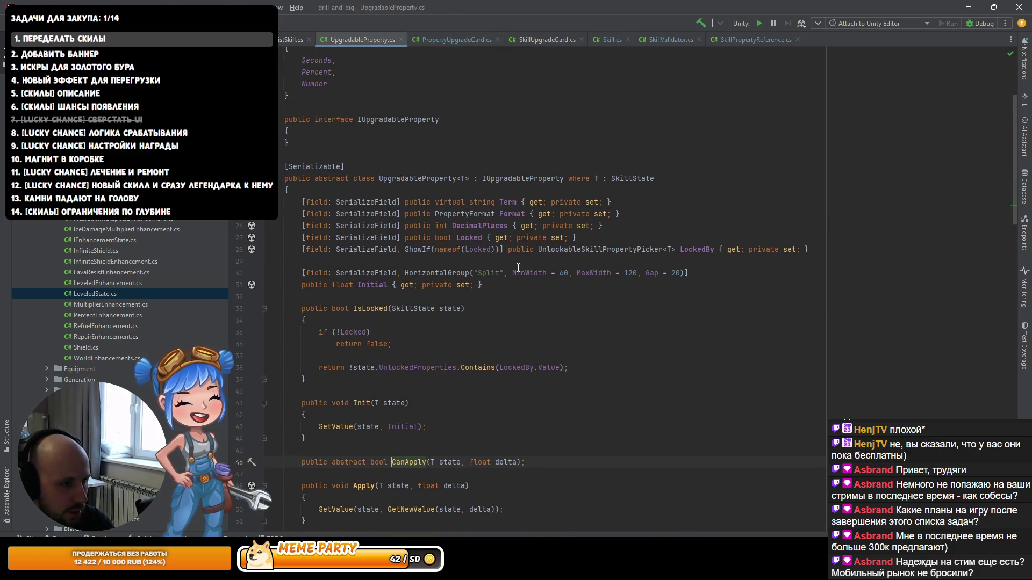
pyautogui.click(447, 40)
pyautogui.scroll(-2, 526, 107)
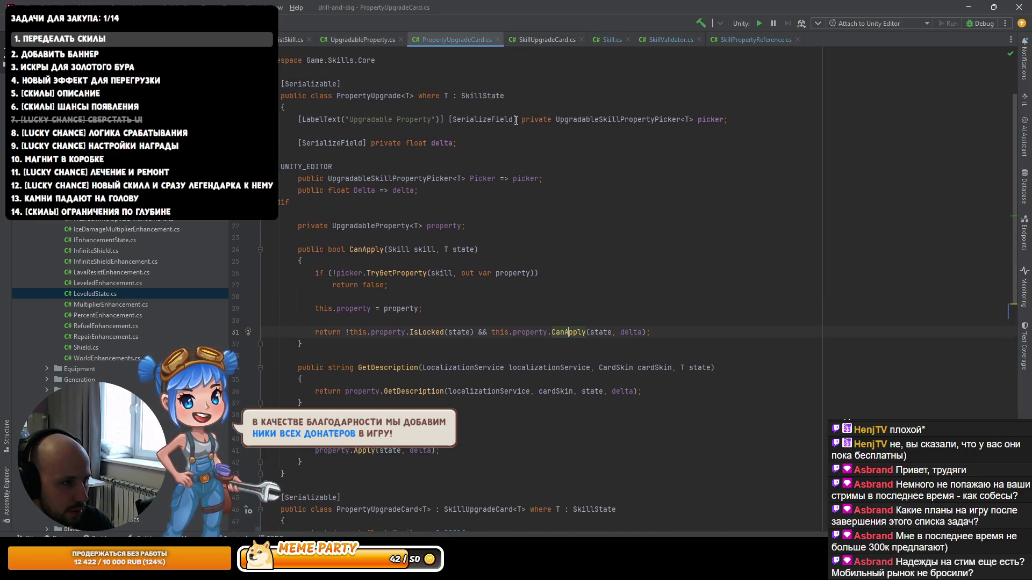
# Step: Cut the Epsilon = 0.0001f constant and paste it at the top of UpgradableProperty
pyautogui.click(486, 424)
pyautogui.hotkey('ctrl', 'y')
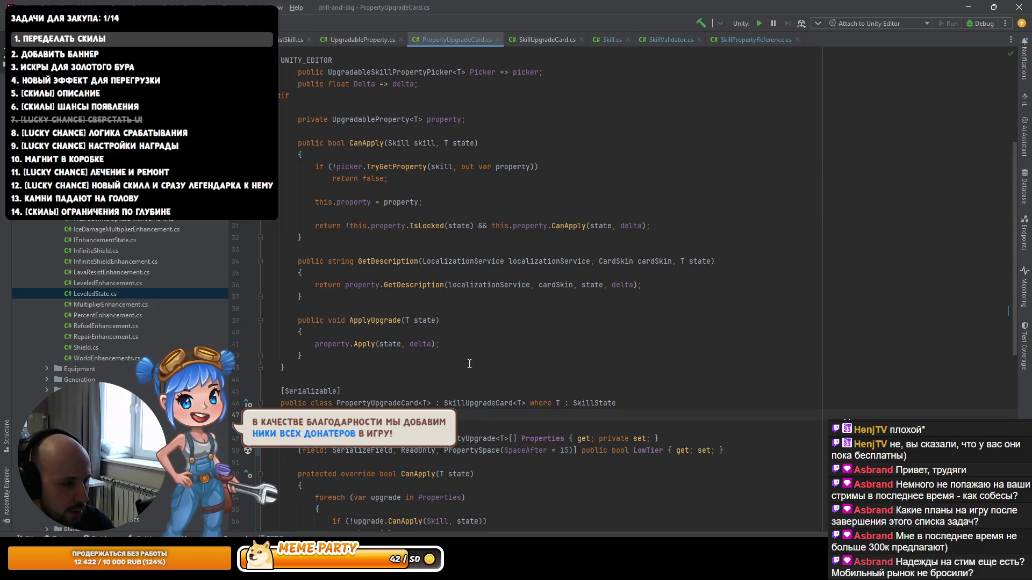
pyautogui.click(375, 42)
pyautogui.click(433, 36)
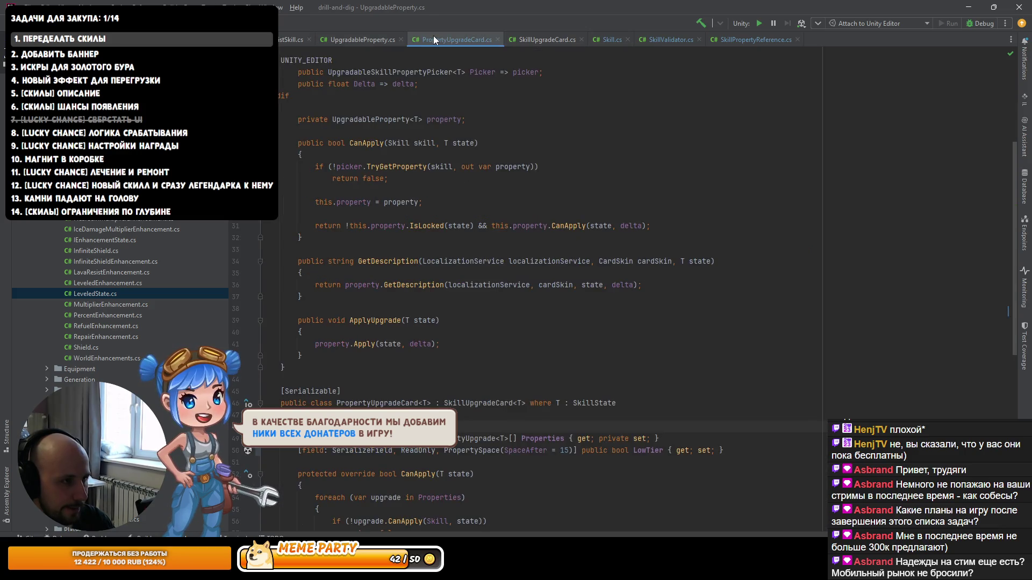
pyautogui.click(378, 39)
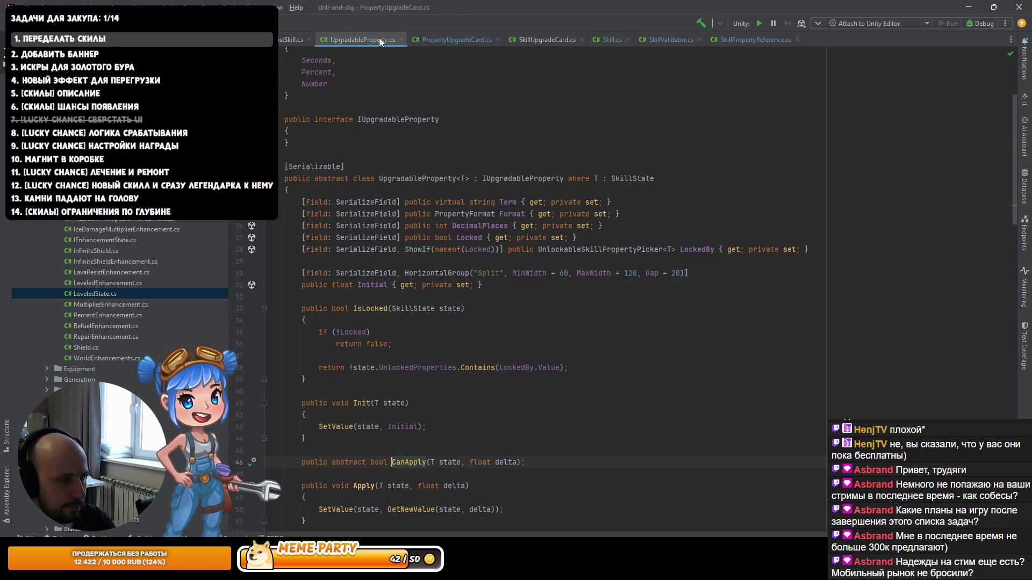
pyautogui.click(408, 197)
pyautogui.press('Return')
pyautogui.hotkey('ctrl', 'z')
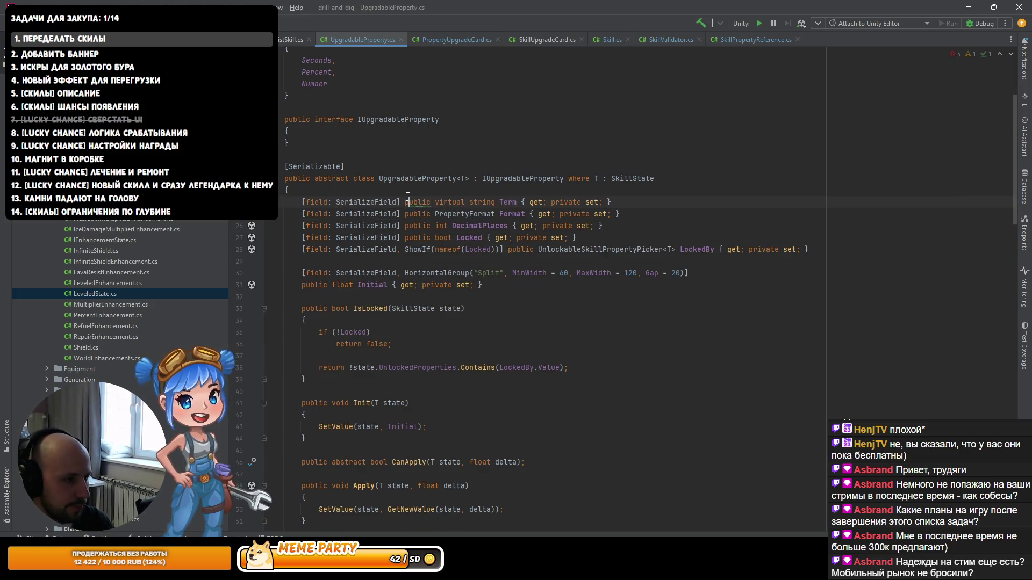
pyautogui.write('protected const float Epsilon = 0.0001f;')
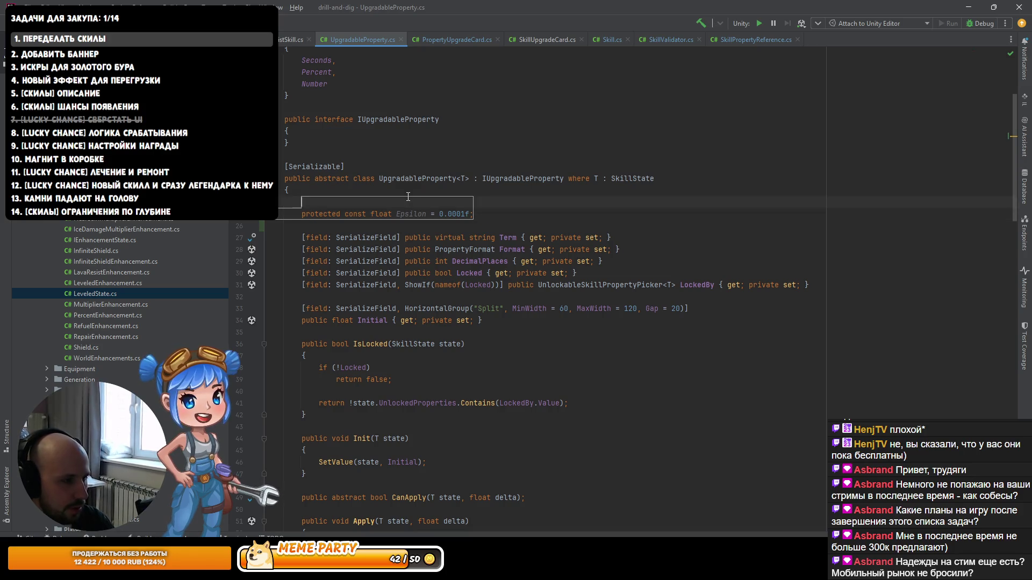
pyautogui.press('BackSpace')
pyautogui.press('Return')
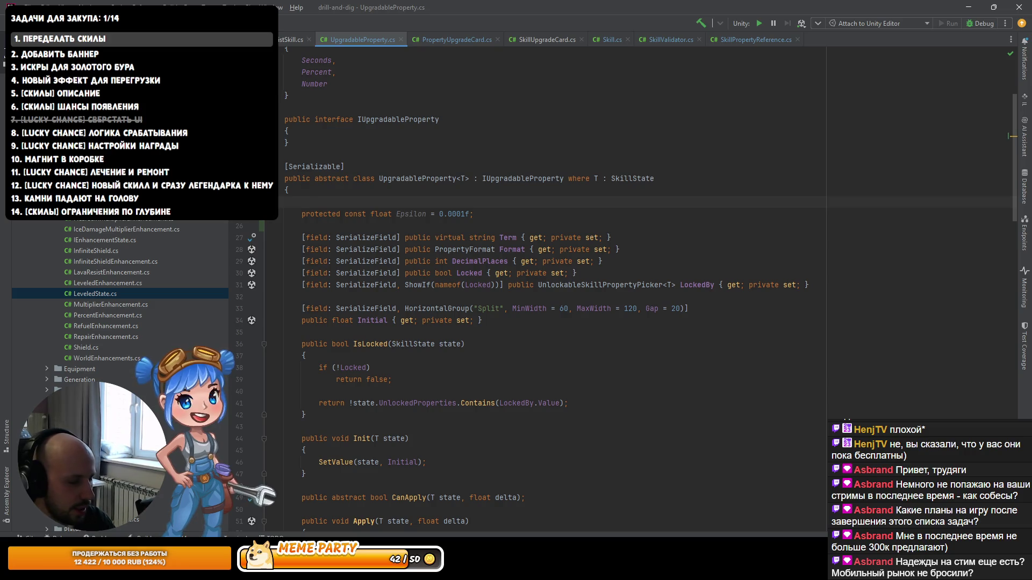
# Step: Navigate back to the CanApply call in PropertyUpgradeCard's upgrade loop
pyautogui.hotkey('ctrl', 'alt', 'Left')
pyautogui.hotkey('ctrl', 'alt', 'Left')
pyautogui.hotkey('ctrl', 'alt', 'Right')
pyautogui.hotkey('ctrl', 'alt', 'Left')
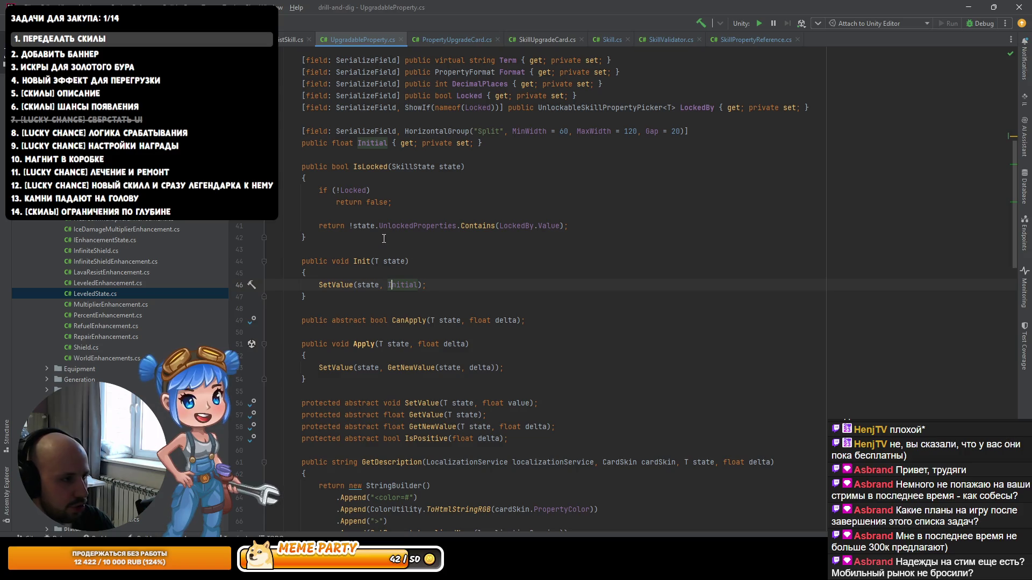
pyautogui.hotkey('ctrl', 'alt', 'Left')
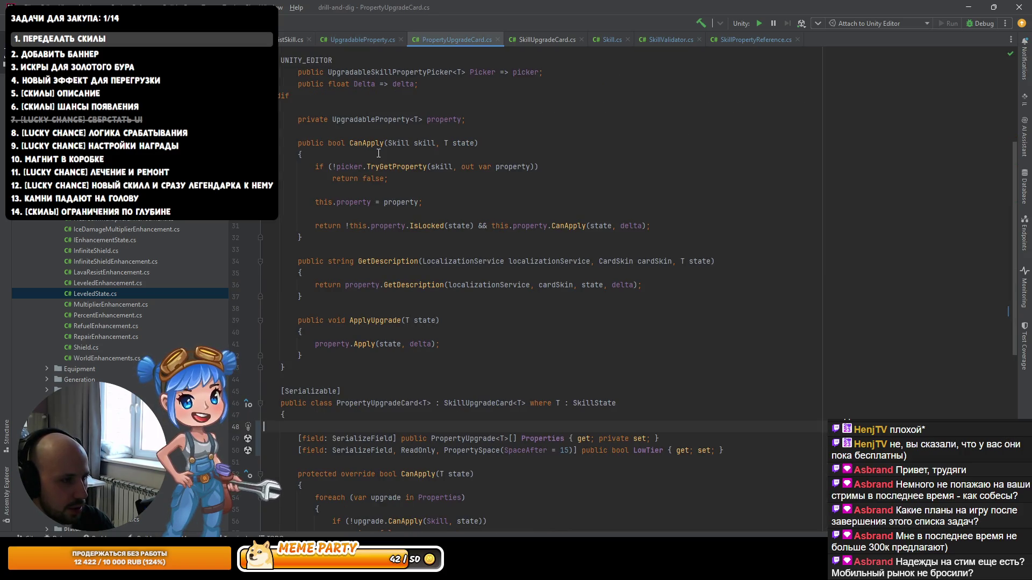
pyautogui.keyDown('ctrl'); pyautogui.click(370, 143); pyautogui.keyUp('ctrl')
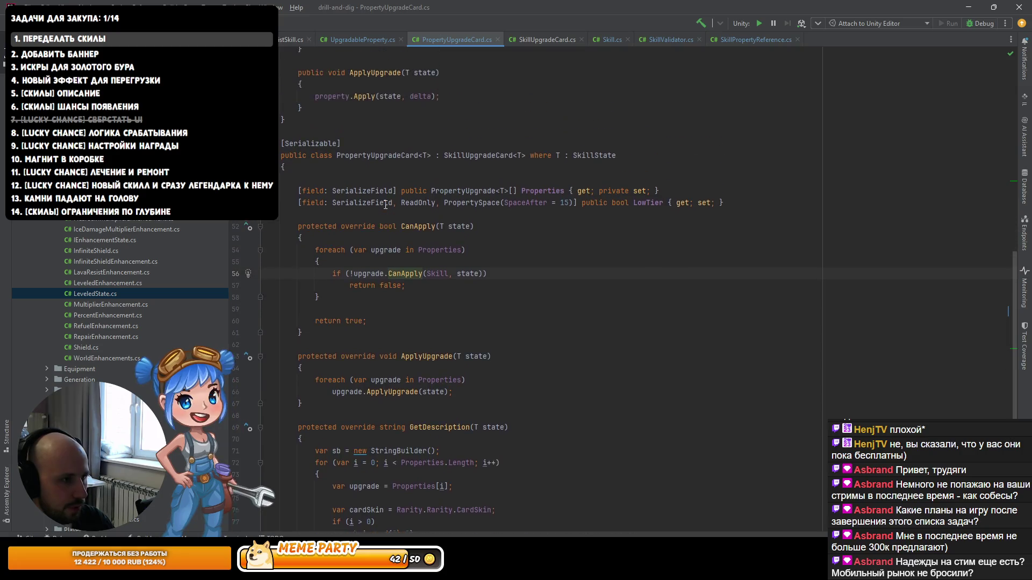
# Step: Pass LowTier into the upgrade's CanApply call and add a lowTier parameter to its declaration
pyautogui.hotkey('ctrl', 'alt', 'Left')
pyautogui.click(431, 284)
pyautogui.click(479, 285)
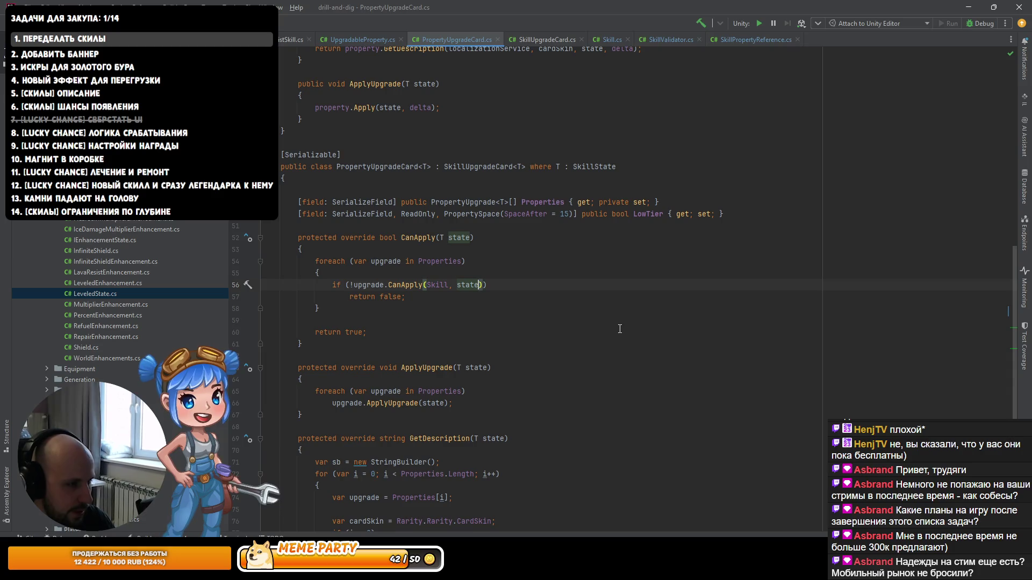
pyautogui.write(', ')
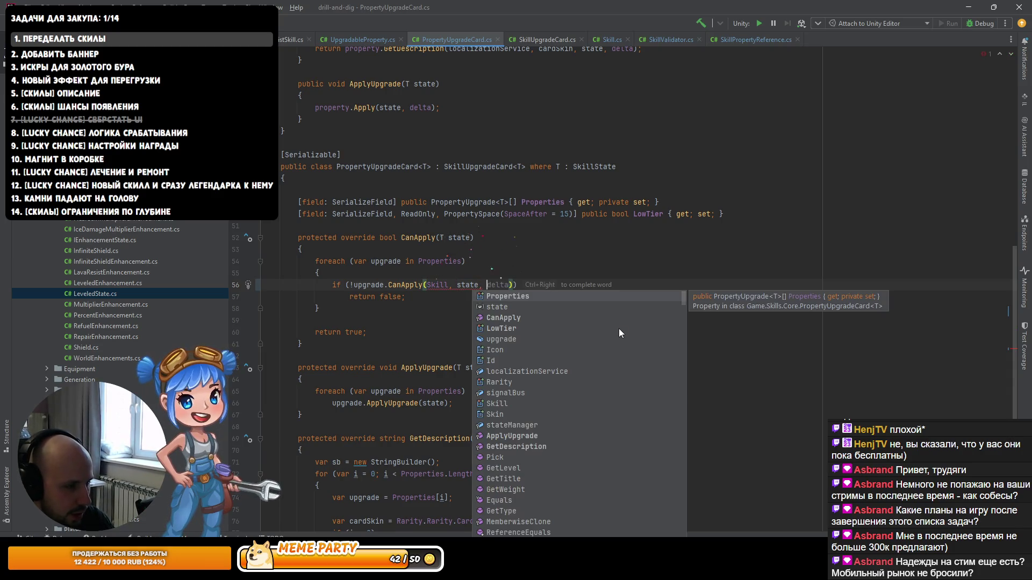
pyautogui.write('low')
pyautogui.press('Return')
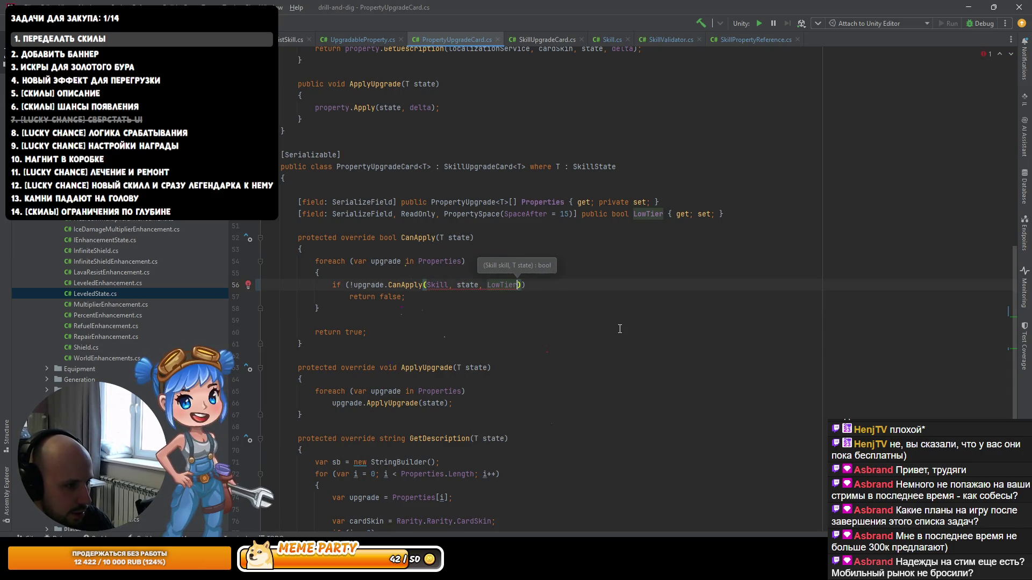
pyautogui.hotkey('alt', 'Return')
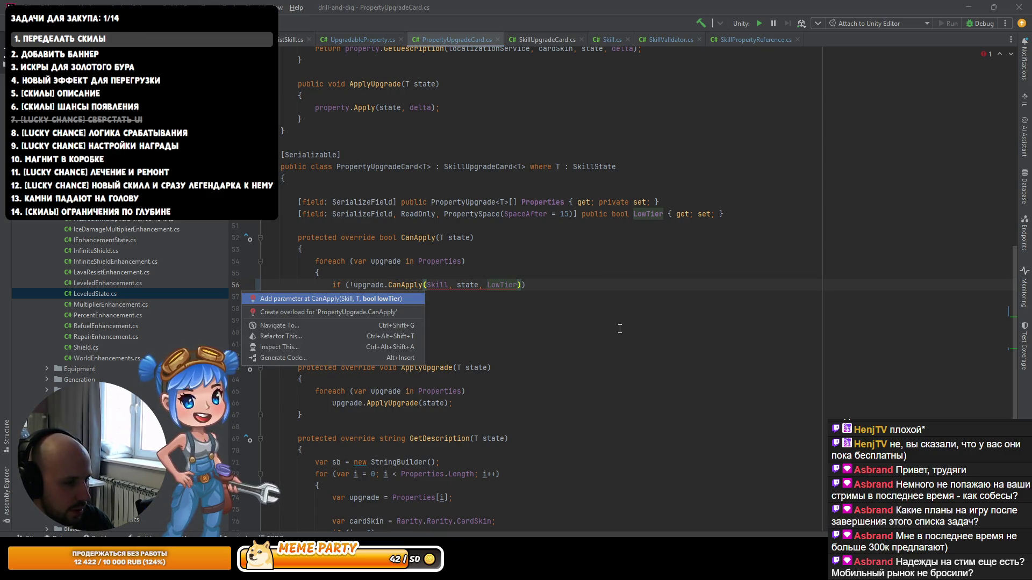
pyautogui.press('Return')
pyautogui.press('Home')
pyautogui.hotkey('ctrl', 'Right')
pyautogui.hotkey('ctrl', 'Right')
pyautogui.hotkey('ctrl', 'Right')
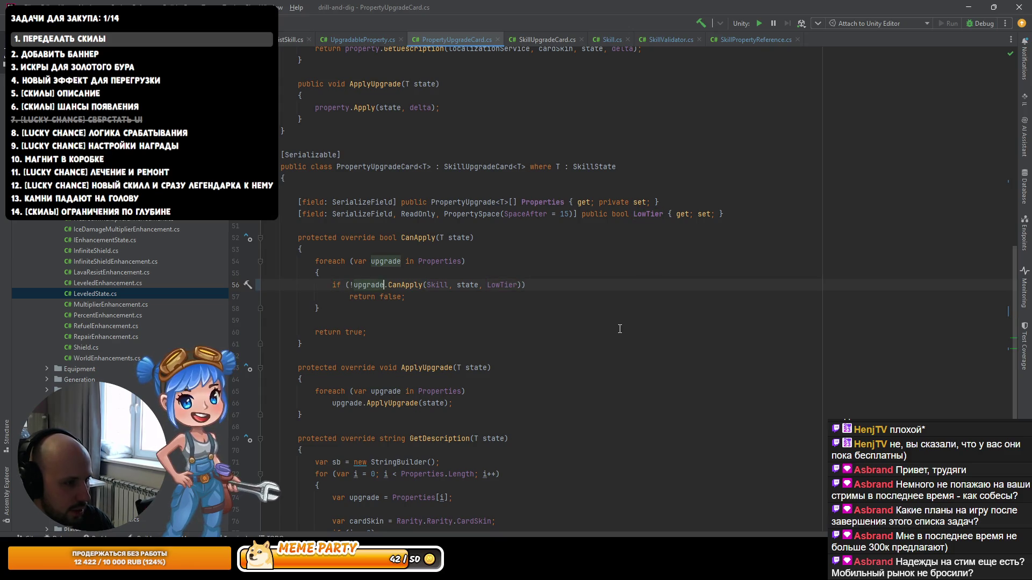
pyautogui.press('Right')
pyautogui.hotkey('ctrl', 'b')
# Step: Pass lowTier into property.CanApply and add the lowTier parameter to UpgradableProperty's CanApply
pyautogui.press('Down')
pyautogui.press('Down')
pyautogui.press('Down')
pyautogui.press('End')
pyautogui.press('Left')
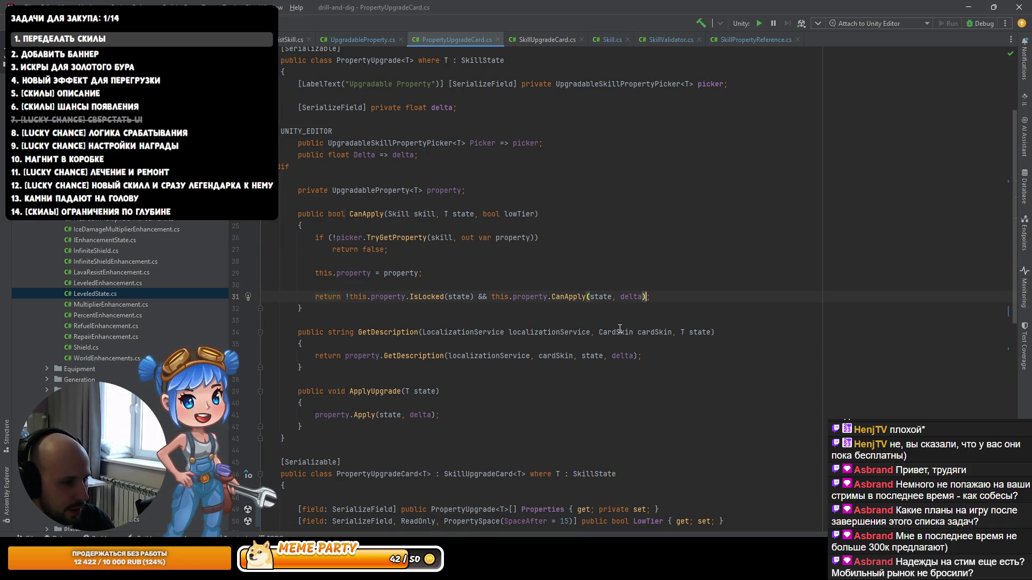
pyautogui.write(', lowTier')
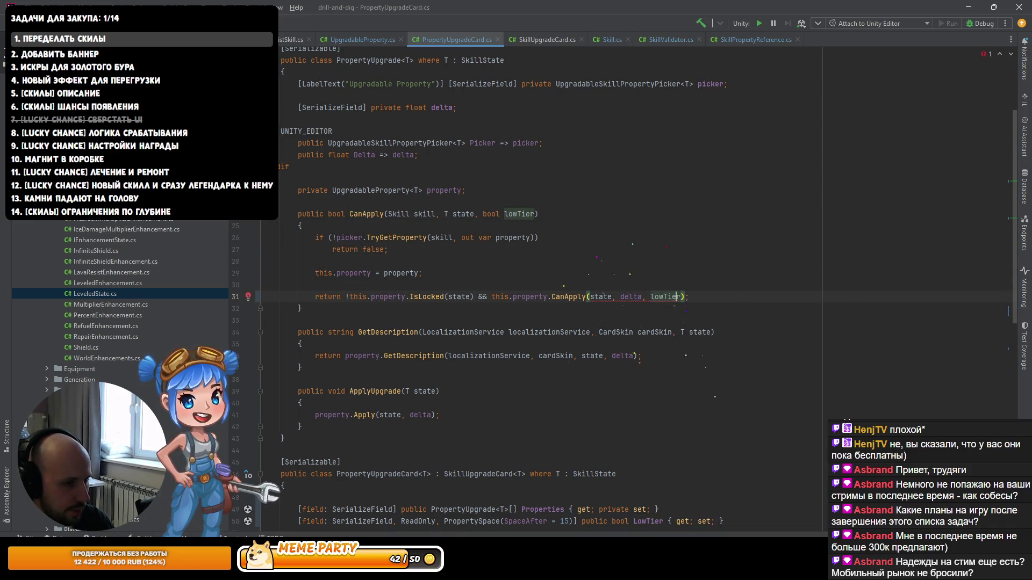
pyautogui.hotkey('alt', 'Return')
pyautogui.press('Return')
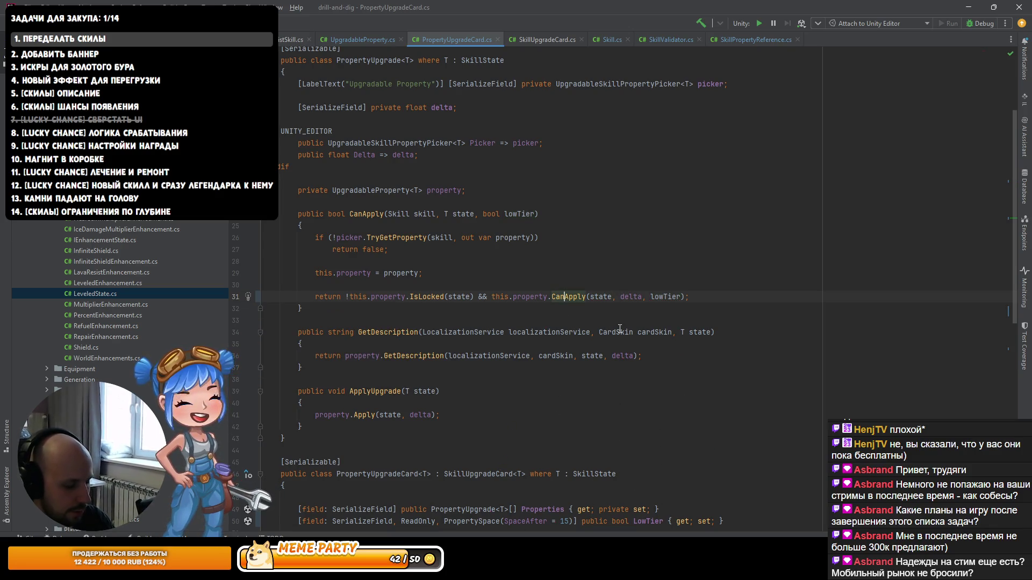
# Step: Open DecreasingProperty's CanApply implementation, which checks GetNewValue(state, delta) >= Min
pyautogui.keyDown('ctrl'); pyautogui.keyDown('alt'); pyautogui.click(568, 296); pyautogui.keyUp('alt'); pyautogui.keyUp('ctrl')
pyautogui.press('Return')
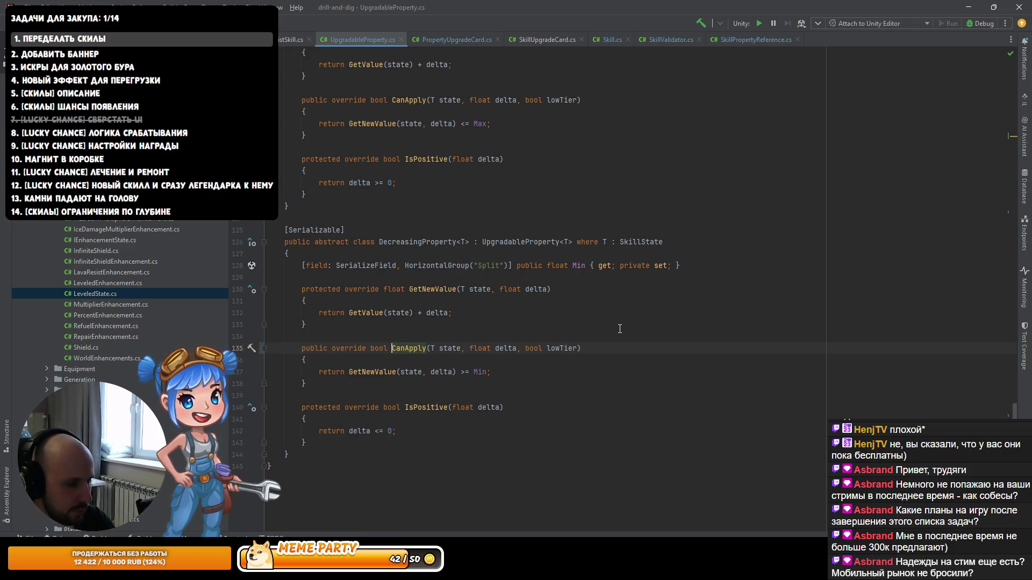
pyautogui.press('Down')
pyautogui.press('Down')
pyautogui.hotkey('ctrl', 'Left')
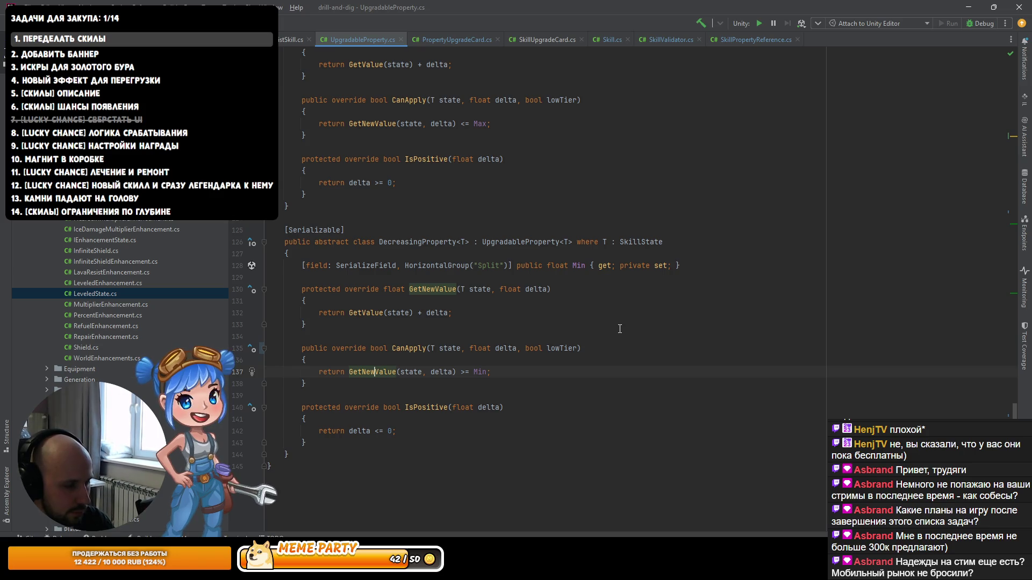
# Step: Find GetNewValue's usages and jump to its SetValue call in UpgradableProperty's Apply method
pyautogui.hotkey('ctrl', 'alt', 'Left')
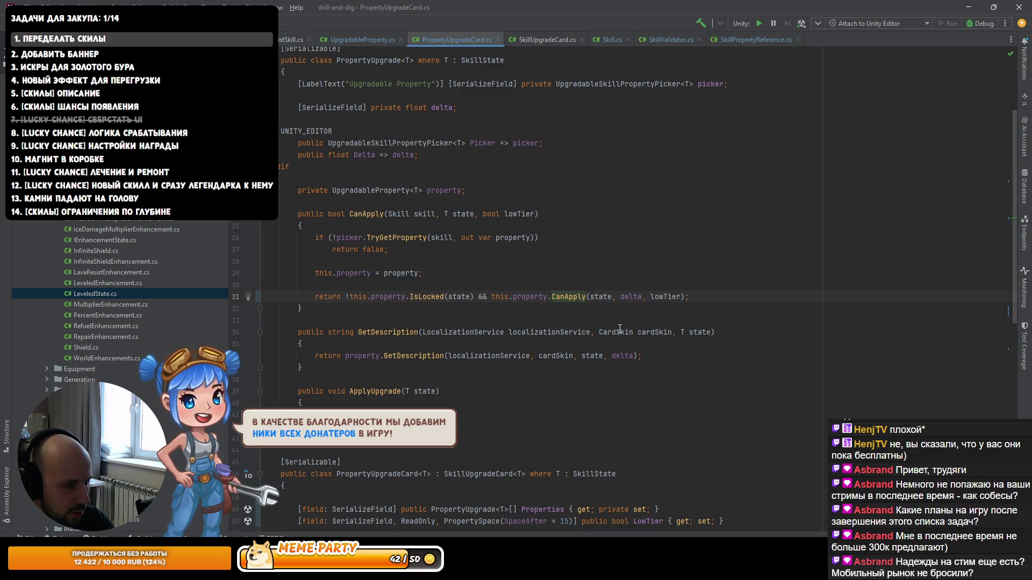
pyautogui.hotkey('ctrl', 'alt', 'Right')
pyautogui.hotkey('ctrl', 'b')
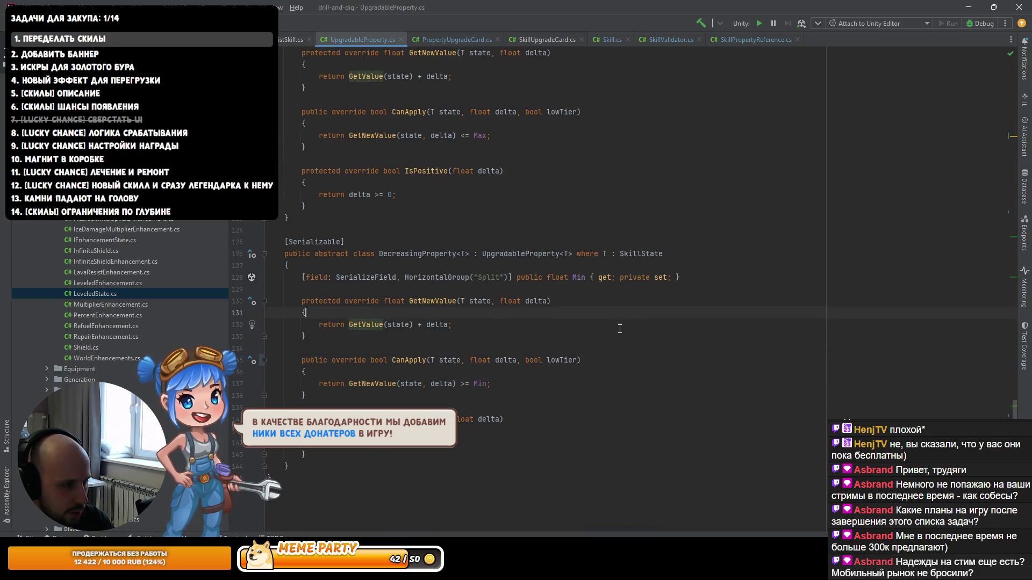
pyautogui.hotkey('ctrl', 'alt', 'F7')
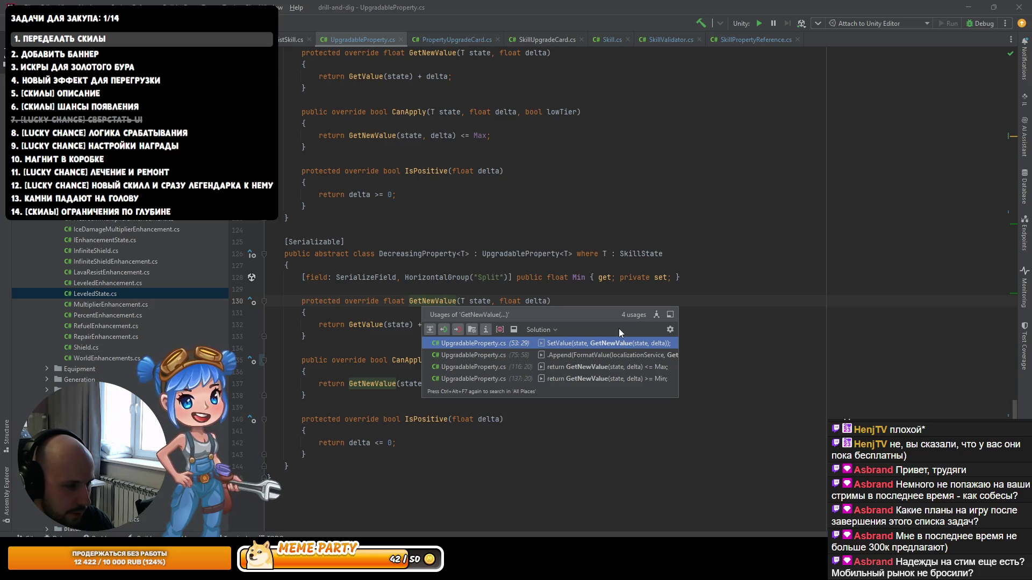
pyautogui.press('Escape')
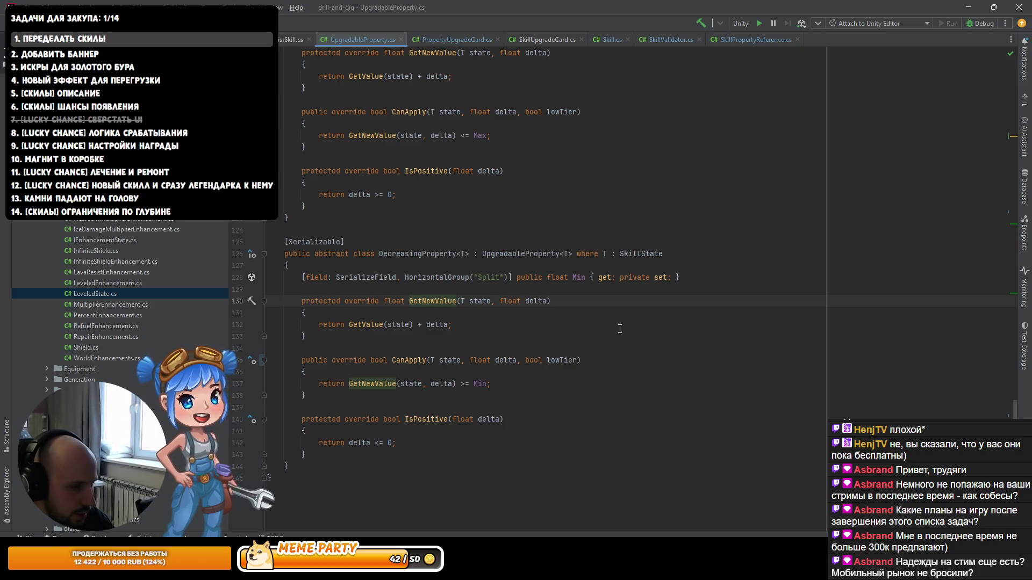
pyautogui.hotkey('ctrl', 'alt', 'F7')
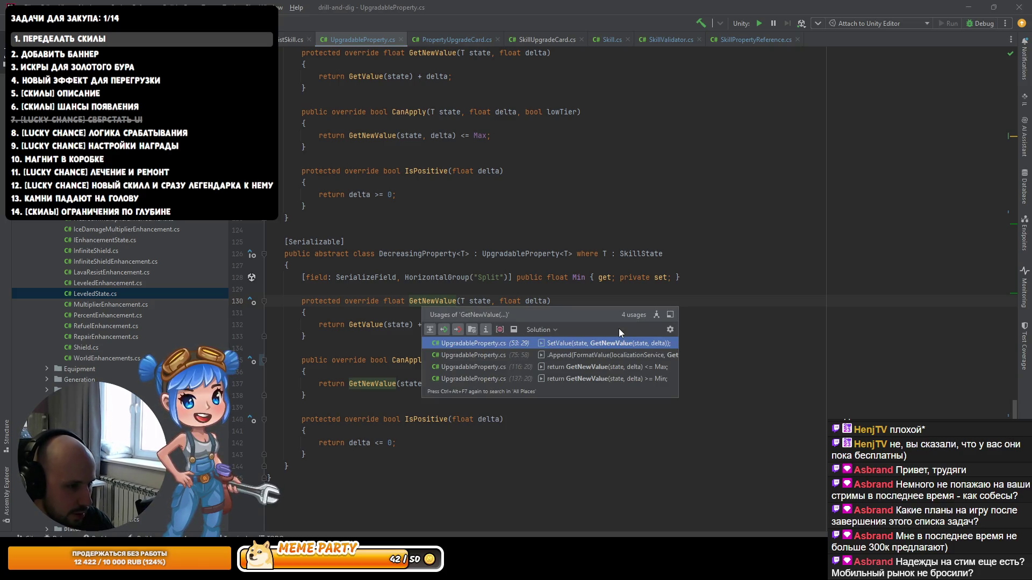
pyautogui.press('Return')
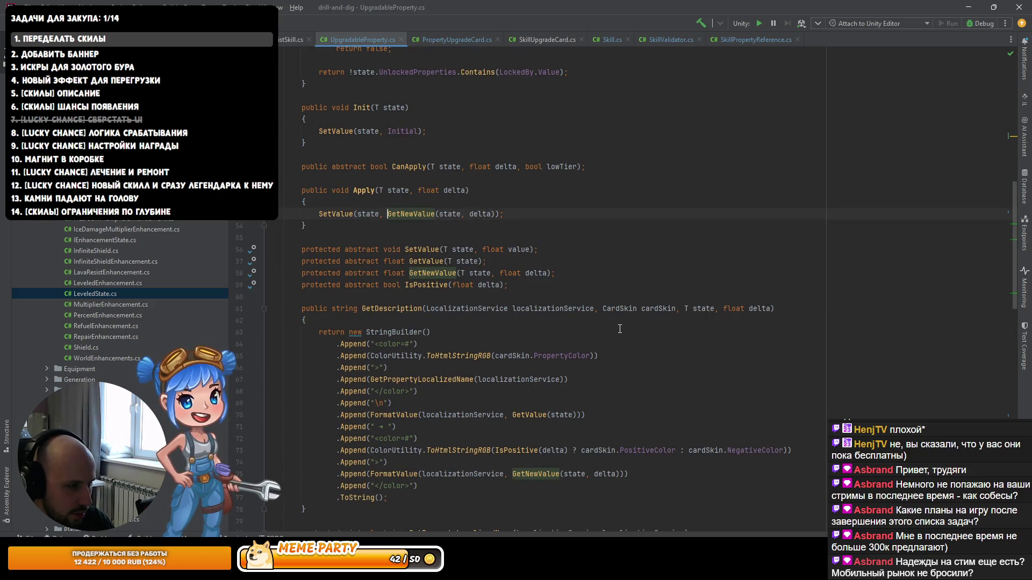
pyautogui.scroll(3, 364, 304)
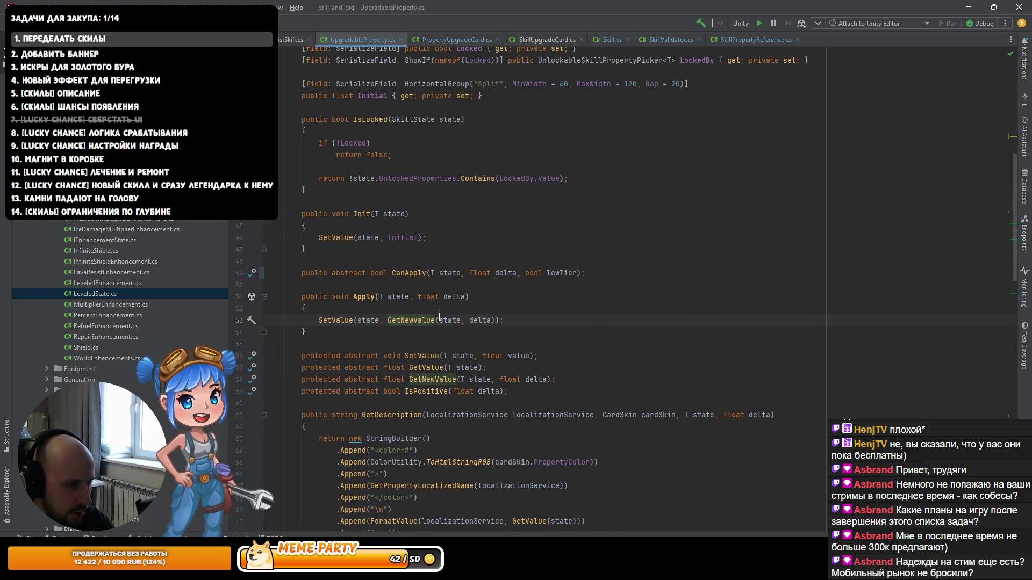
# Step: Pass lowTier into property.Apply and LowTier into ApplyUpgrade, adding lowTier parameters to both
pyautogui.keyDown('ctrl'); pyautogui.click(364, 302); pyautogui.keyUp('ctrl')
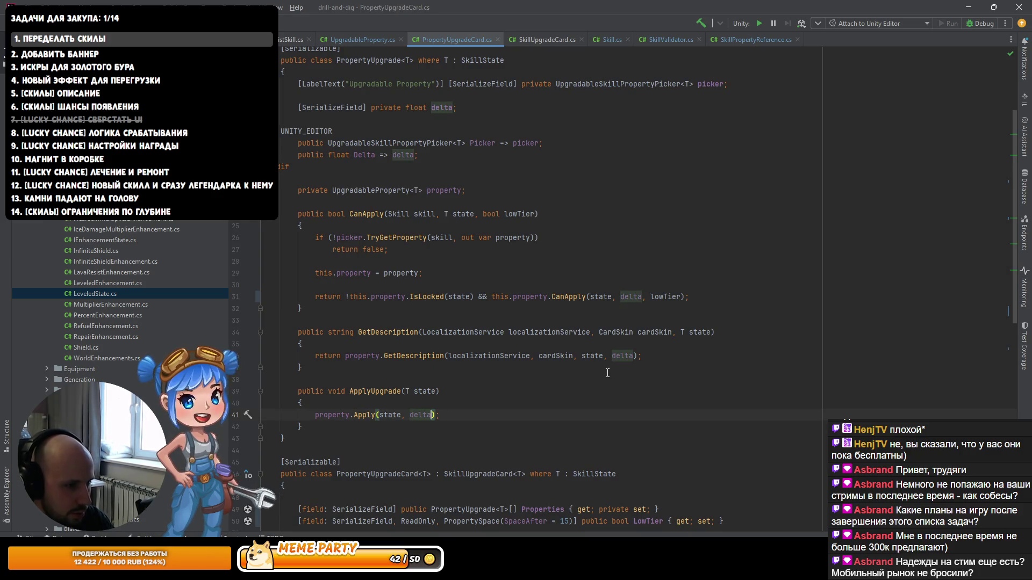
pyautogui.write(', lowTier')
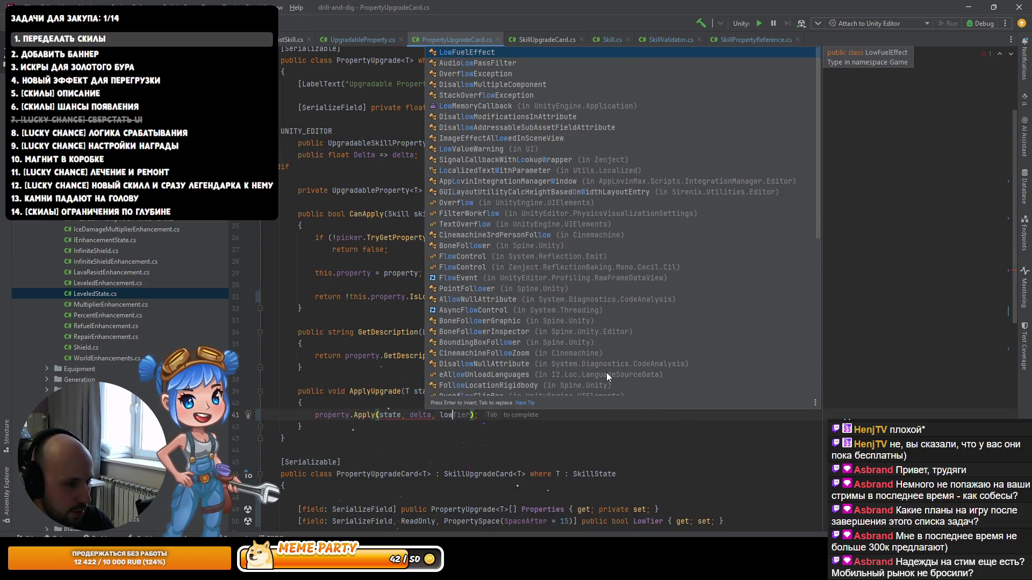
pyautogui.press('Tab')
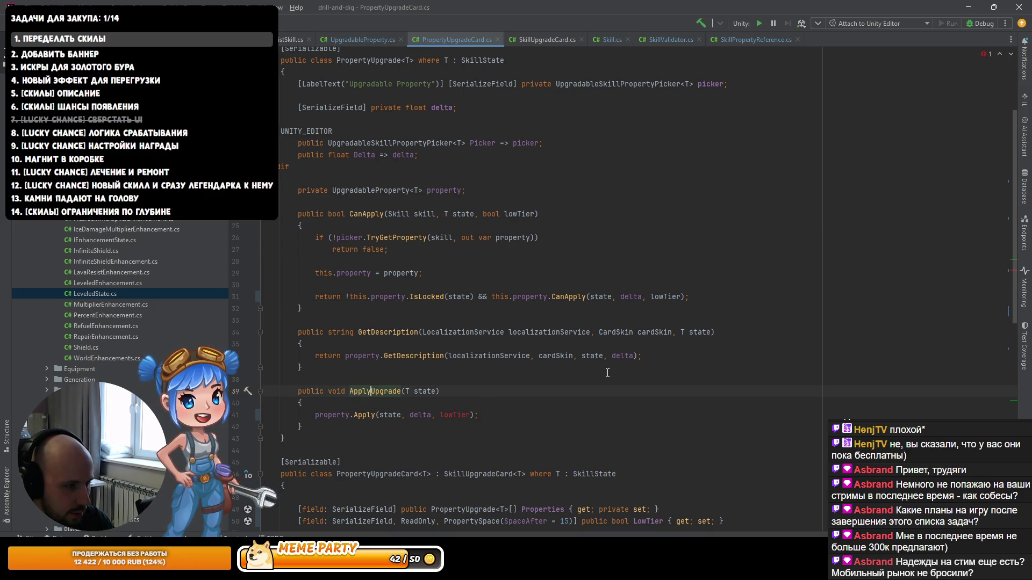
pyautogui.hotkey('ctrl', 'b')
pyautogui.press('Left')
pyautogui.press('Left')
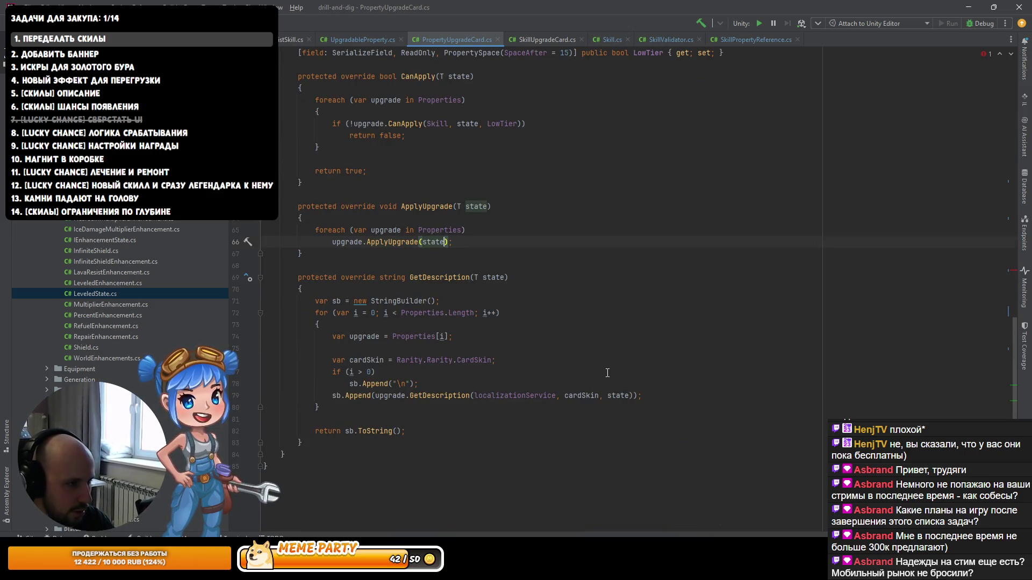
pyautogui.write(', L')
pyautogui.press('Return')
pyautogui.hotkey('alt', 'Return')
pyautogui.press('Return')
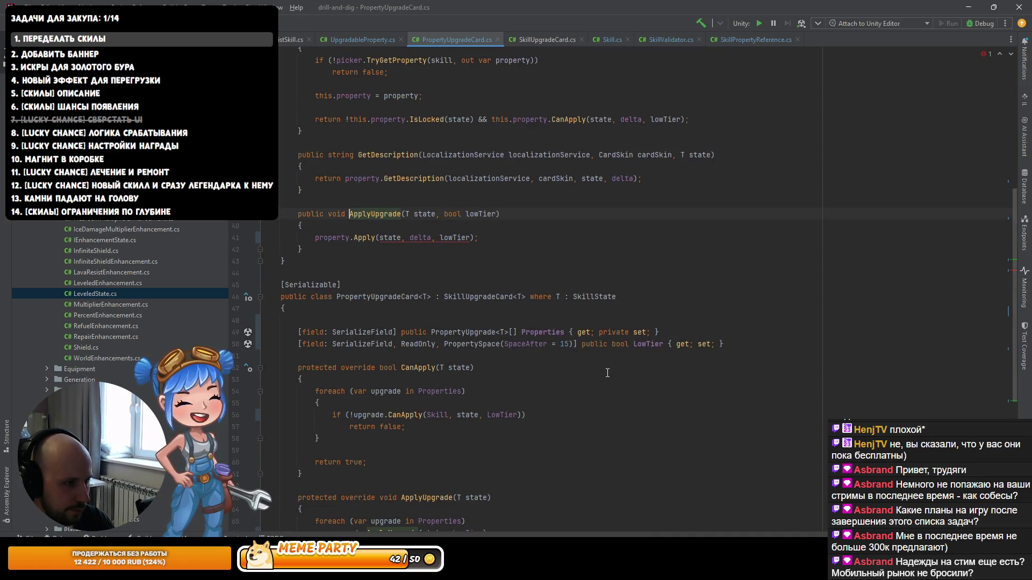
pyautogui.press('F2')
pyautogui.hotkey('alt', 'Return')
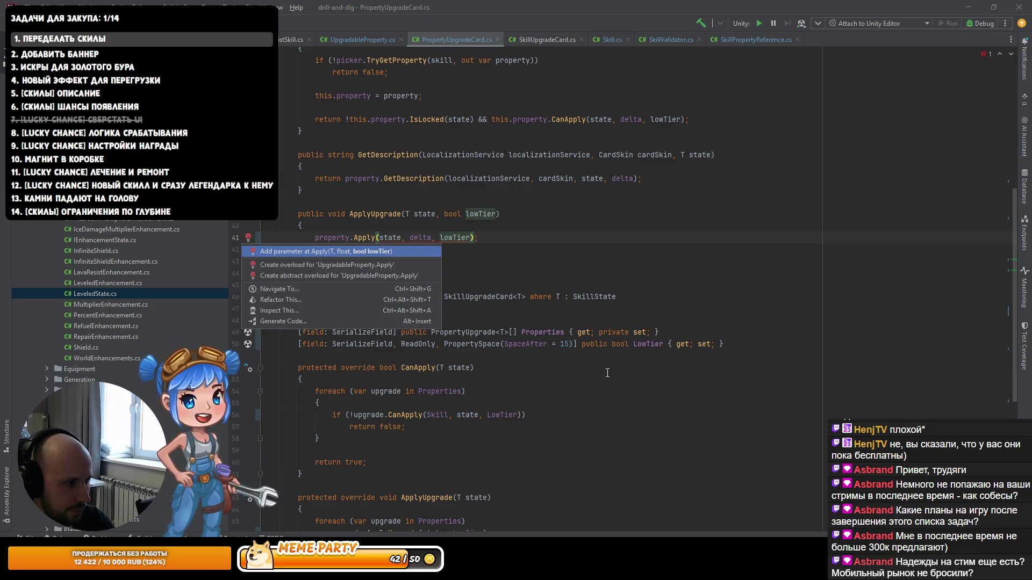
pyautogui.press('Return')
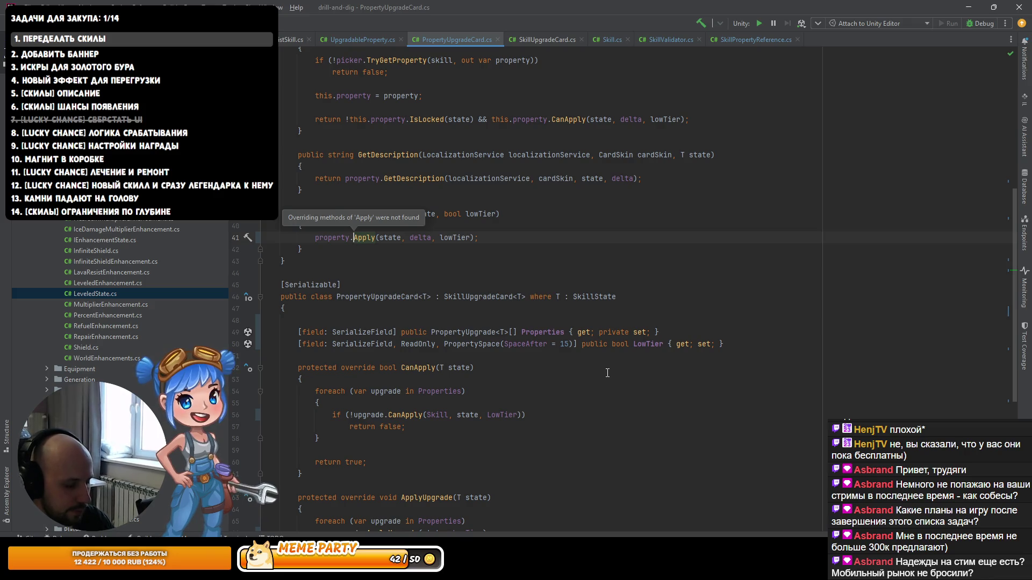
# Step: Pass lowTier into Apply's GetNewValue call and add the matching GetNewValue parameter
pyautogui.hotkey('ctrl', 'b')
pyautogui.press('Down')
pyautogui.press('Down')
pyautogui.press('Right')
pyautogui.press('Right')
pyautogui.press('Right')
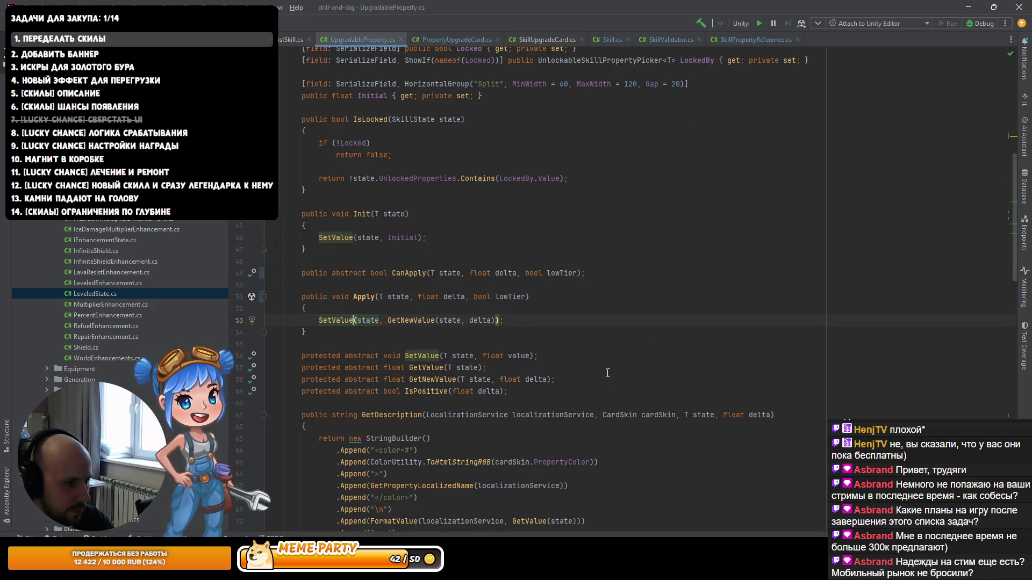
pyautogui.write(', l')
pyautogui.press('Return')
pyautogui.hotkey('alt', 'Return')
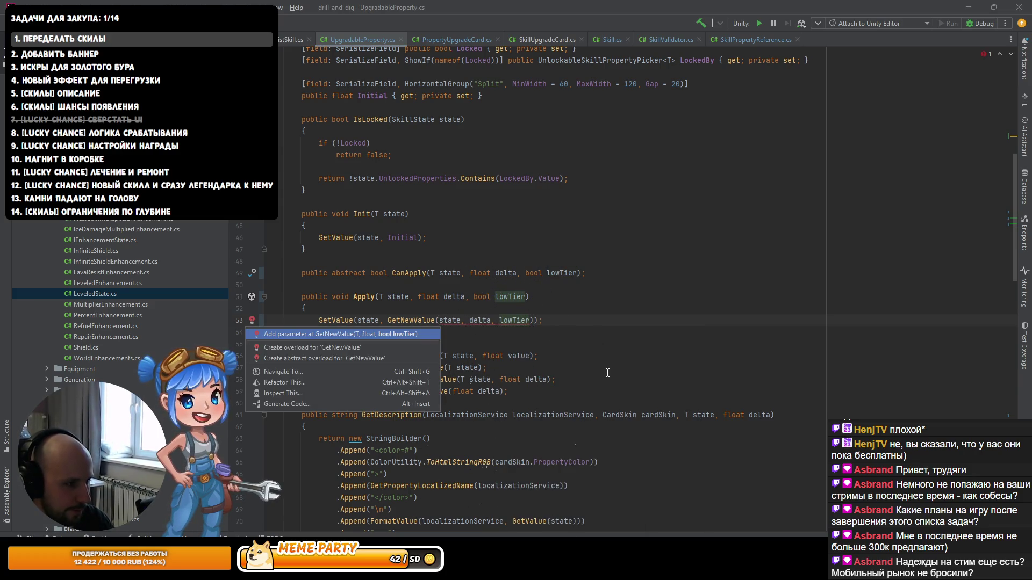
pyautogui.press('Return')
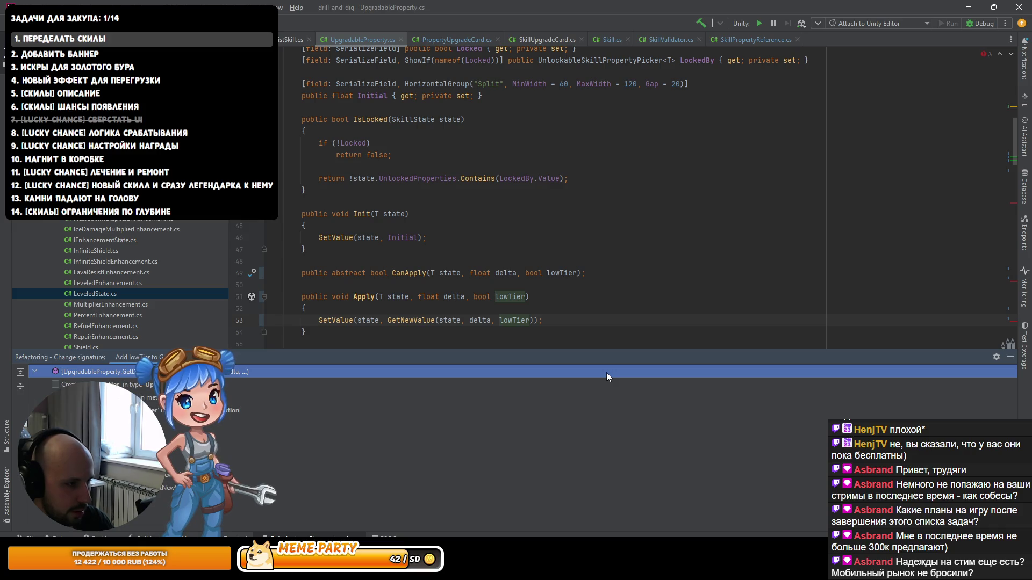
# Step: Review the usages affected by the signature change, then return to the GetDescription call in PropertyUpgradeCard
pyautogui.press('Down')
pyautogui.press('Down')
pyautogui.press('Down')
pyautogui.press('Up')
pyautogui.press('Up')
pyautogui.press('Up')
pyautogui.press('Down')
pyautogui.press('Down')
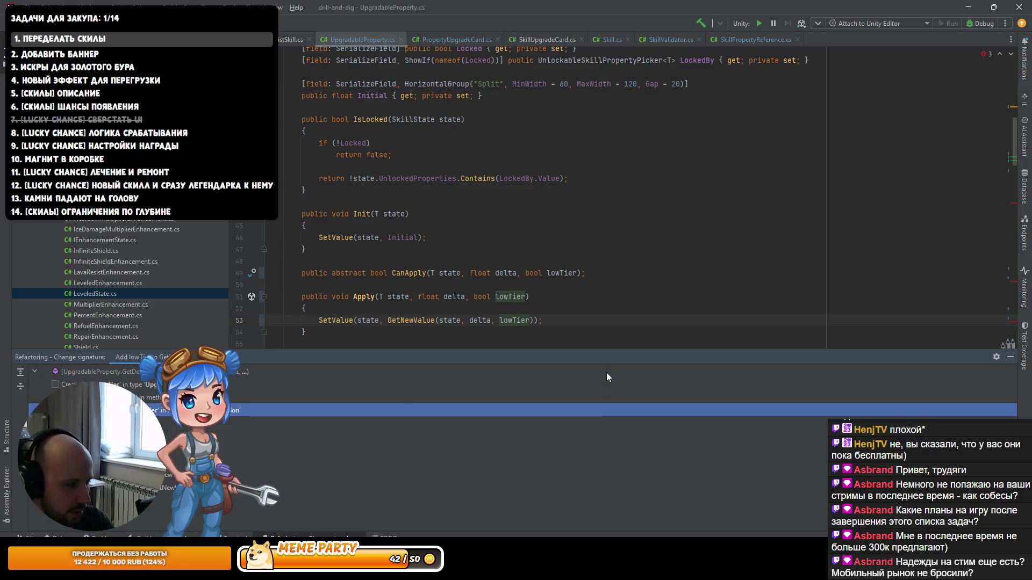
pyautogui.press('Down')
pyautogui.press('Down')
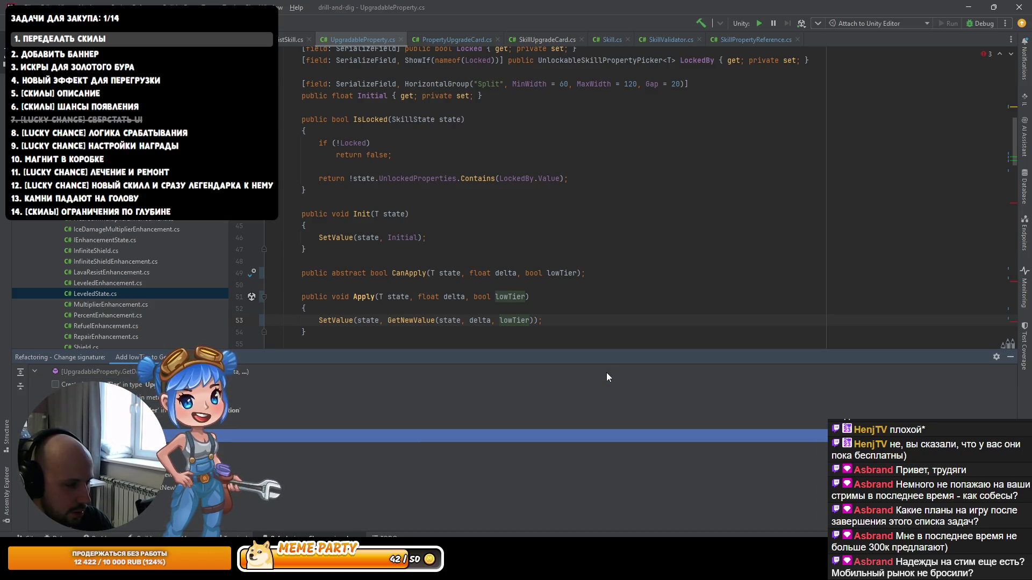
pyautogui.press('Return')
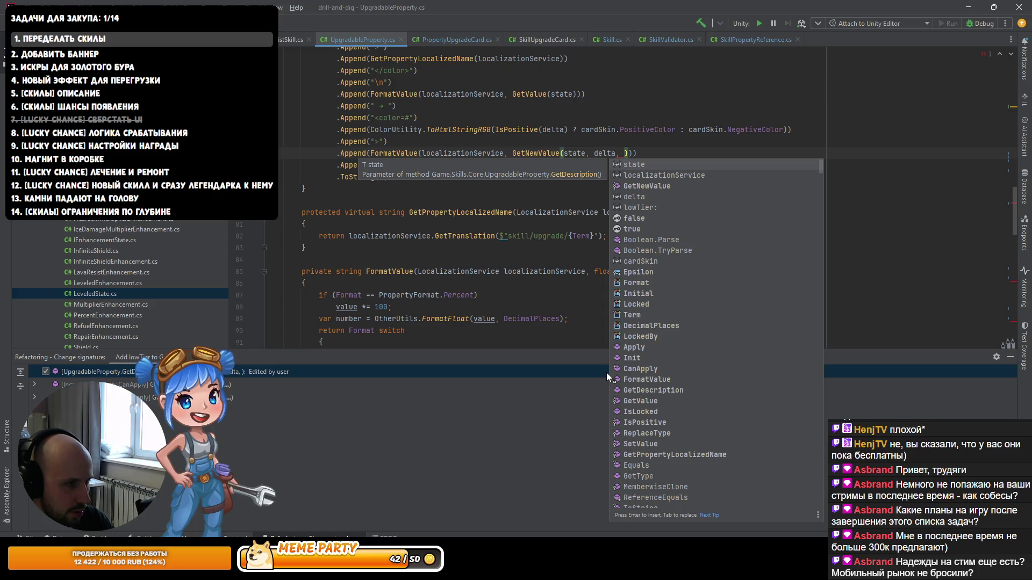
pyautogui.scroll(3, 400, 109)
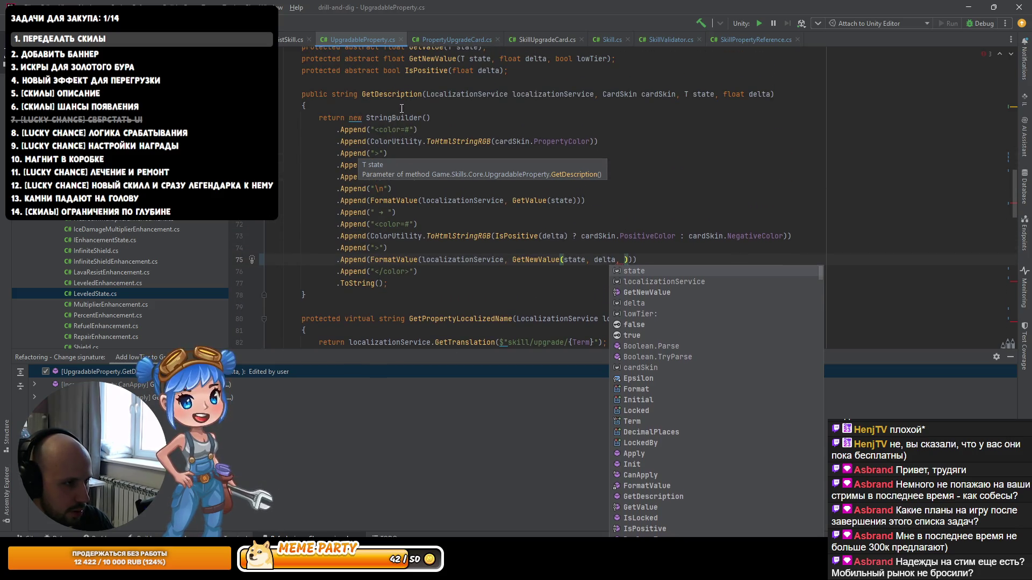
pyautogui.hotkey('ctrl', 'Tab')
pyautogui.scroll(2, 633, 203)
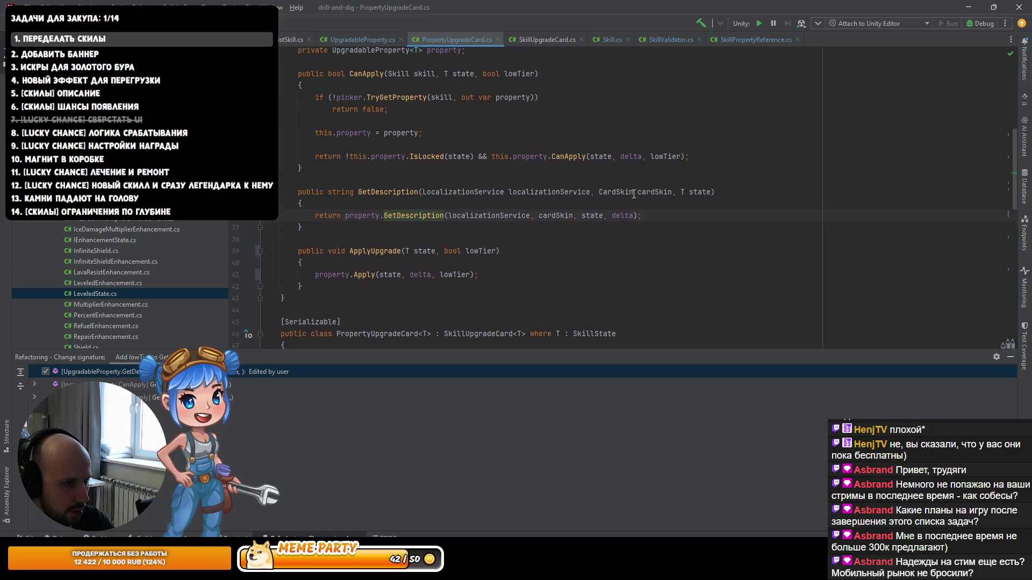
pyautogui.scroll(-3, 499, 206)
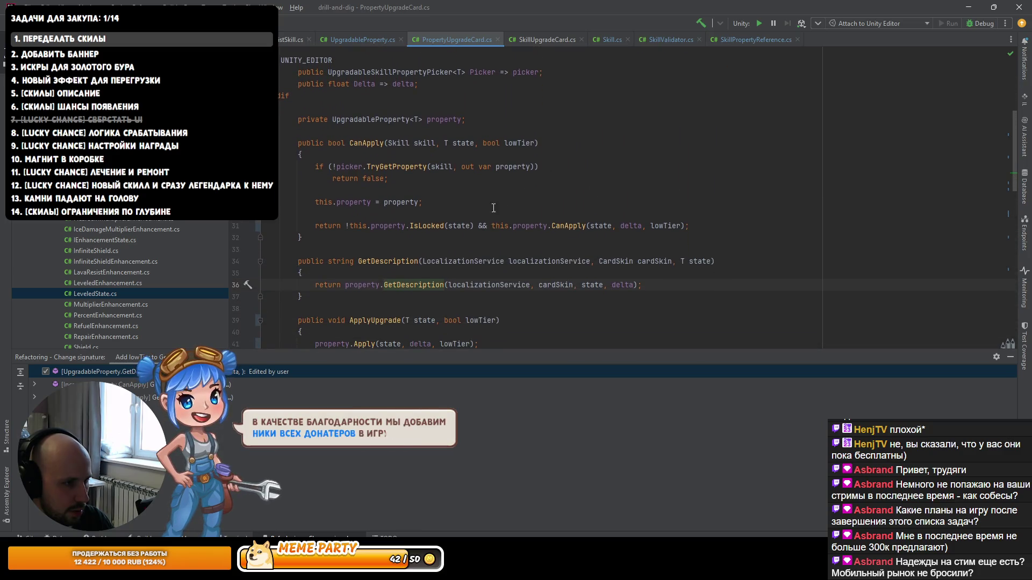
pyautogui.keyDown('ctrl'); pyautogui.click(401, 265); pyautogui.keyUp('ctrl')
pyautogui.scroll(3, 624, 226)
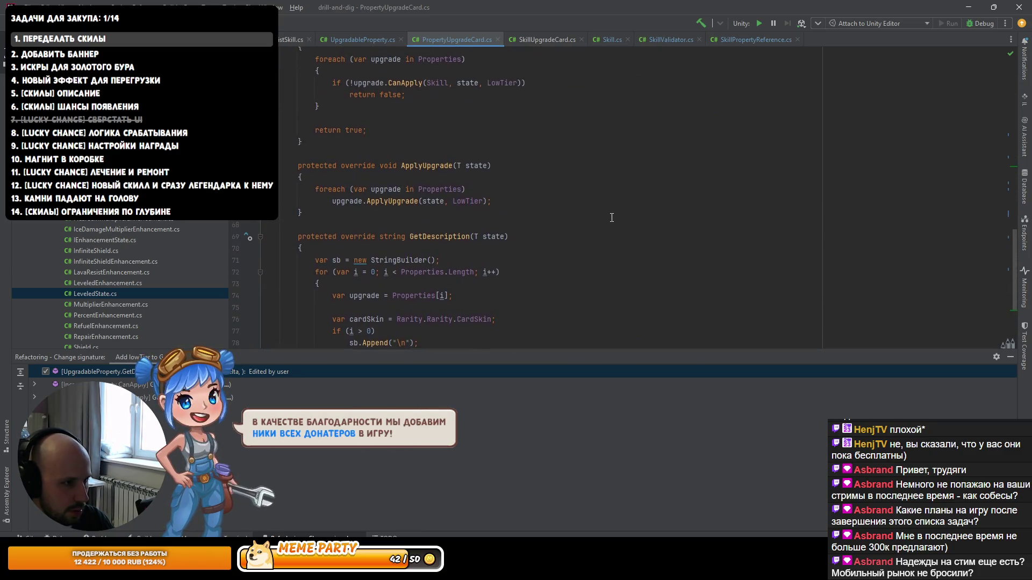
# Step: Pass LowTier to the GetDescription call and add a matching lowTier parameter to GetDescription
pyautogui.click(633, 284)
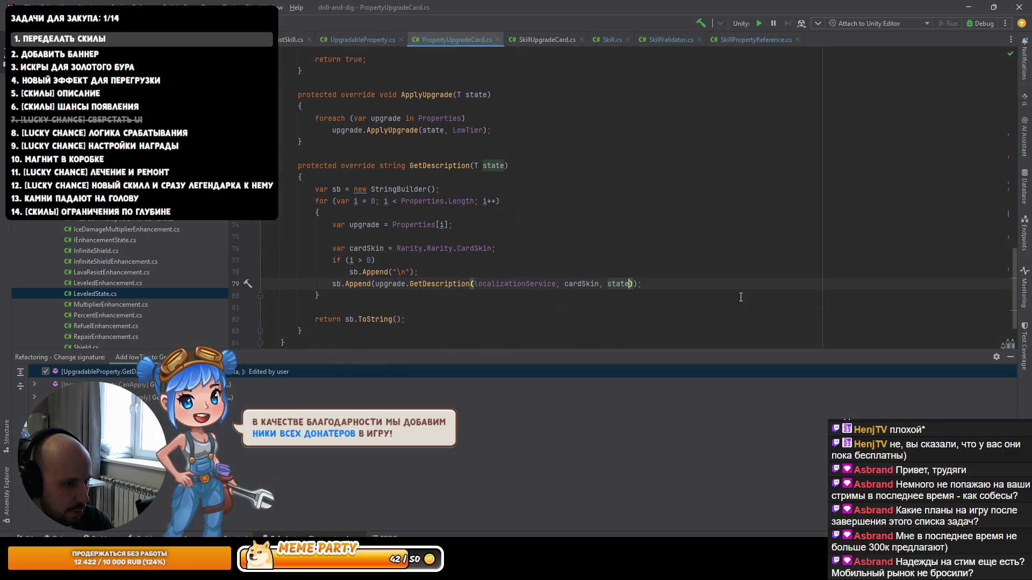
pyautogui.write(', Lo')
pyautogui.press('Return')
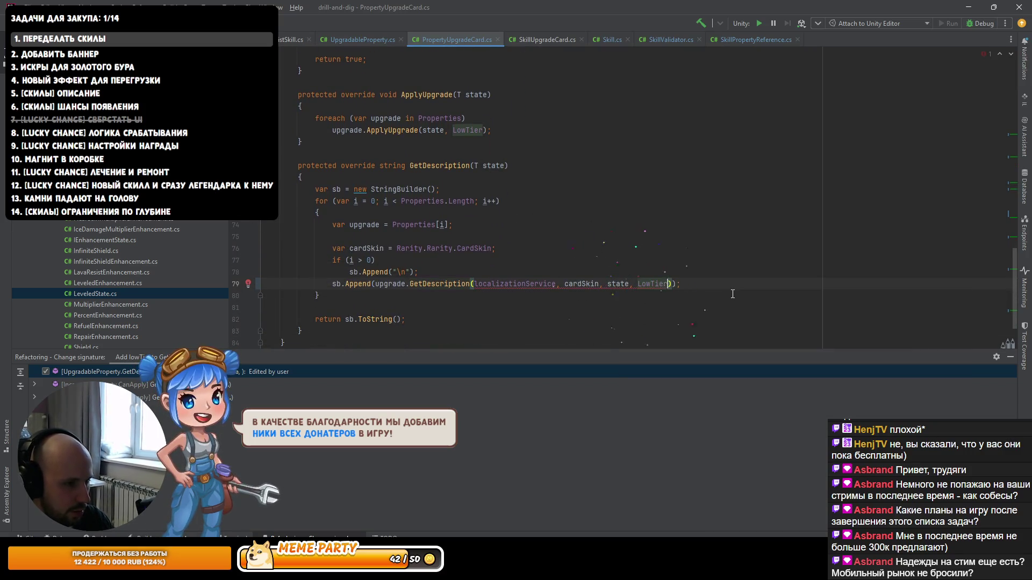
pyautogui.hotkey('alt', 'Return')
pyautogui.press('Return')
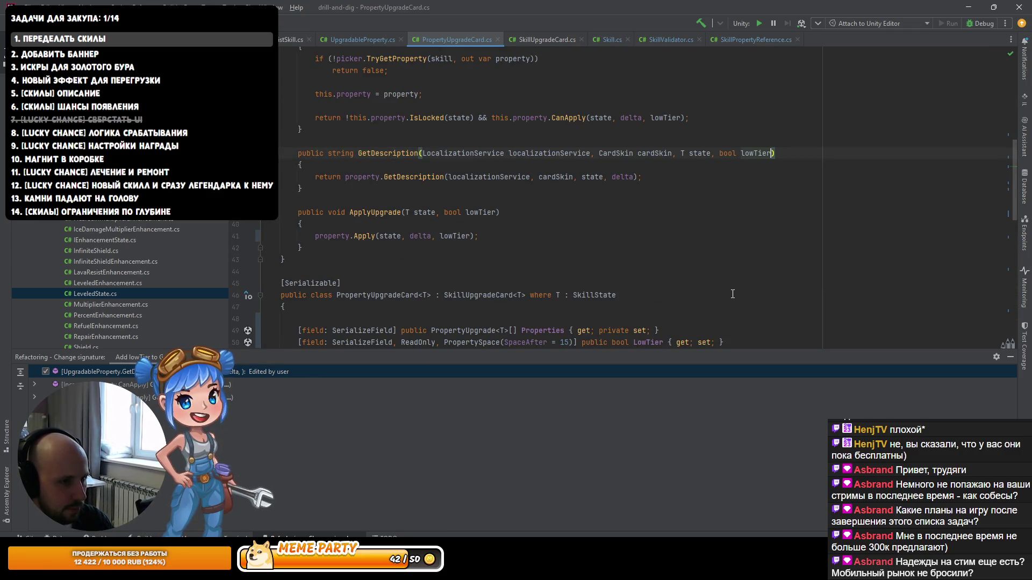
# Step: Pass lowTier onward and add a lowTier parameter to UpgradableProperty.GetDescription
pyautogui.write(', l')
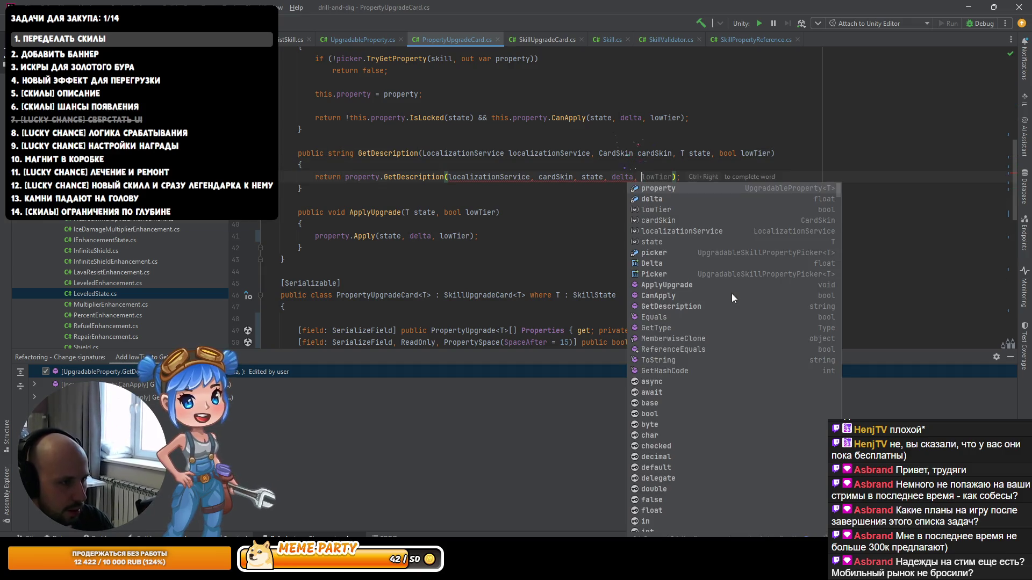
pyautogui.press('Return')
pyautogui.hotkey('alt', 'Return')
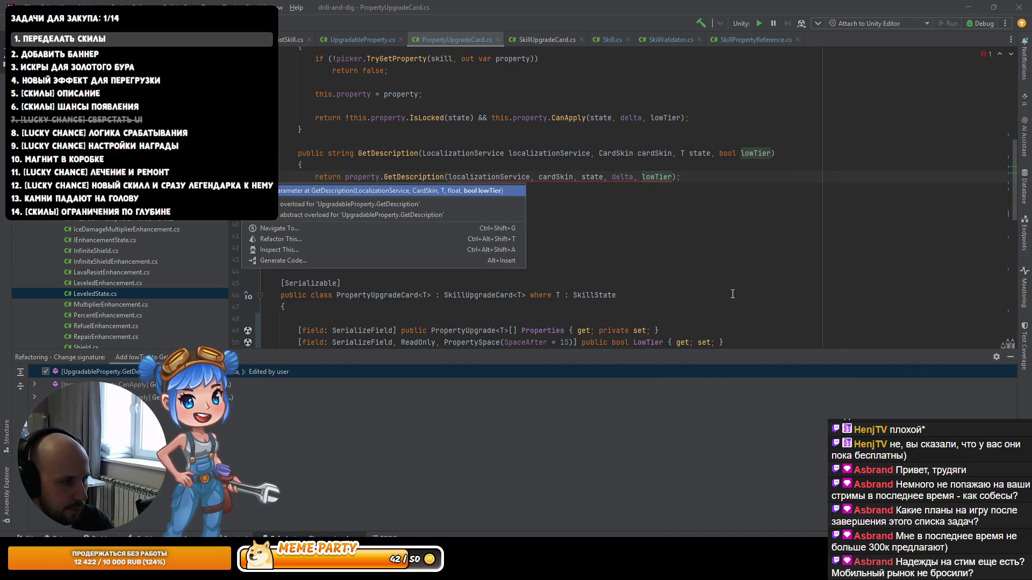
pyautogui.press('Return')
# Step: In the GetDescription declaration, supply lowTier as GetNewValue's third argument
pyautogui.hotkey('ctrl', 'Left')
pyautogui.hotkey('ctrl', 'Left')
pyautogui.hotkey('ctrl', 'Left')
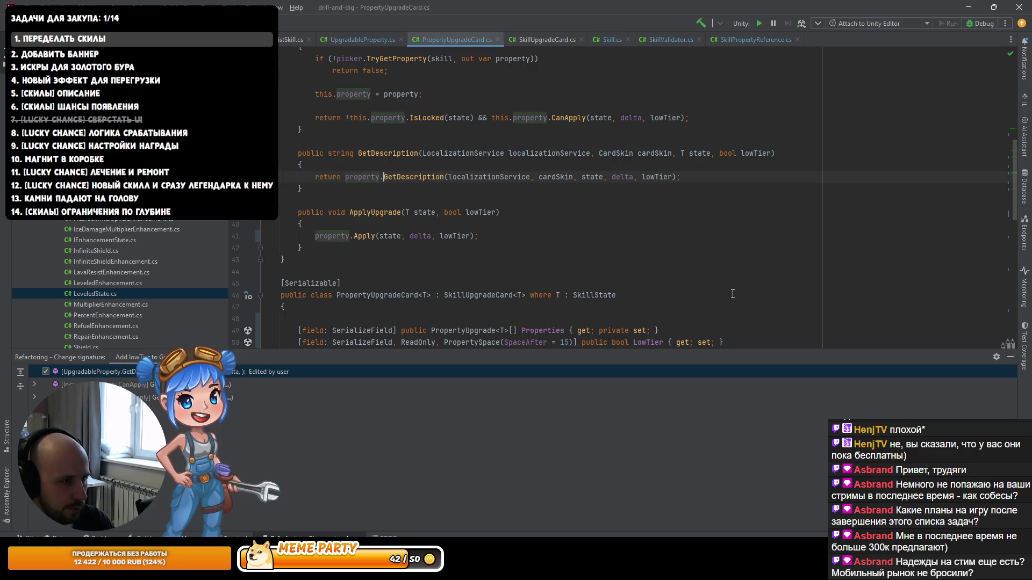
pyautogui.hotkey('ctrl', 'b')
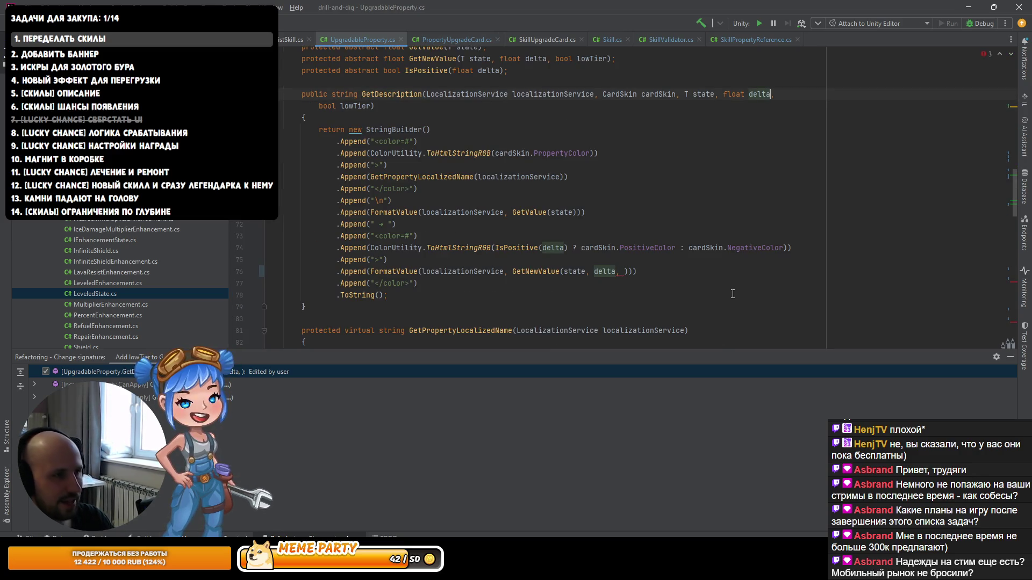
pyautogui.hotkey('ctrl', 'Left')
pyautogui.hotkey('ctrl', 'Left')
pyautogui.hotkey('ctrl', 'Left')
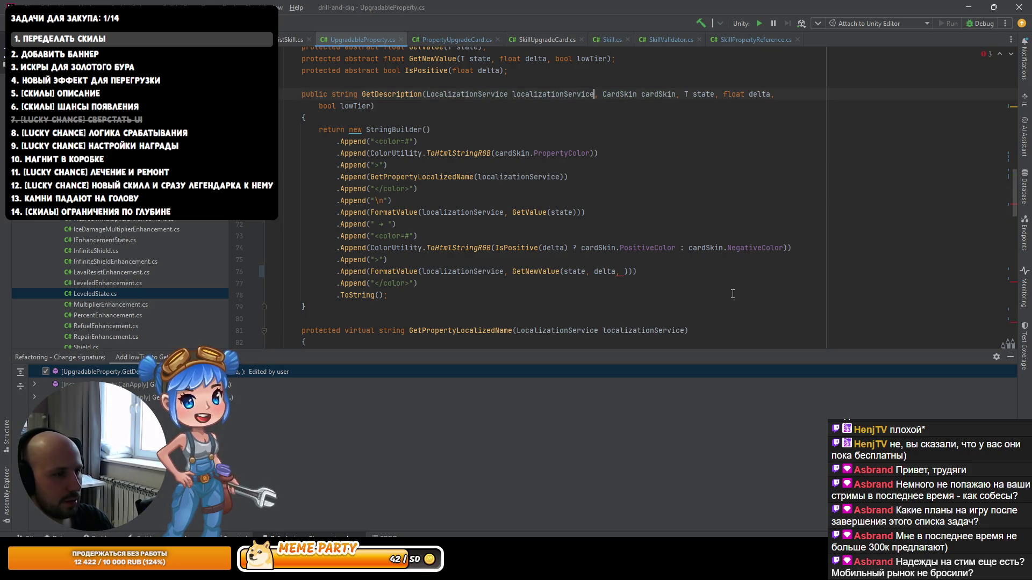
pyautogui.press('F2')
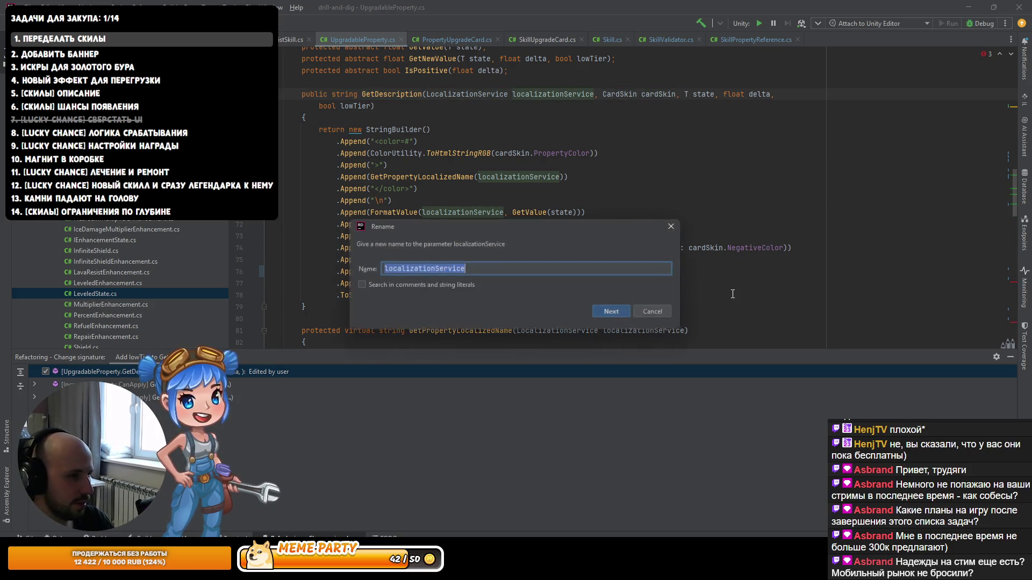
pyautogui.press('Escape')
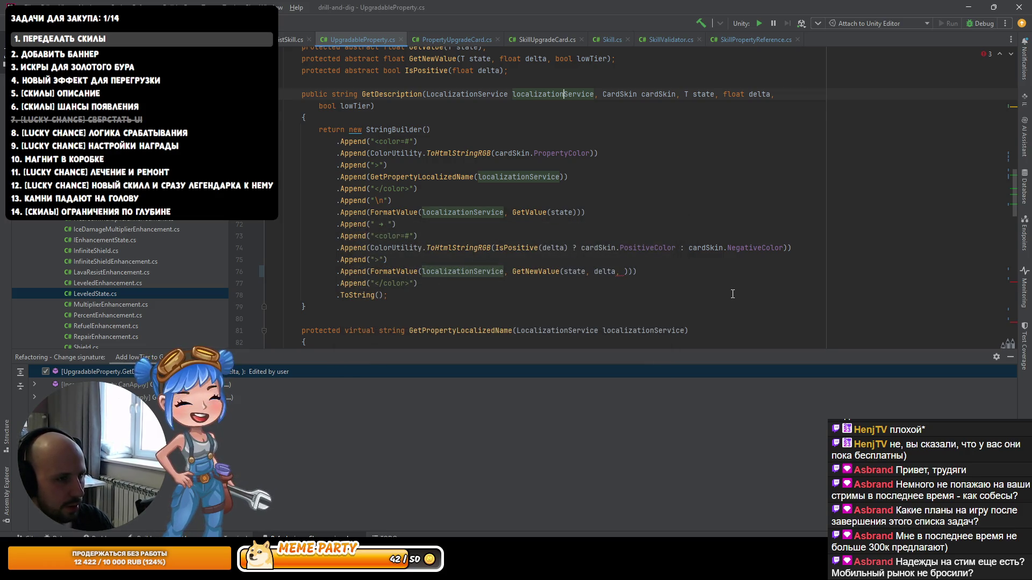
pyautogui.hotkey('ctrl', 'Left')
pyautogui.hotkey('ctrl', 'Left')
pyautogui.hotkey('ctrl', 'Left')
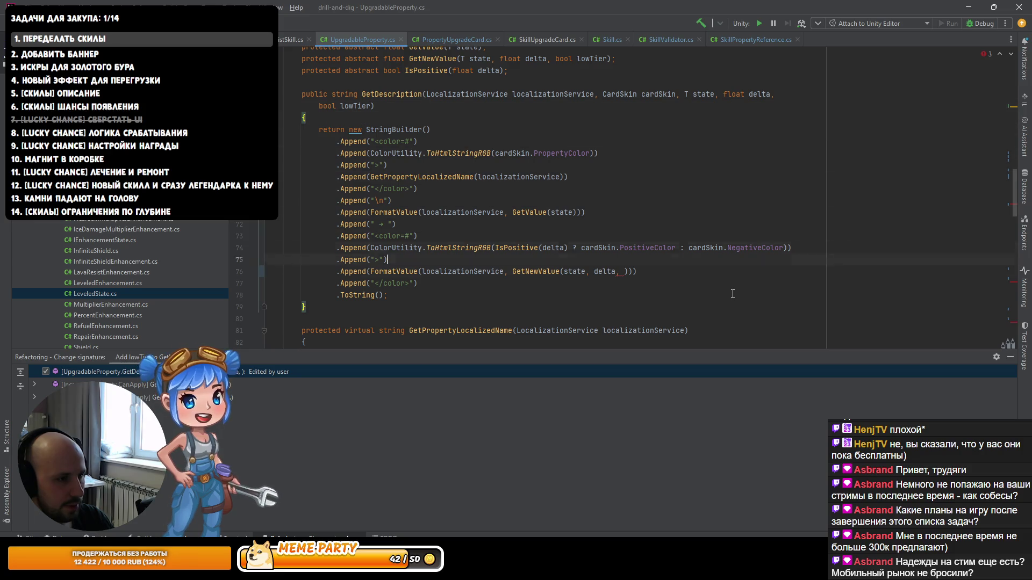
pyautogui.press('Down')
pyautogui.press('Down')
pyautogui.press('Down')
pyautogui.press('End')
pyautogui.press('Left')
pyautogui.press('Left')
pyautogui.write('lowTier')
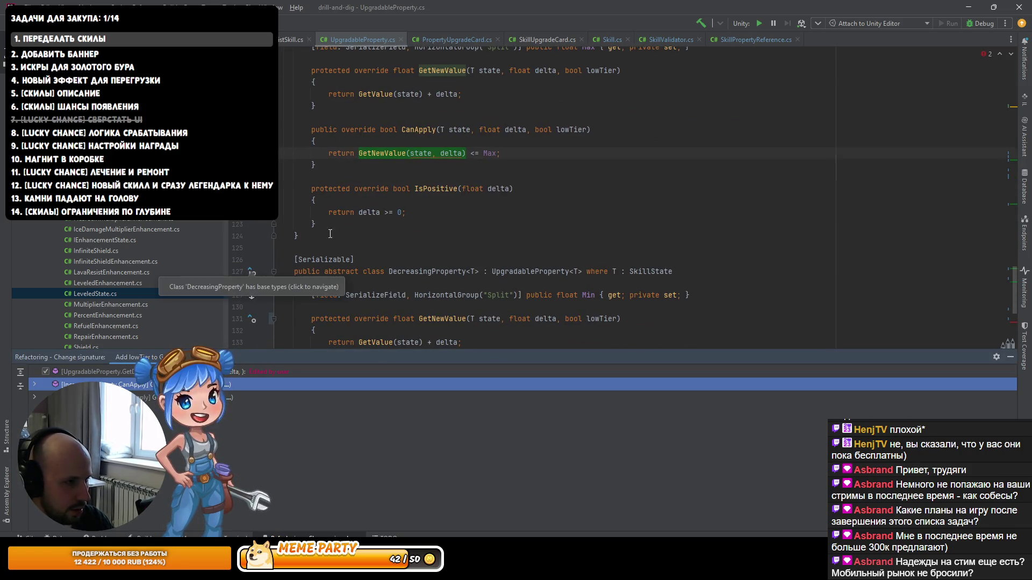
# Step: Fill in lowTier for the GetNewValue call in IncreasingProperty's CanApply usage
pyautogui.scroll(2, 396, 197)
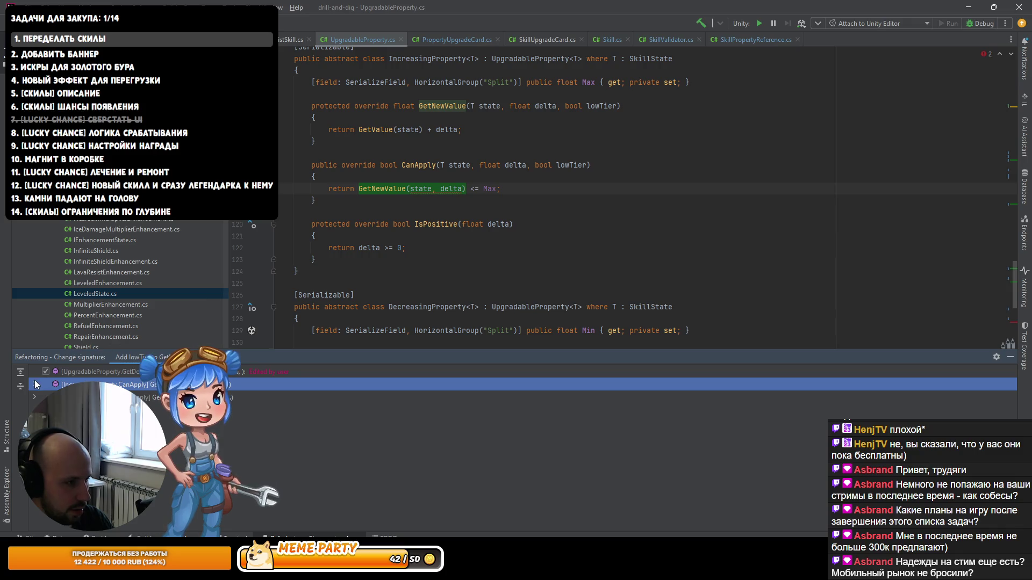
pyautogui.click(34, 384)
pyautogui.doubleClick(75, 398)
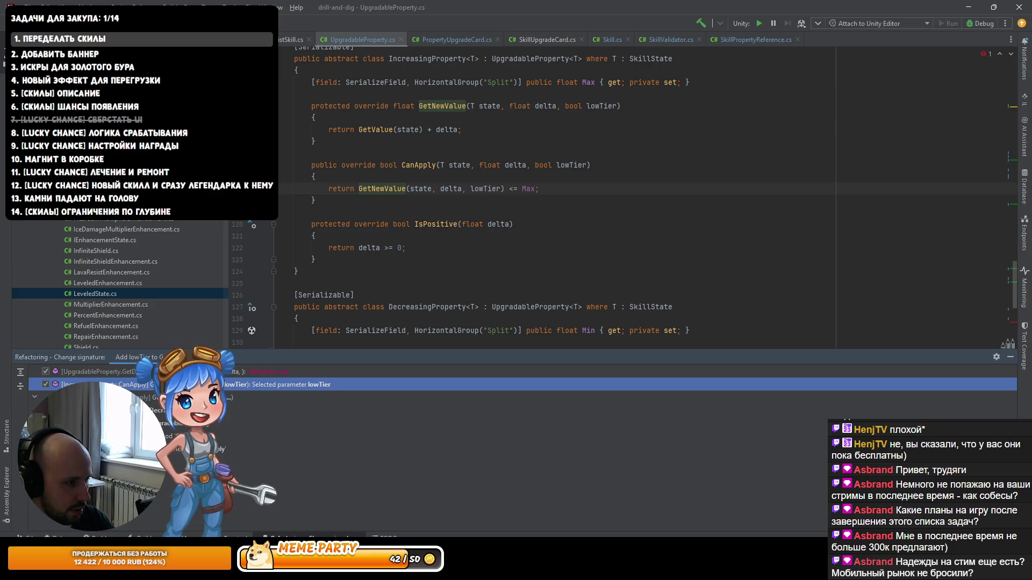
pyautogui.click(33, 398)
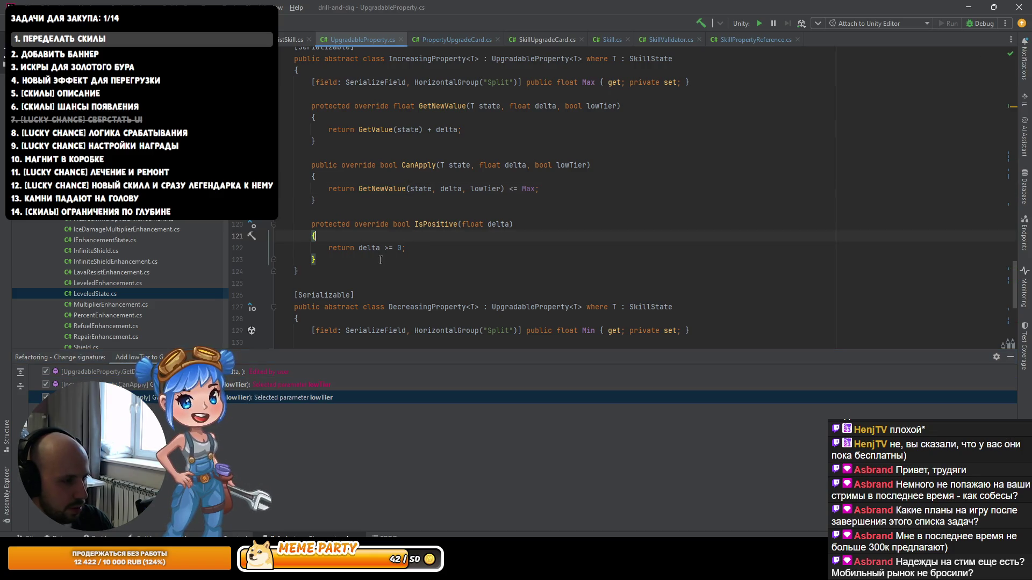
pyautogui.click(485, 199)
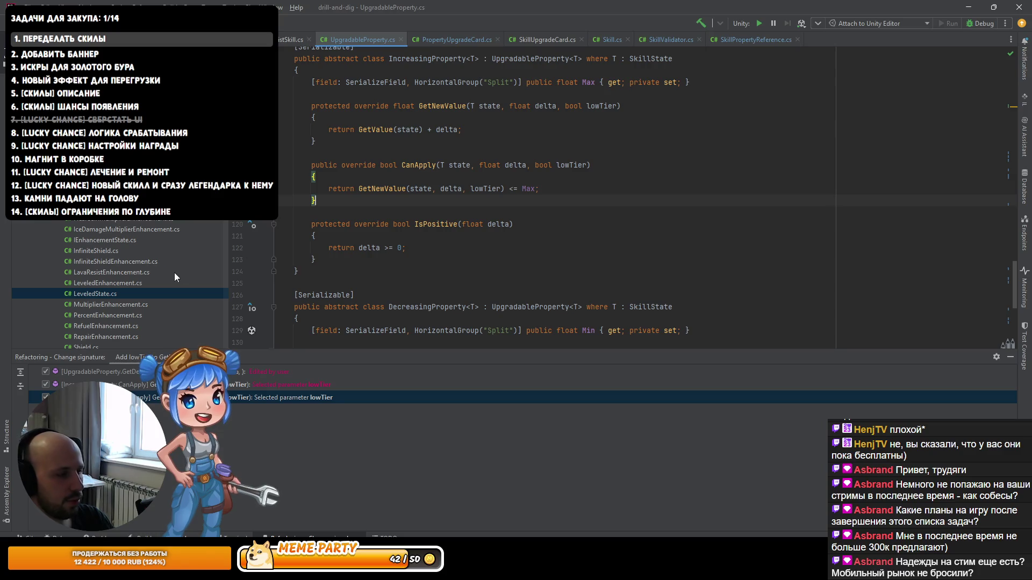
# Step: Navigate from CanApply's GetNewValue call to the GetNewValue declaration
pyautogui.click(381, 188)
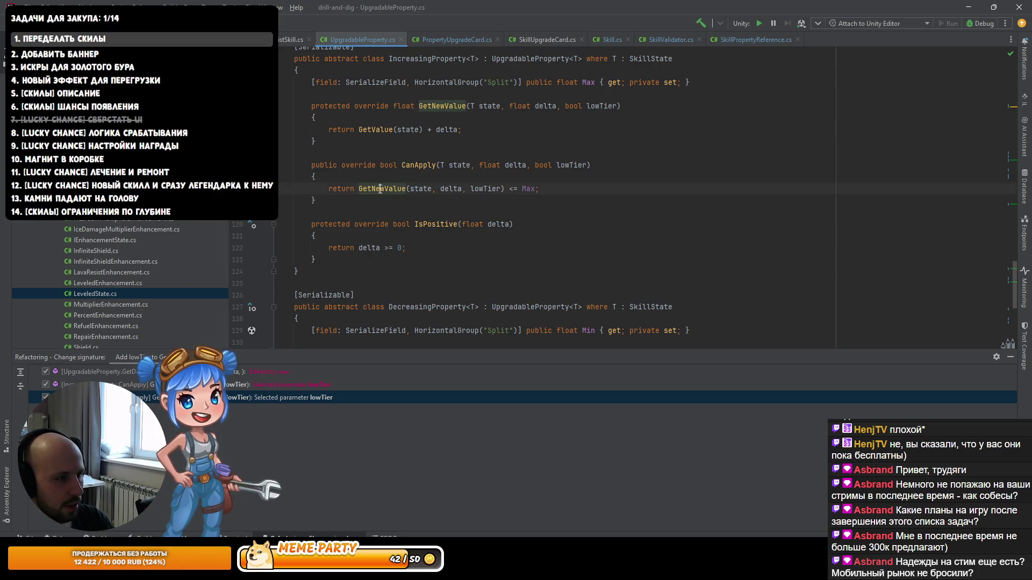
pyautogui.click(416, 165)
pyautogui.click(371, 189)
pyautogui.press('F12')
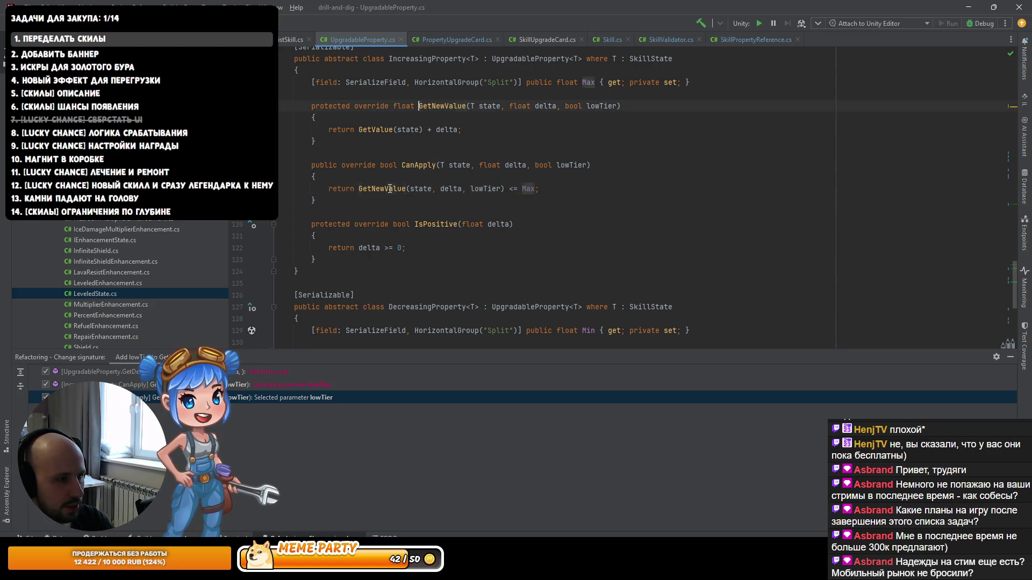
pyautogui.click(355, 129)
pyautogui.scroll(4, 354, 129)
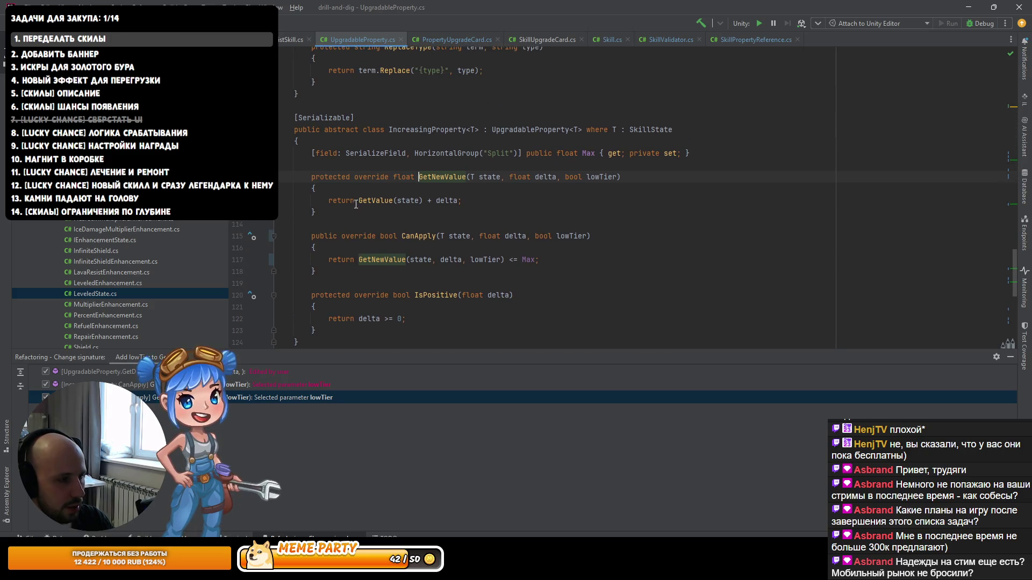
# Step: Start a lowTier if condition at the top of GetNewValue, then remove the leftover text
pyautogui.scroll(2, 523, 257)
pyautogui.press('Right')
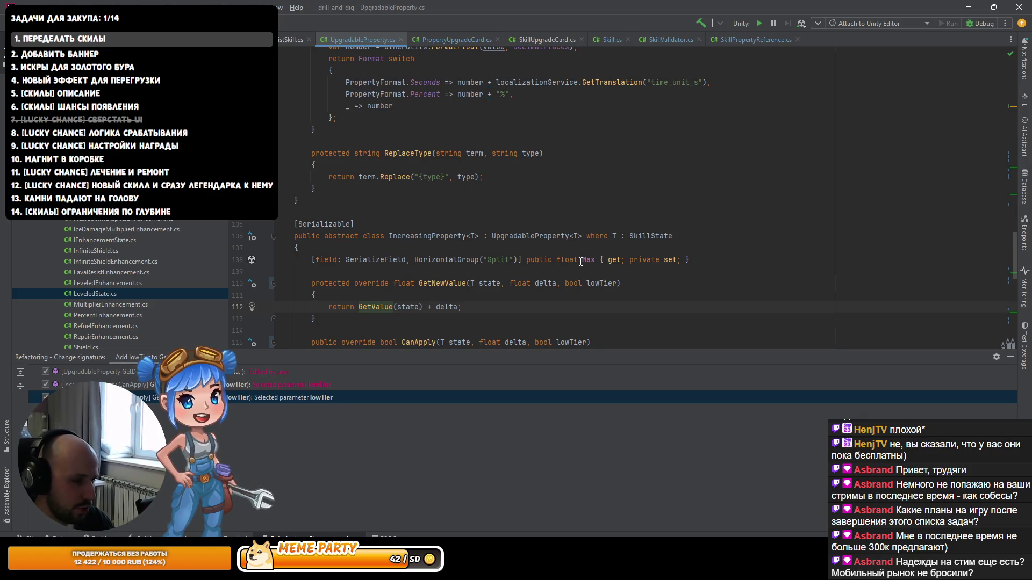
pyautogui.scroll(-2, 542, 264)
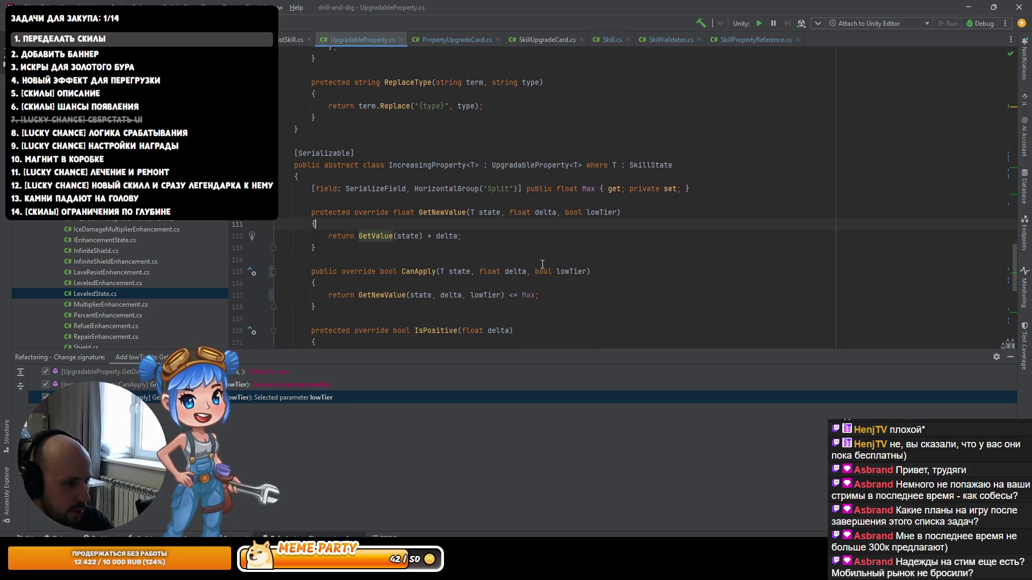
pyautogui.press('Return')
pyautogui.write('if (lo')
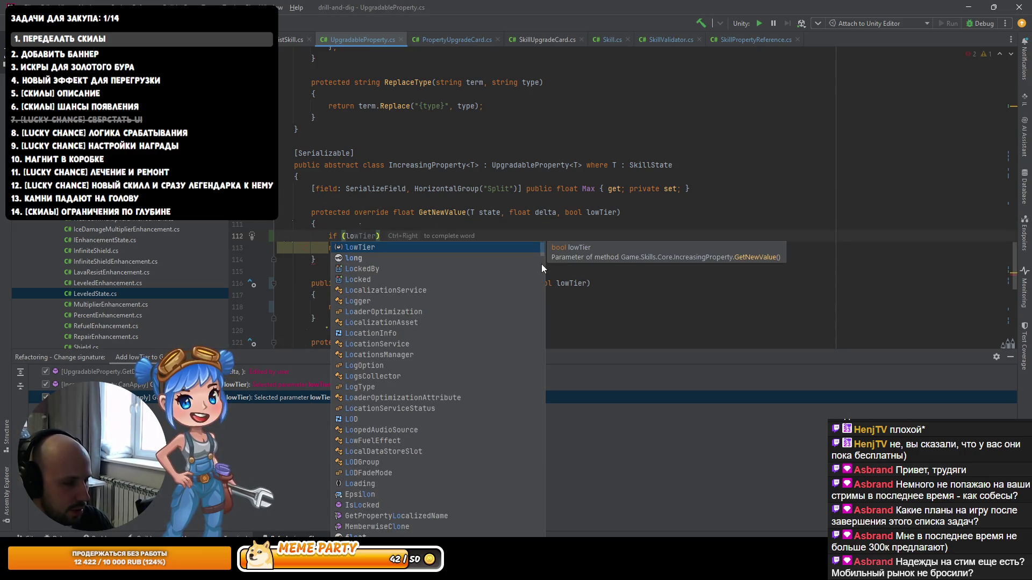
pyautogui.hotkey('ctrl', 'z')
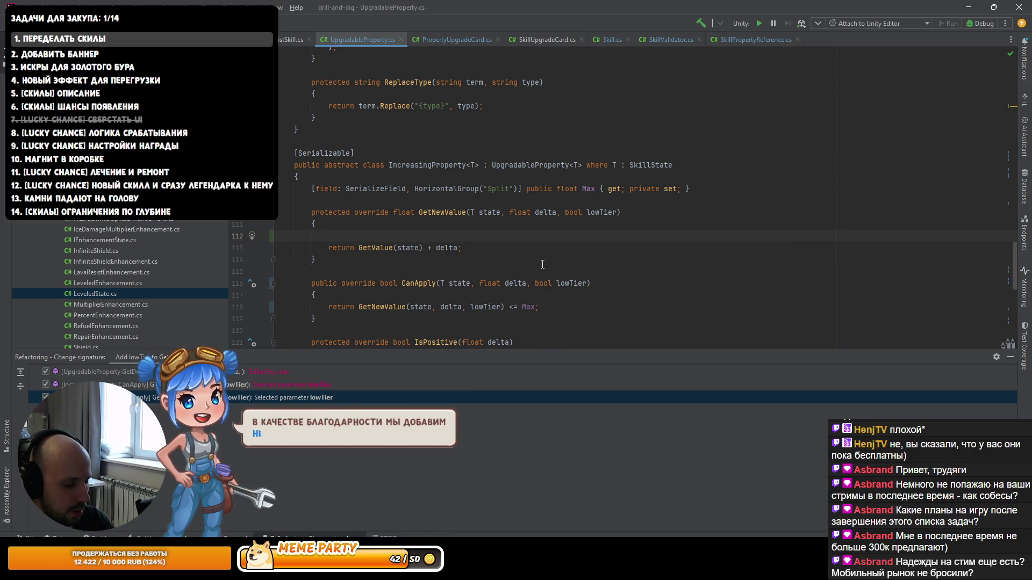
pyautogui.write('if (lo')
pyautogui.press('Return')
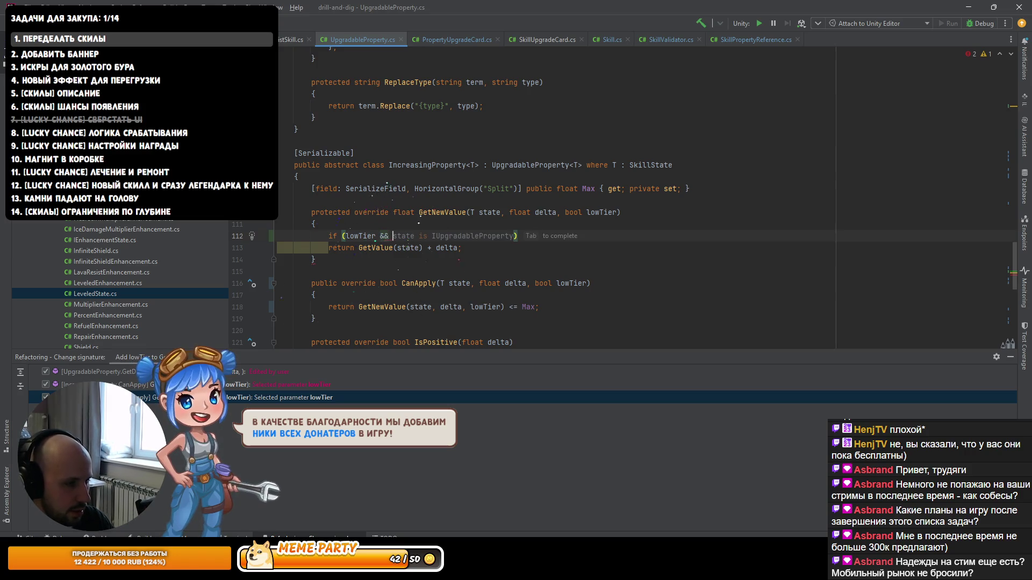
pyautogui.press('BackSpace')
pyautogui.press('BackSpace')
pyautogui.press('BackSpace')
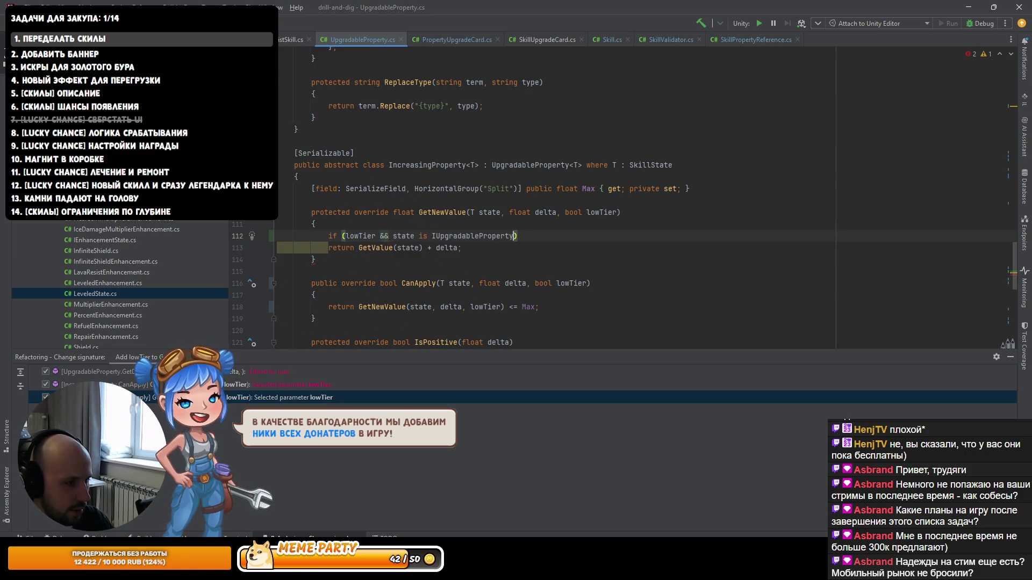
pyautogui.hotkey('shift', 'Up')
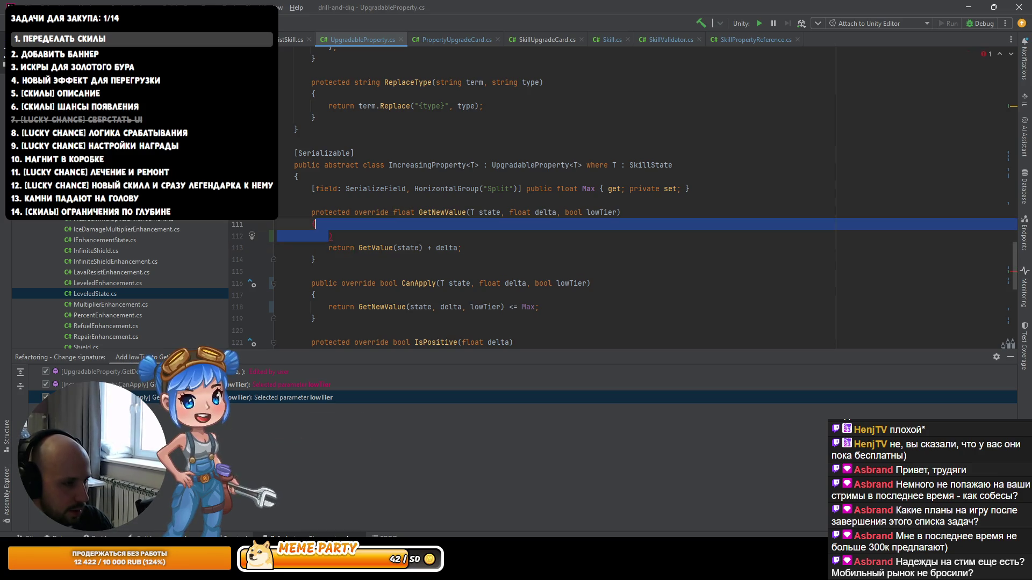
pyautogui.hotkey('shift', 'Down')
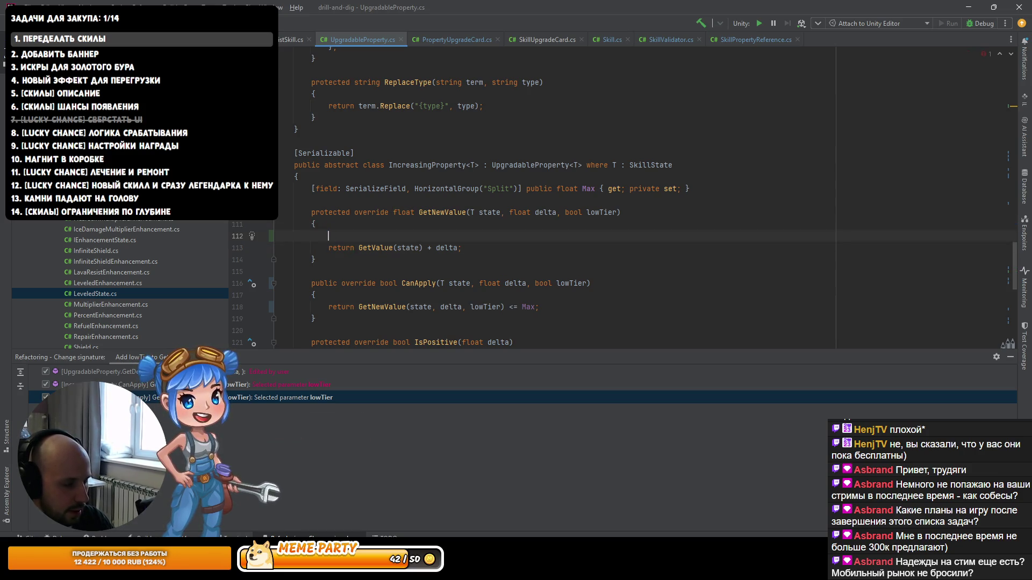
# Step: Extract the return expression into a local variable named newValue
pyautogui.click(371, 248)
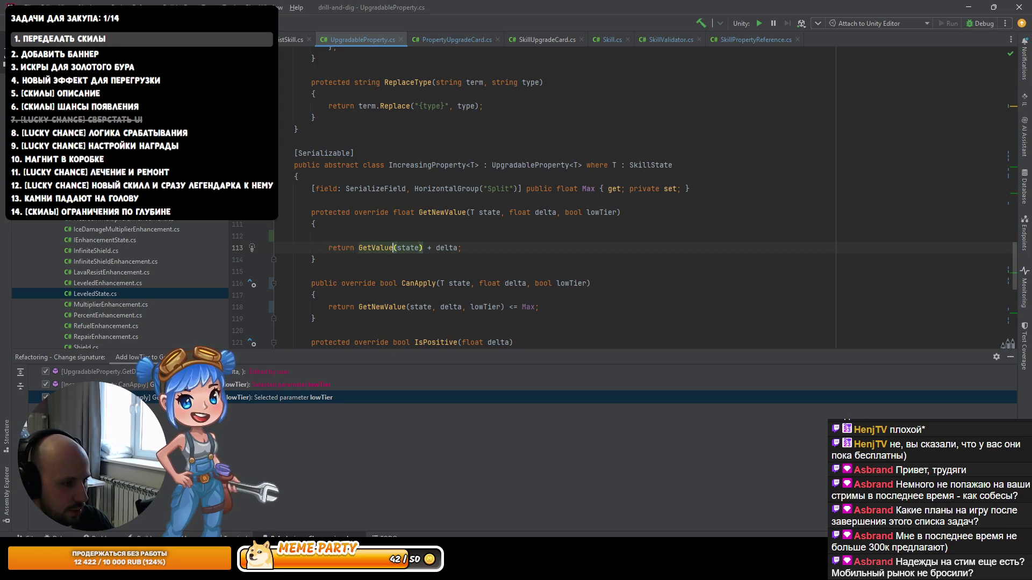
pyautogui.hotkey('ctrl', 'alt', 'v')
pyautogui.press('Down')
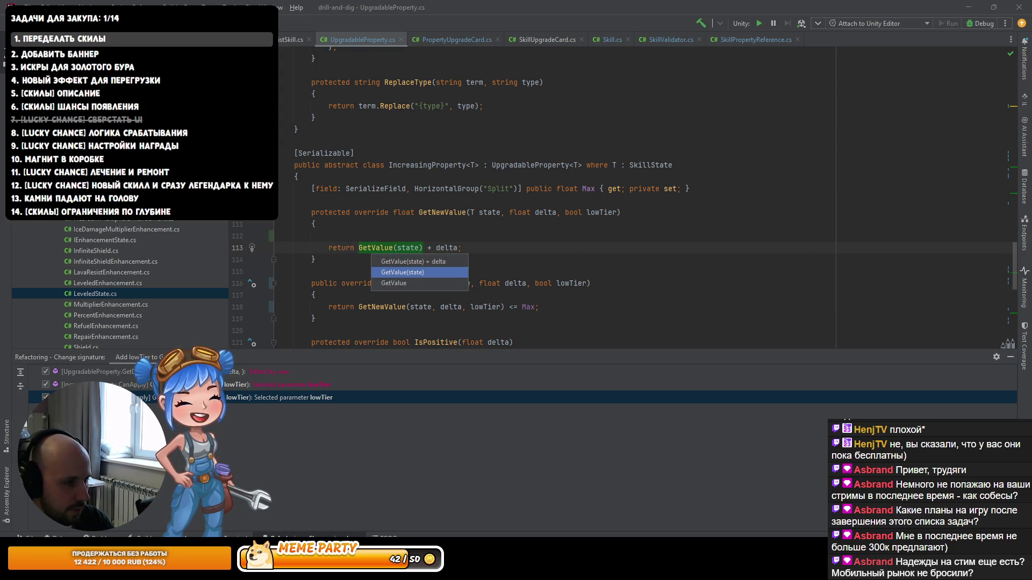
pyautogui.press('Return')
pyautogui.press('Return')
pyautogui.press('Return')
# Step: Write the condition if (newValue > Max && lowTier)
pyautogui.hotkey('ctrl', 'space')
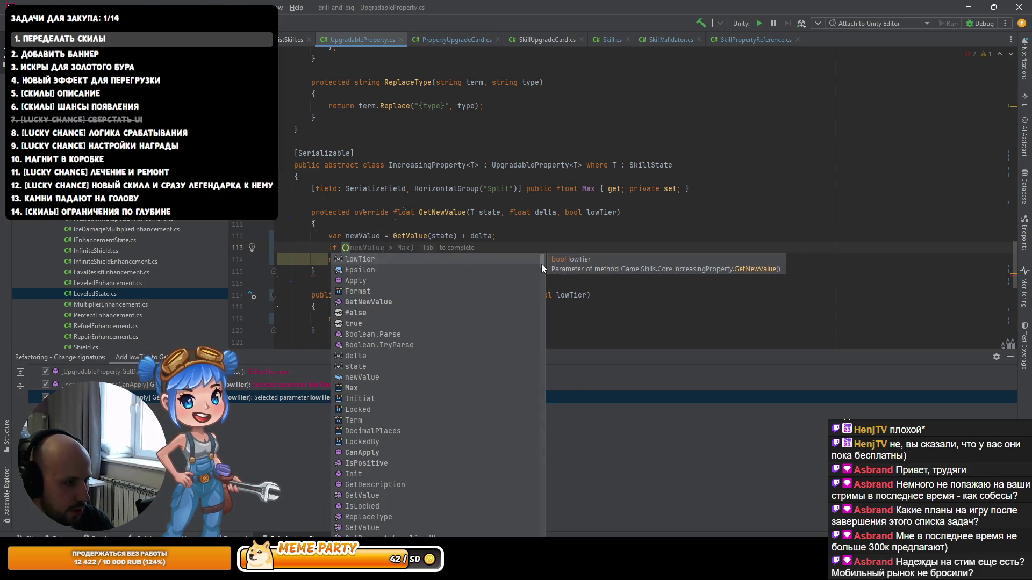
pyautogui.press('Escape')
pyautogui.write('(')
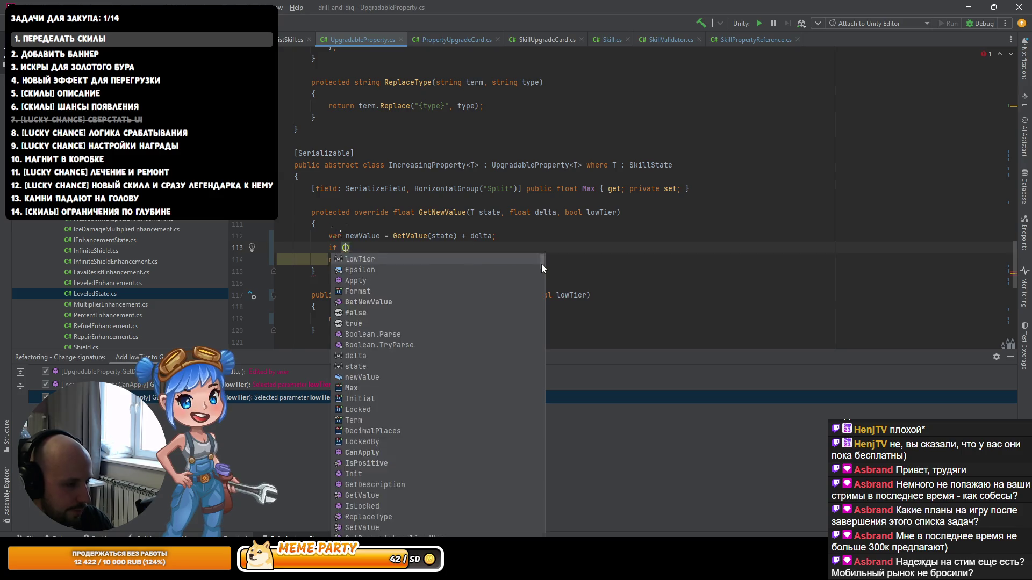
pyautogui.press('Tab')
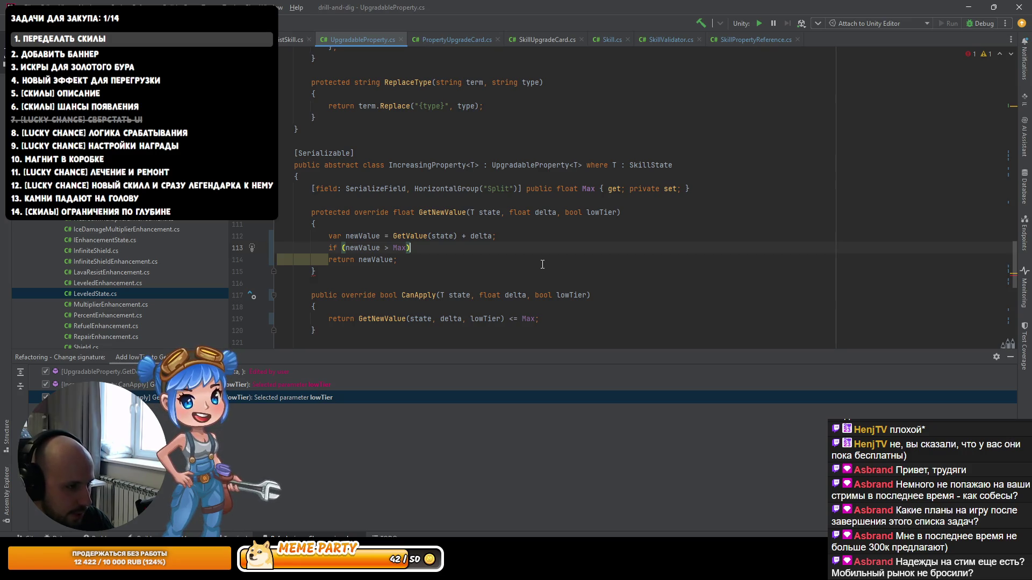
pyautogui.write('&& ')
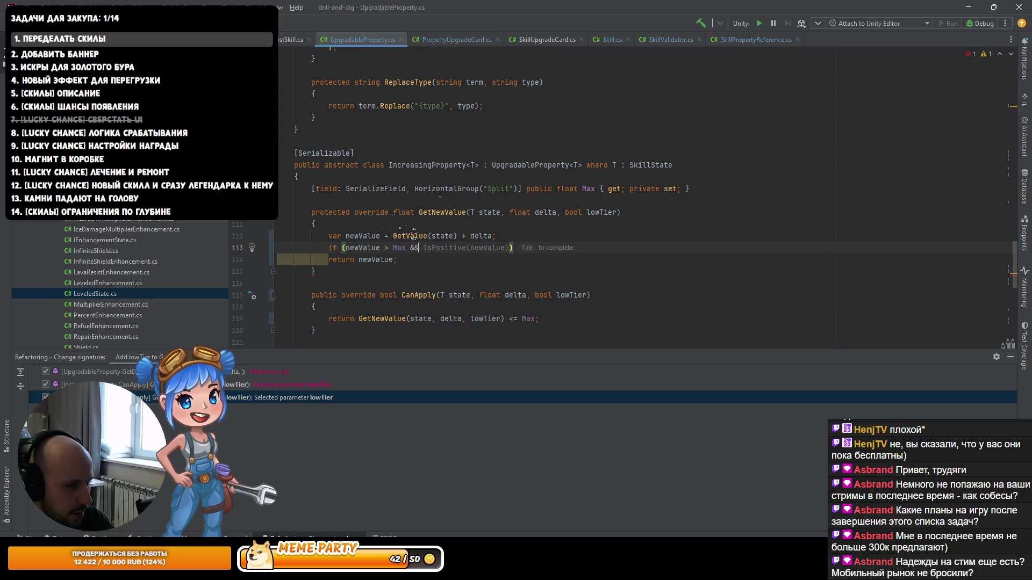
pyautogui.write('LowTier')
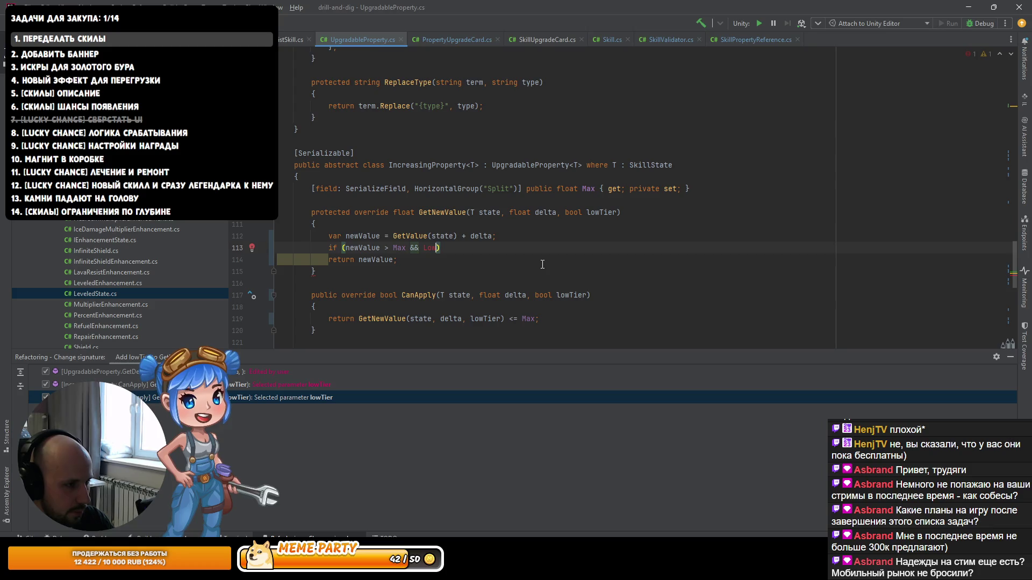
pyautogui.hotkey('ctrl', 'space')
pyautogui.press('Return')
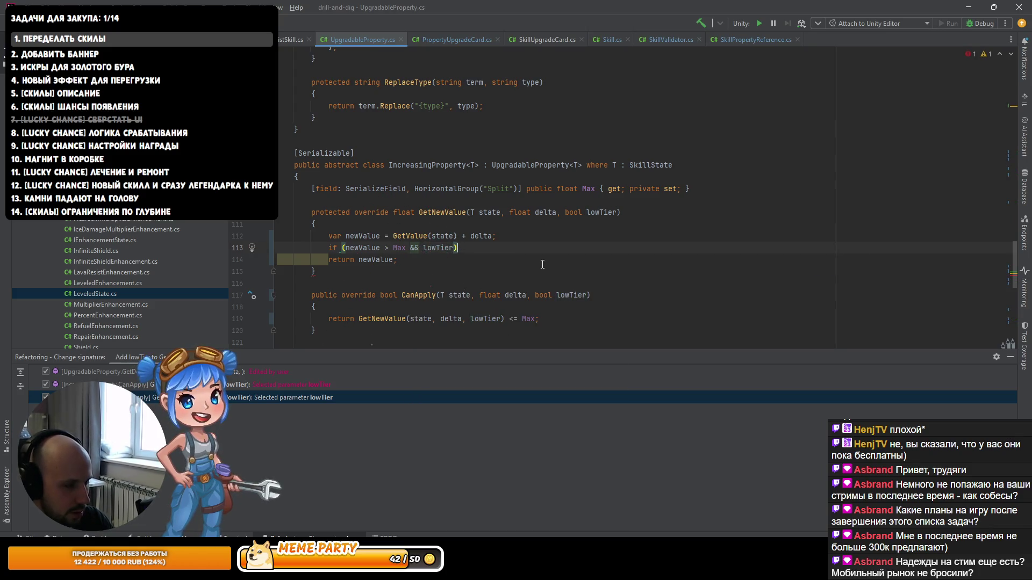
# Step: Add the body newValue = Max; under the if, without braces
pyautogui.write('{')
pyautogui.press('Return')
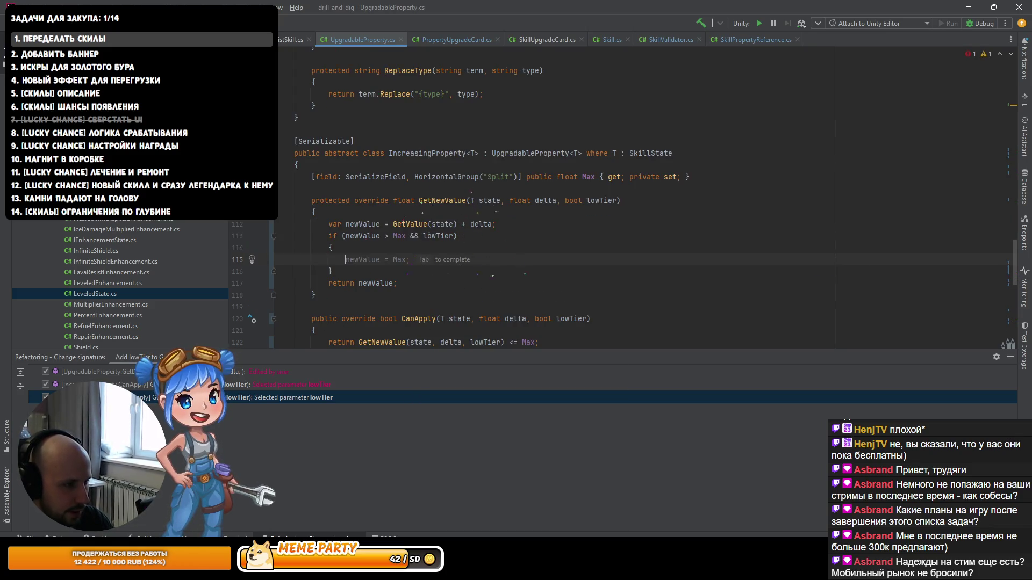
pyautogui.press('Tab')
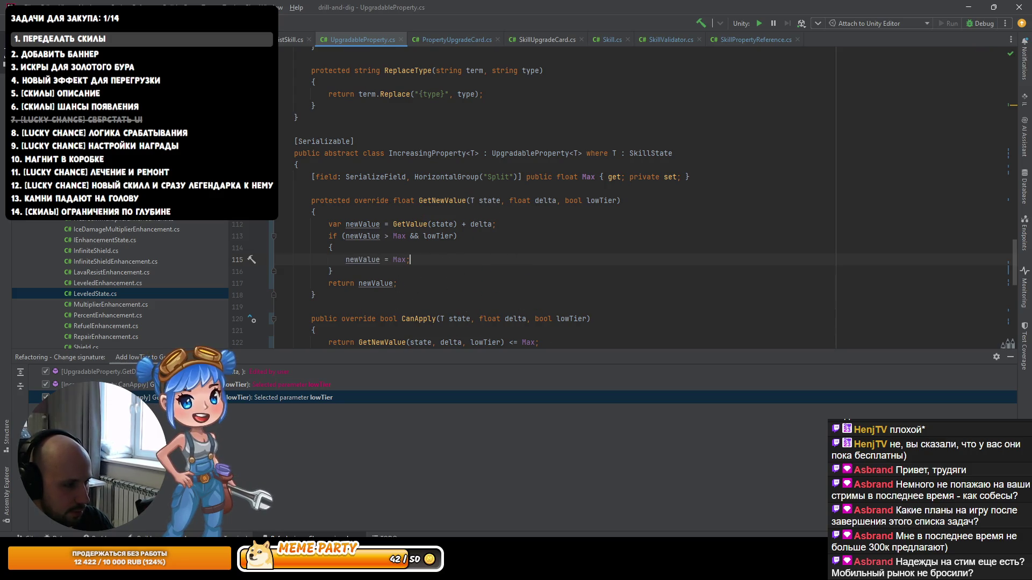
pyautogui.hotkey('ctrl', 'z')
pyautogui.hotkey('ctrl', 'z')
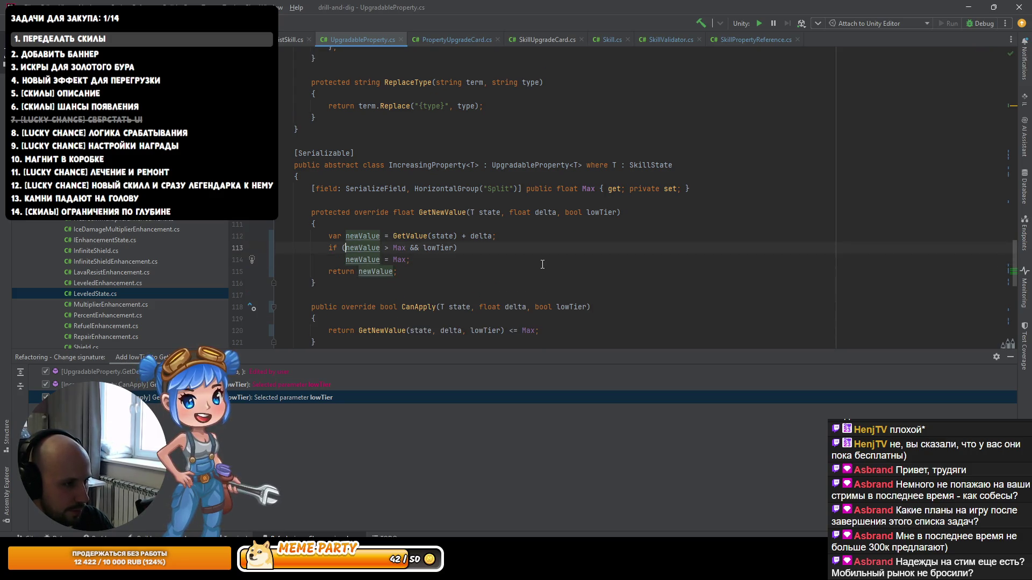
pyautogui.hotkey('ctrl', 'Right')
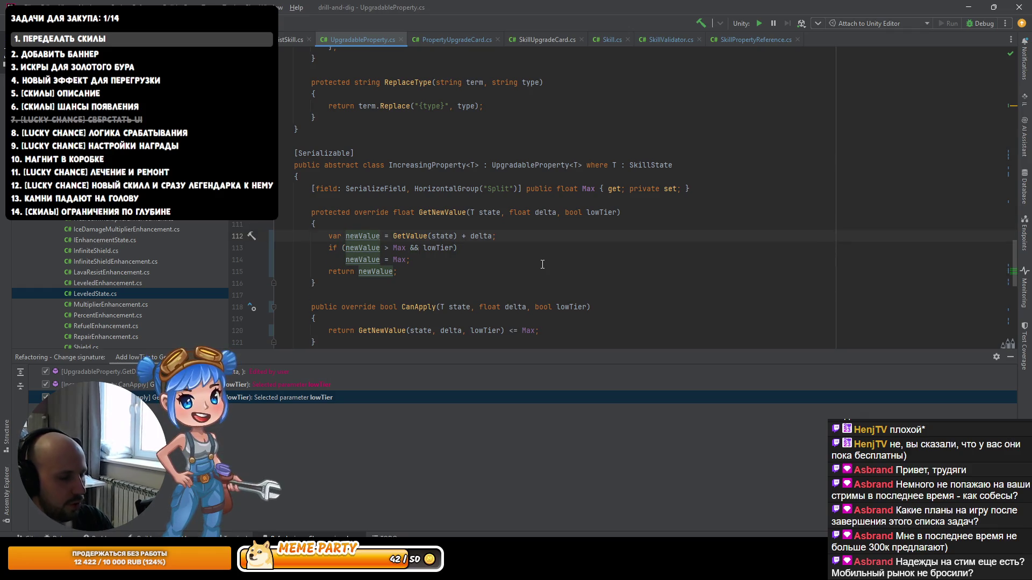
pyautogui.hotkey('ctrl', 'Right')
# Step: Copy the four lines of clamp logic into DecreasingProperty's GetNewValue
pyautogui.moveTo(459, 274)
pyautogui.mouseDown()
pyautogui.moveTo(280, 260)
pyautogui.moveTo(147, 236)
pyautogui.moveTo(193, 269)
pyautogui.moveTo(128, 239)
pyautogui.mouseUp()
pyautogui.hotkey('ctrl', 'c')
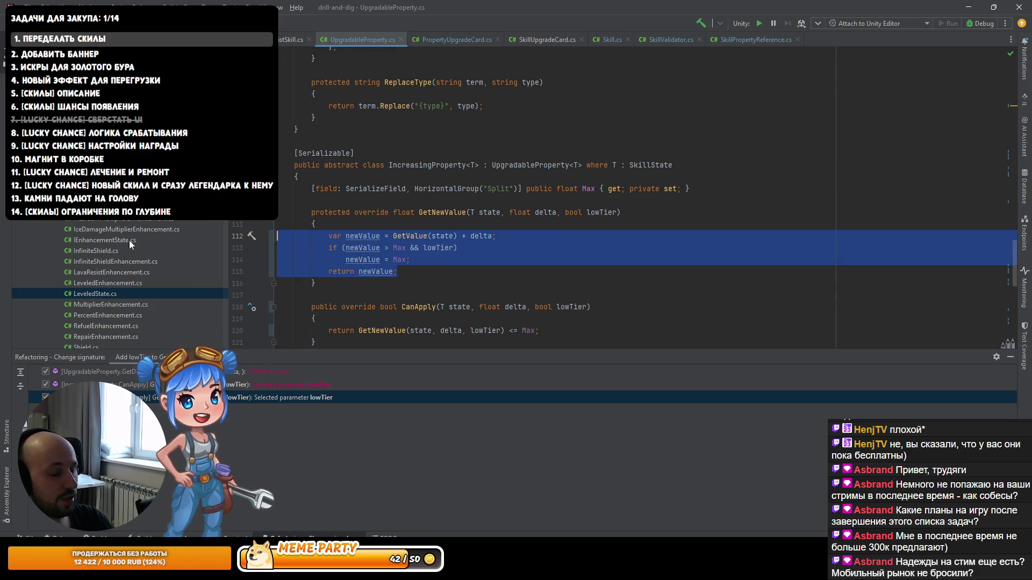
pyautogui.scroll(-8, 383, 212)
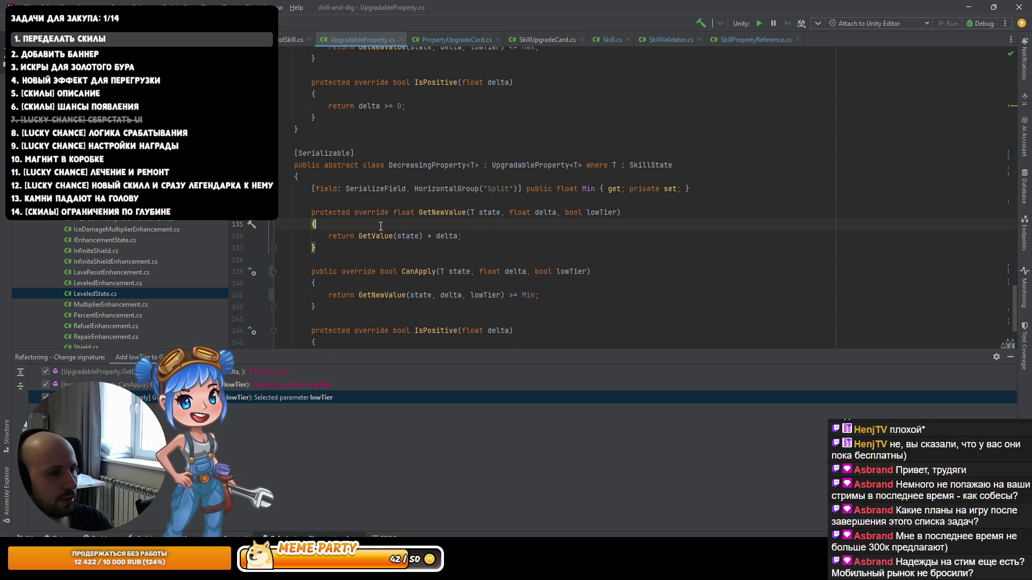
pyautogui.scroll(3, 414, 237)
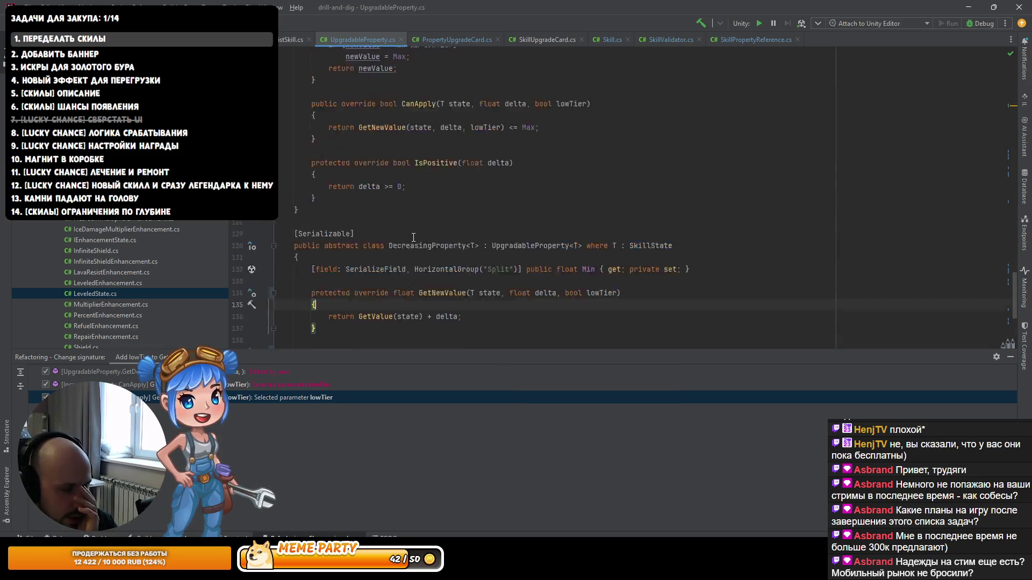
pyautogui.scroll(-3, 413, 237)
pyautogui.scroll(2, 404, 235)
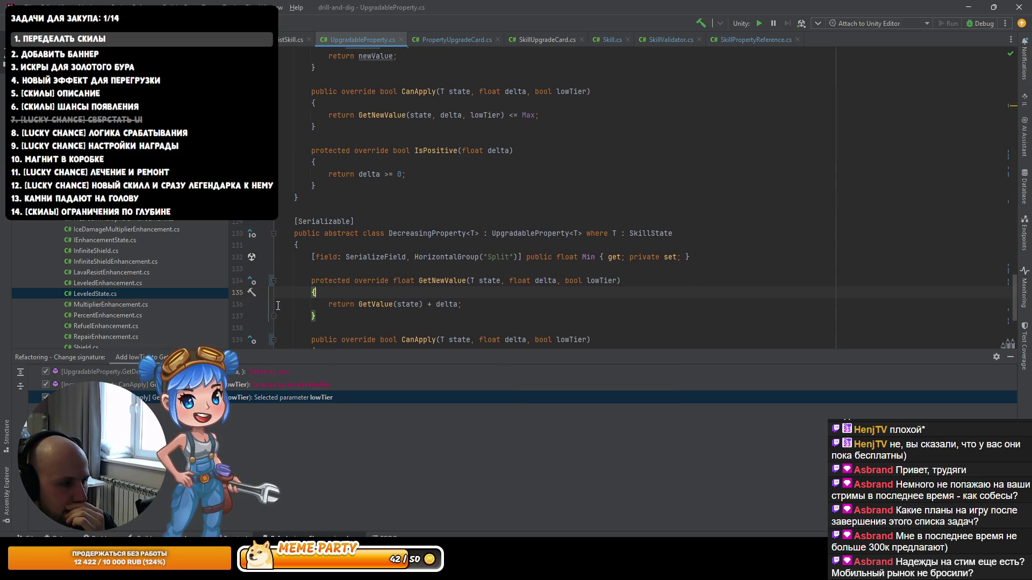
pyautogui.scroll(-3, 286, 282)
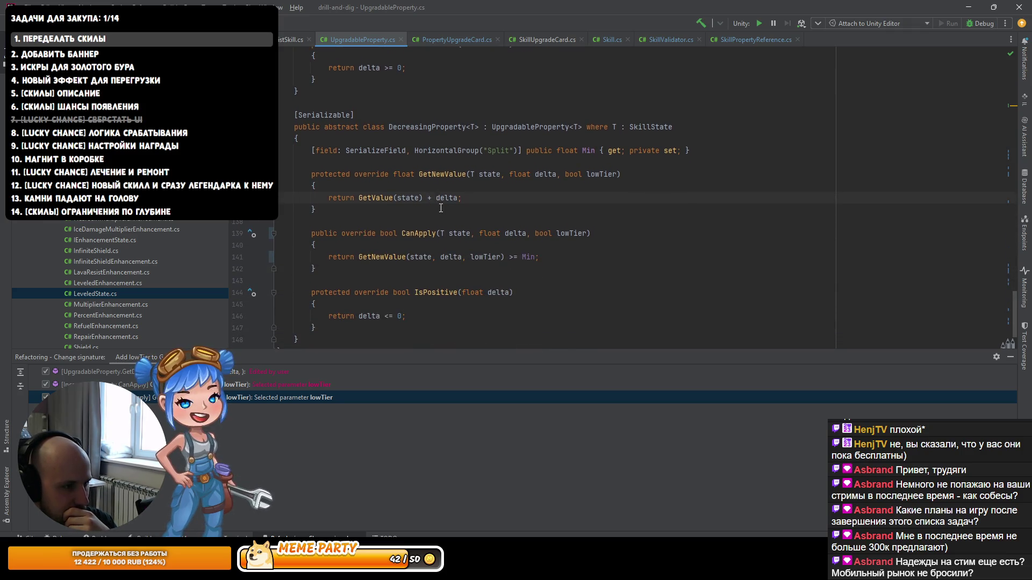
pyautogui.scroll(2, 438, 215)
pyautogui.scroll(-3, 434, 232)
pyautogui.scroll(4, 430, 252)
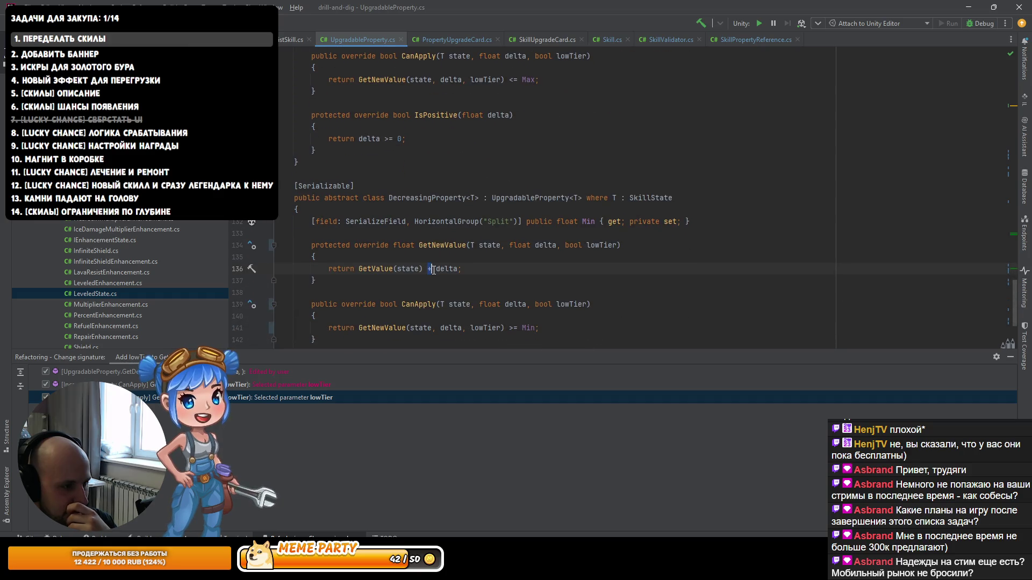
pyautogui.press('End')
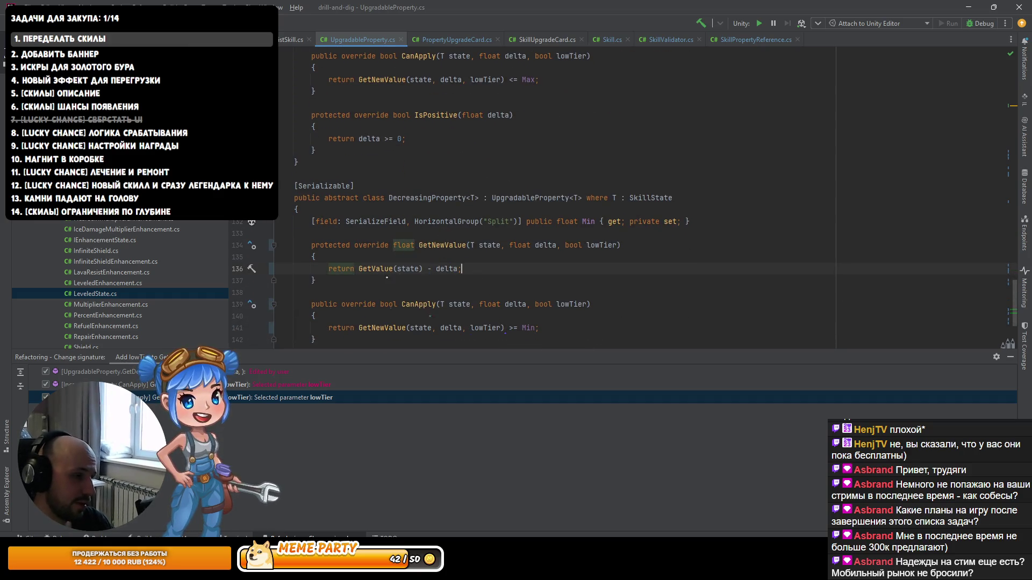
pyautogui.hotkey('ctrl', 'v')
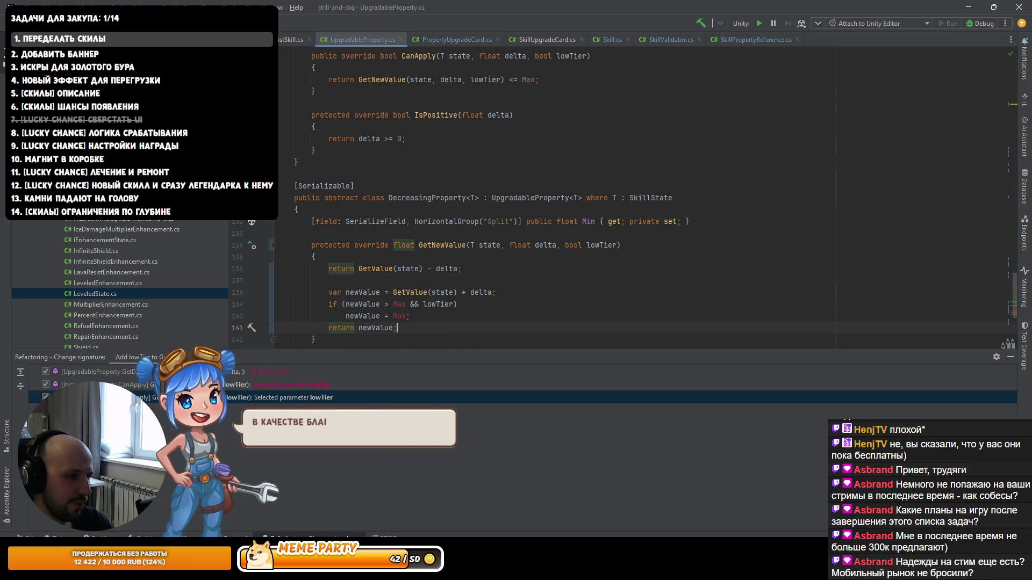
# Step: Change the pasted logic to subtract delta, compare < Min, clamp to Min, and delete the old return
pyautogui.click(456, 292)
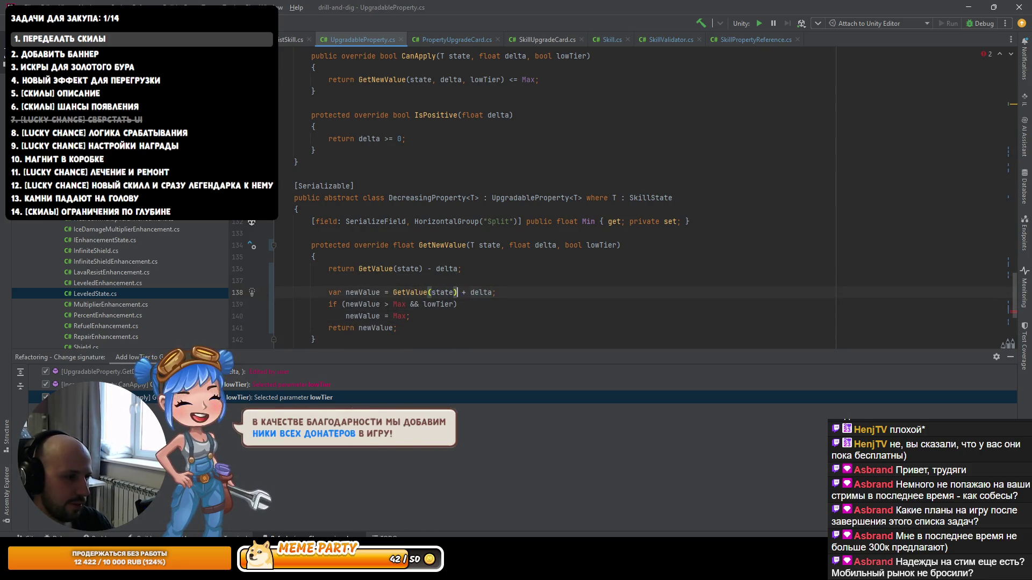
pyautogui.write('-')
pyautogui.hotkey('ctrl', 'Left')
pyautogui.hotkey('ctrl', 'Left')
pyautogui.hotkey('ctrl', 'Left')
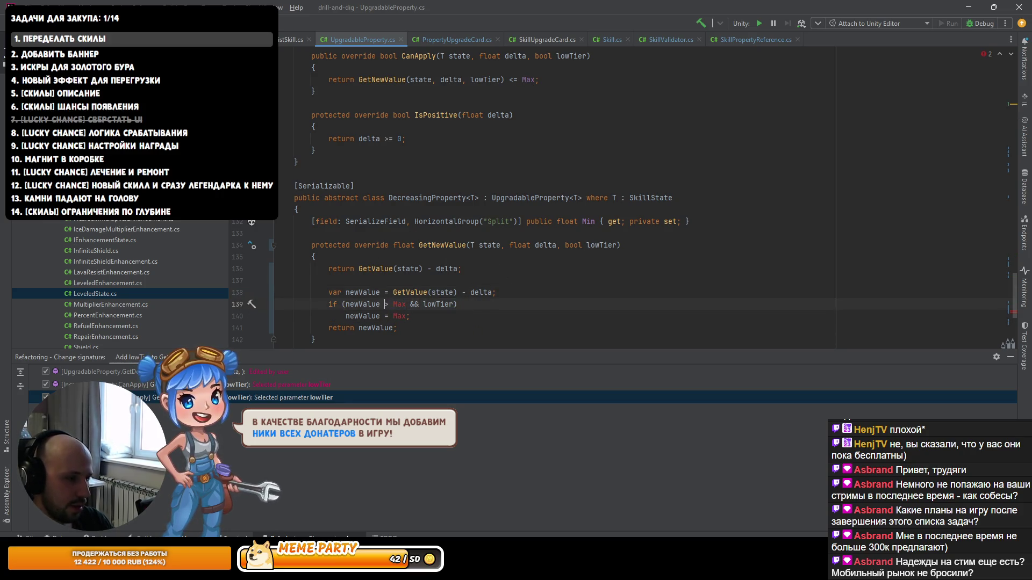
pyautogui.write('i')
pyautogui.press('Tab')
pyautogui.press('Down')
pyautogui.write('Mi')
pyautogui.press('Tab')
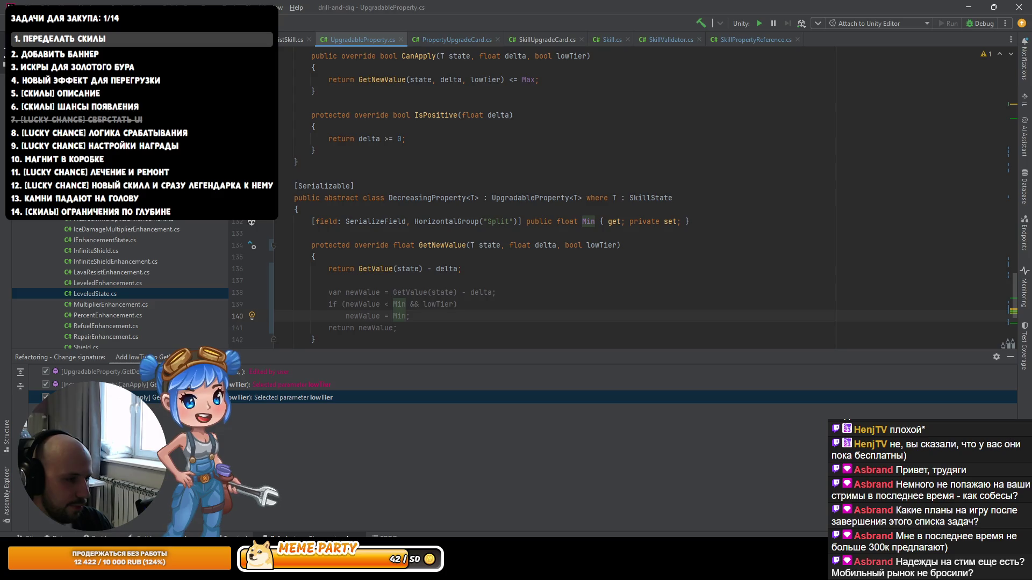
pyautogui.press('Up')
pyautogui.hotkey('ctrl', 'y')
pyautogui.hotkey('ctrl', 'y')
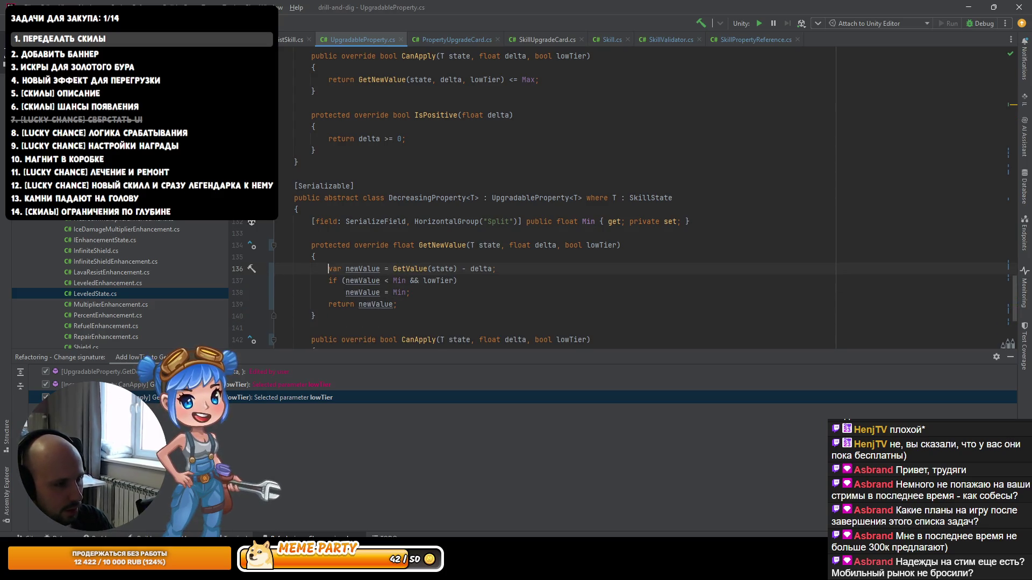
pyautogui.scroll(20, 578, 258)
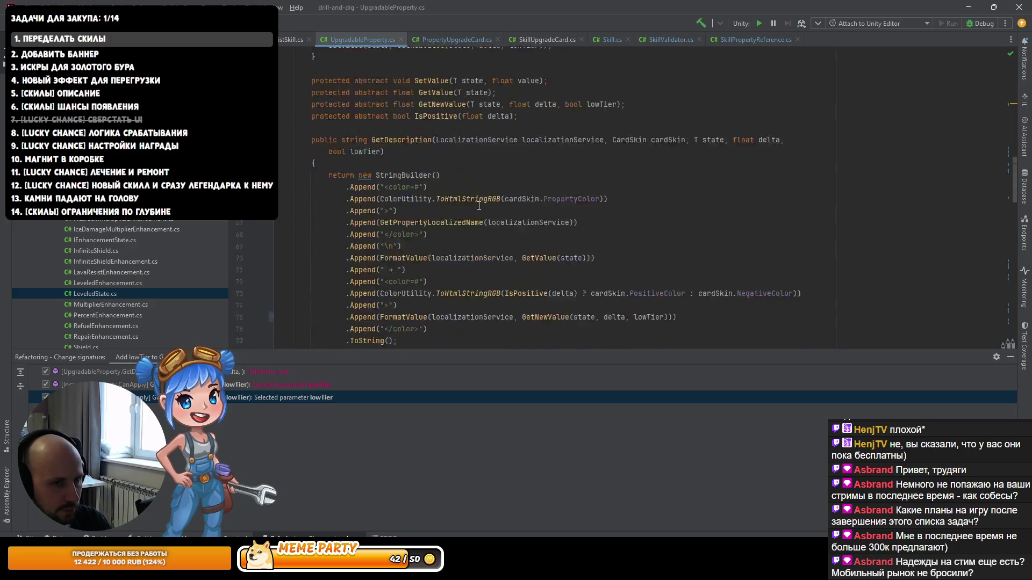
pyautogui.scroll(-10, 424, 247)
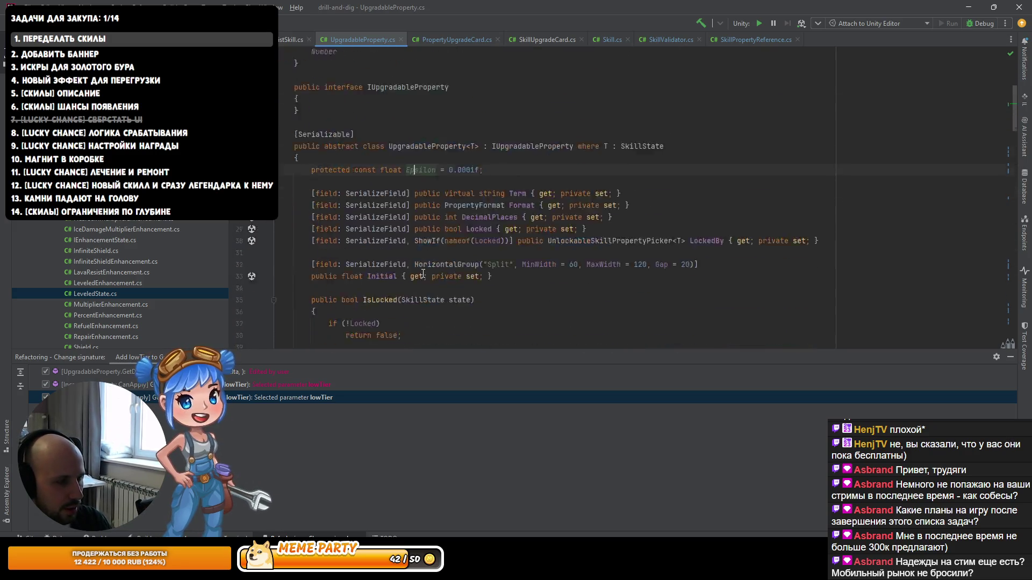
pyautogui.scroll(4, 418, 266)
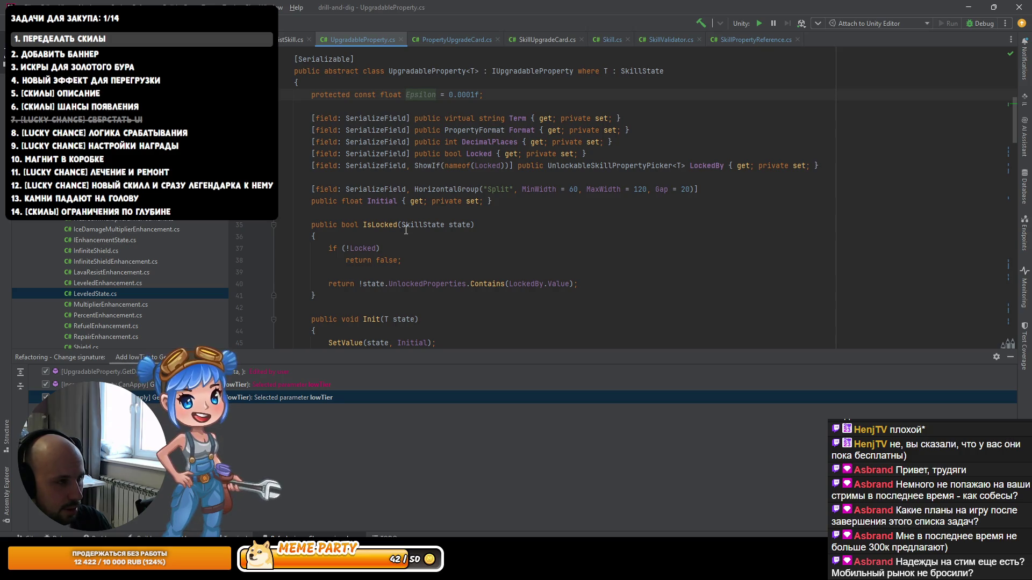
pyautogui.doubleClick(423, 95)
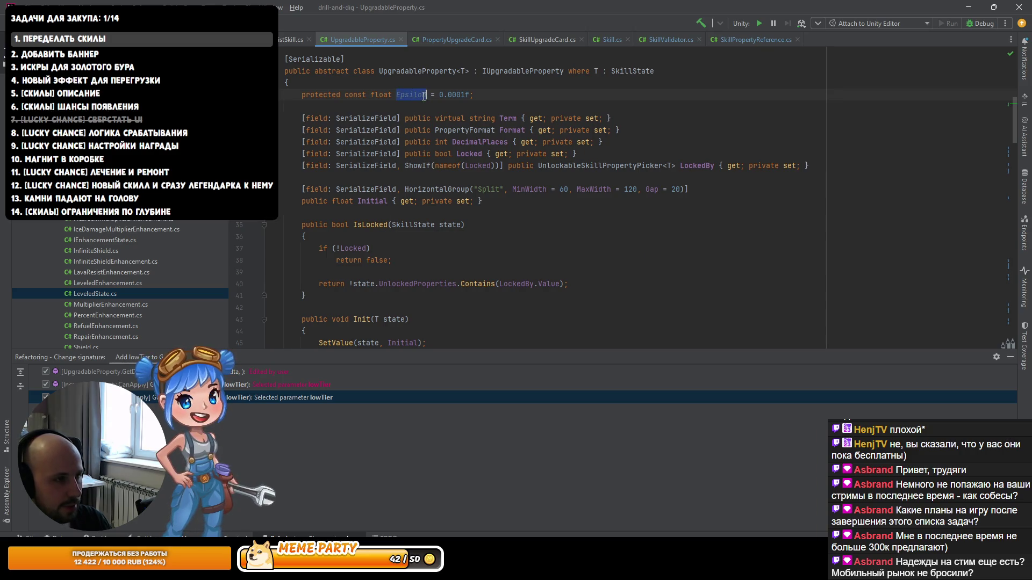
pyautogui.scroll(-8, 427, 173)
pyautogui.scroll(-15, 407, 195)
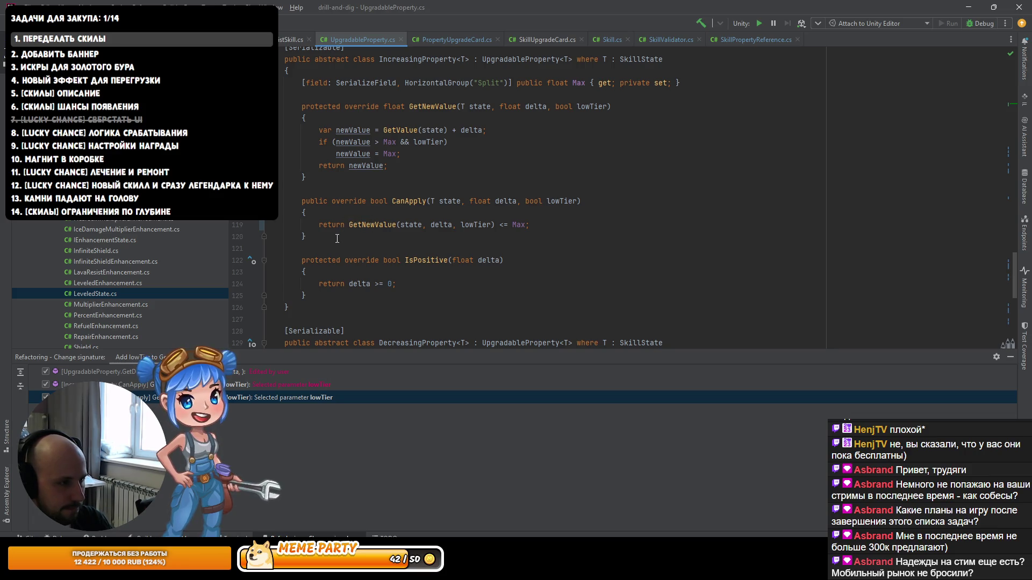
pyautogui.scroll(1, 393, 161)
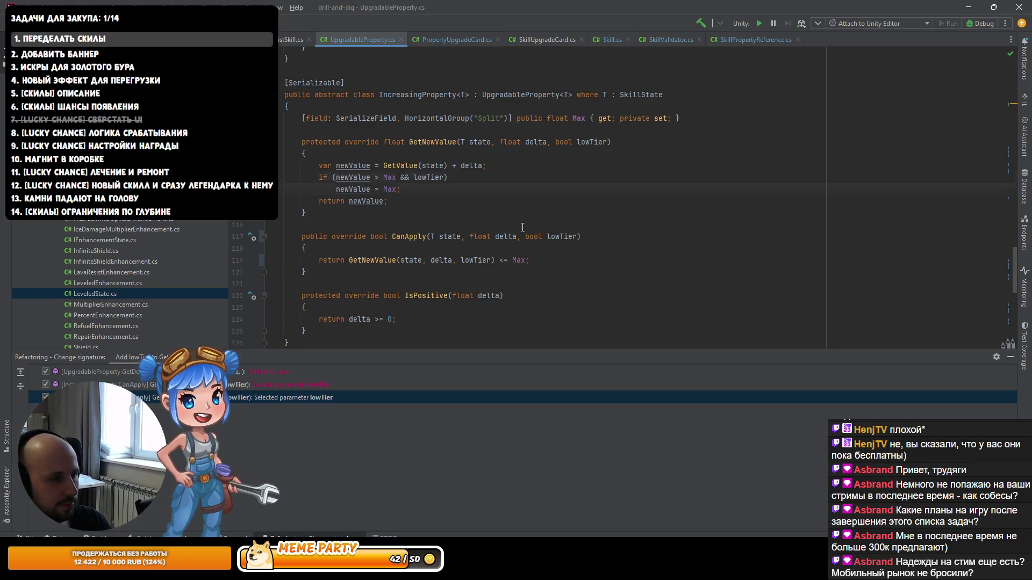
pyautogui.press('Up')
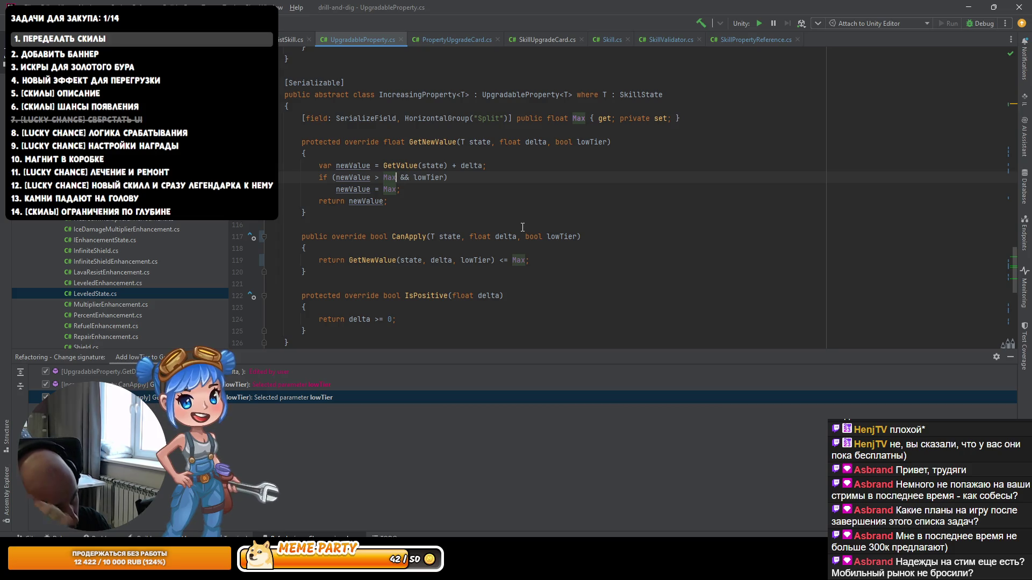
pyautogui.press('End')
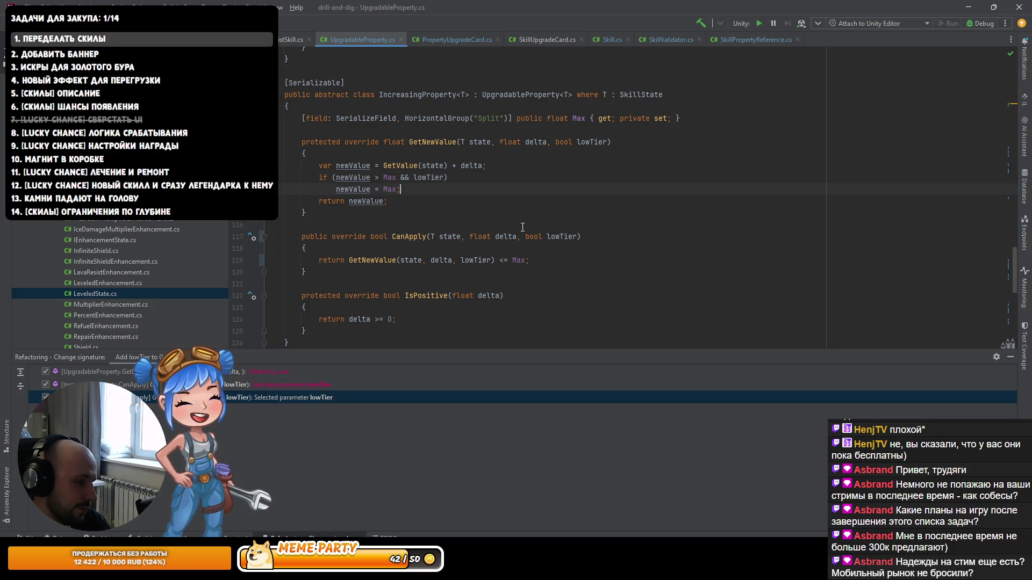
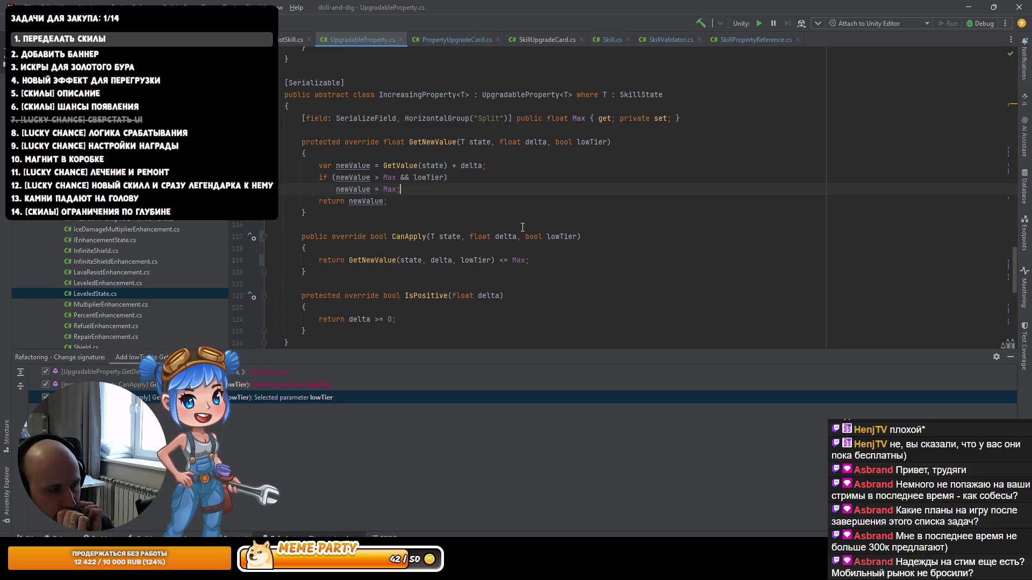
# Step: Change the IncreasingProperty clamp condition to newValue > Max && (lowTier || newValue < Max + Epsilon)
pyautogui.press('Up')
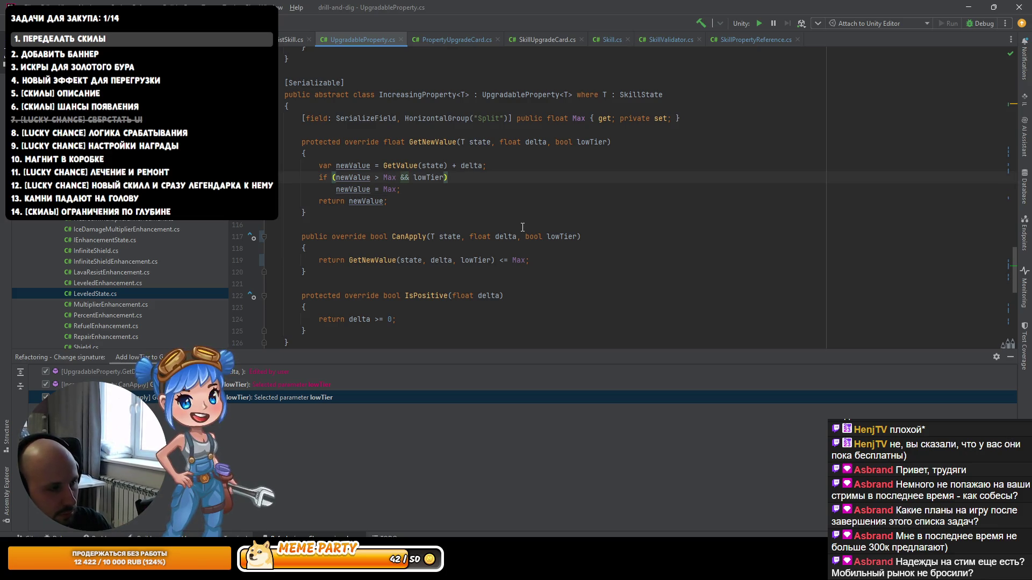
pyautogui.press('Right')
pyautogui.press('Right')
pyautogui.press('Right')
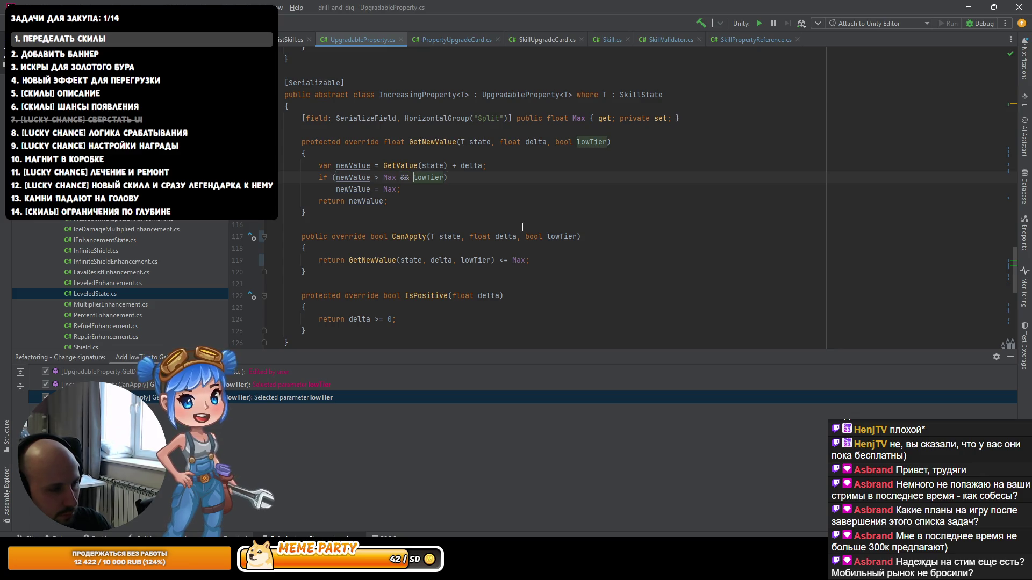
pyautogui.write('(')
pyautogui.press('End')
pyautogui.write(')')
pyautogui.write(' ||')
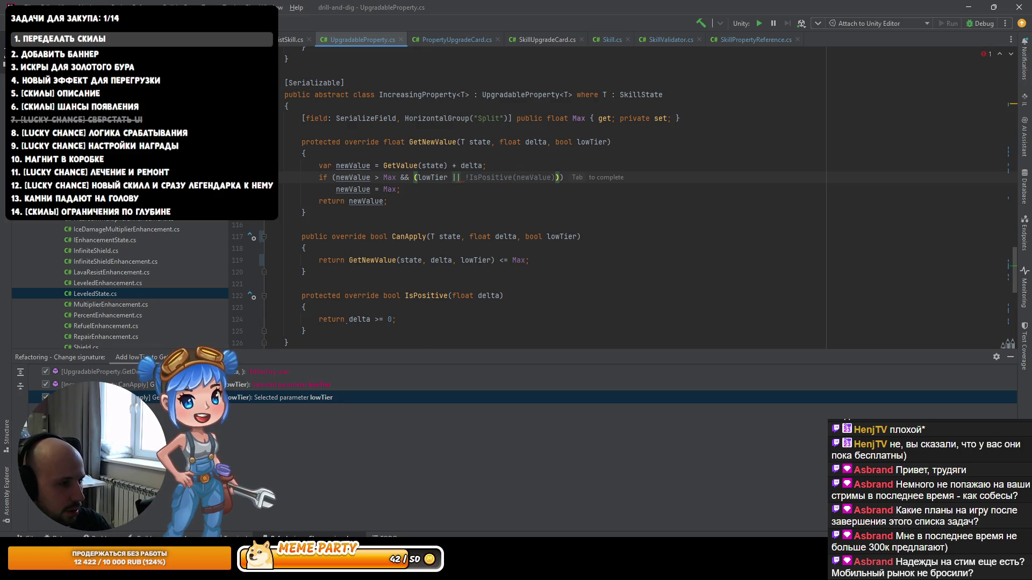
pyautogui.write(' newValue < ')
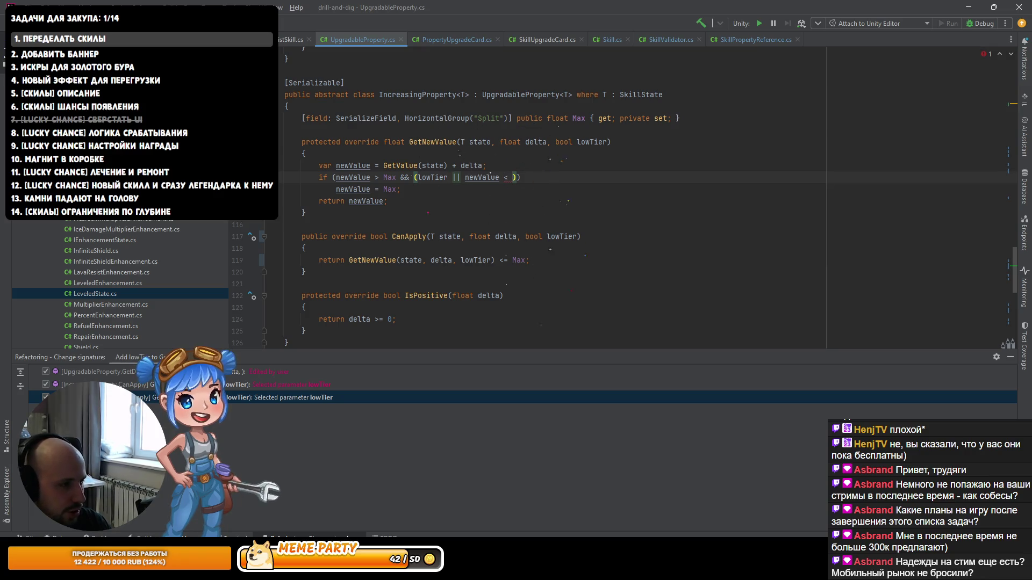
pyautogui.write('Max')
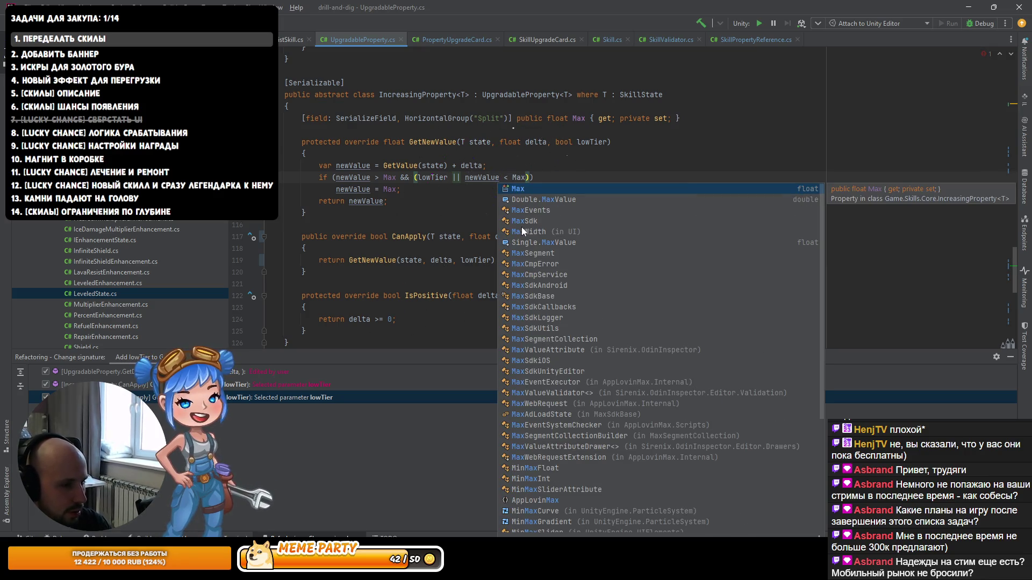
pyautogui.write(' +')
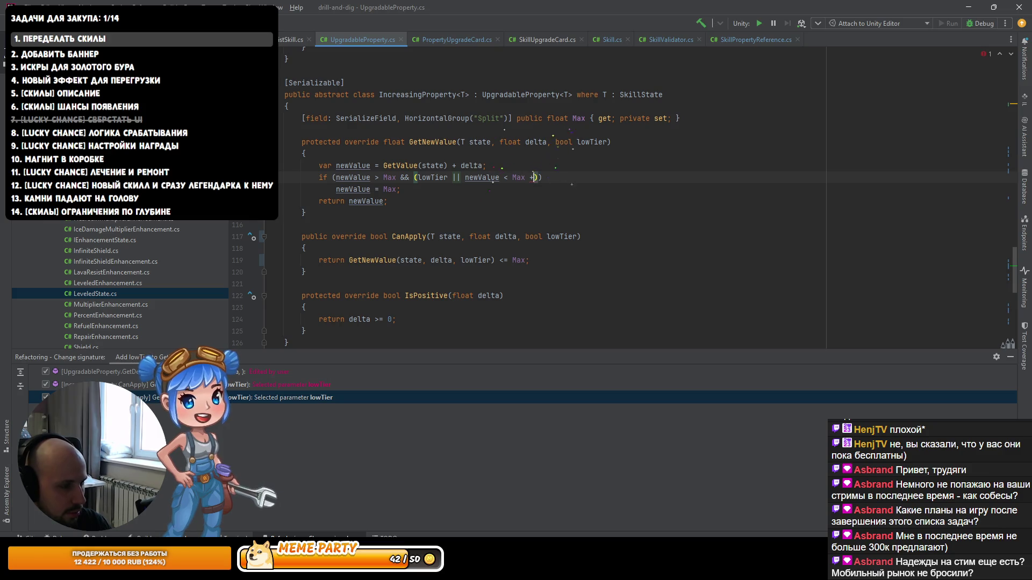
pyautogui.write(' Ep')
pyautogui.press('Return')
# Step: Select the grouped (lowTier || newValue < Max + Epsilon) condition for reuse
pyautogui.click(386, 201)
pyautogui.press('Down')
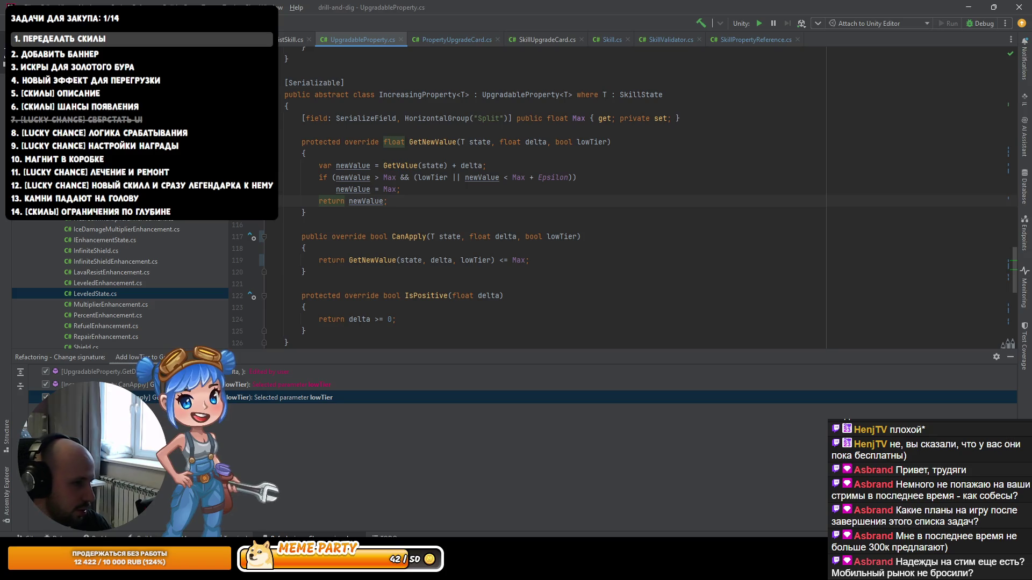
pyautogui.press('Up')
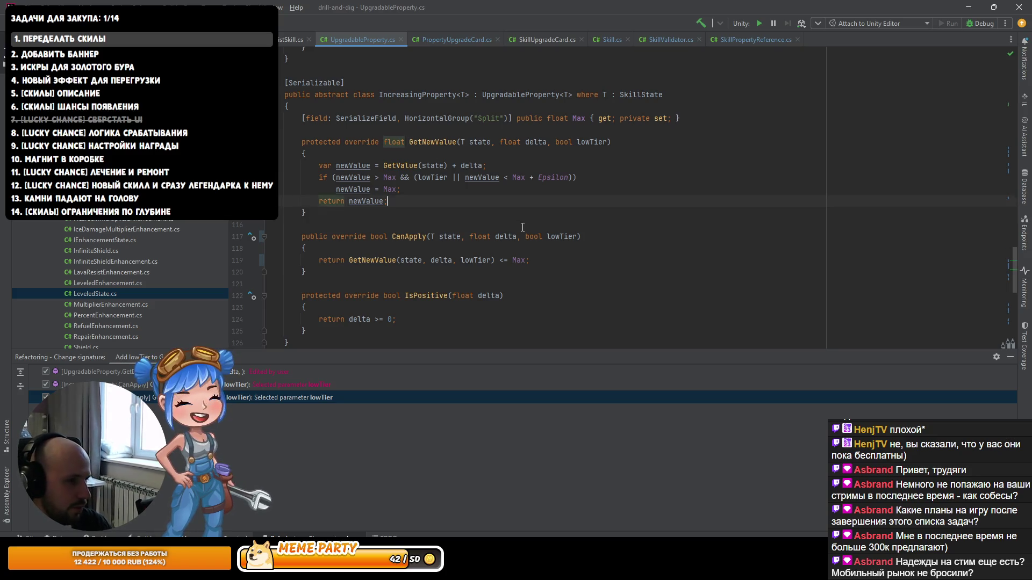
pyautogui.press('Up')
pyautogui.press('Up')
pyautogui.press('End')
pyautogui.press('Left')
pyautogui.hotkey('ctrl', 'w')
pyautogui.hotkey('ctrl', 'w')
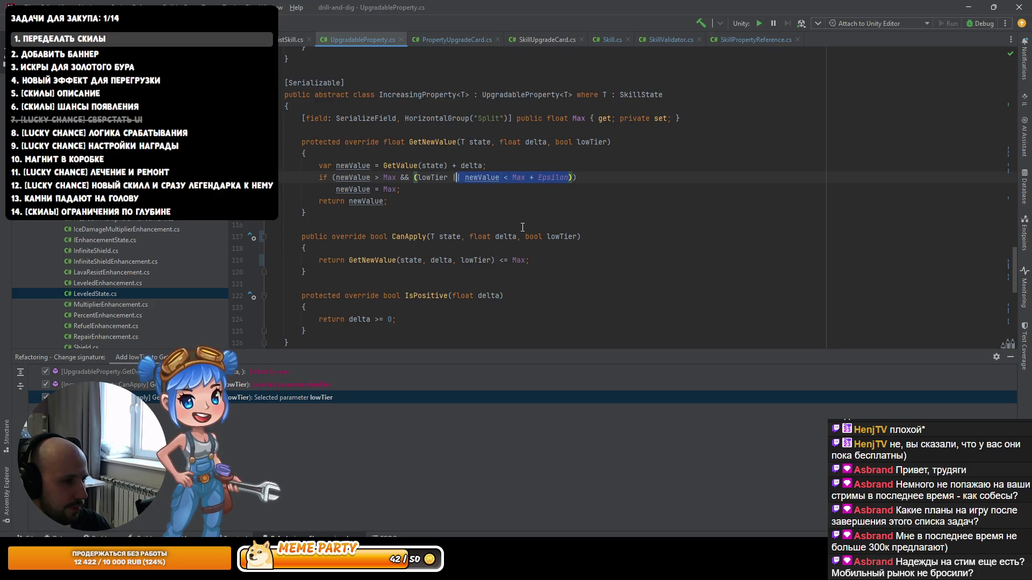
pyautogui.hotkey('ctrl', 'w')
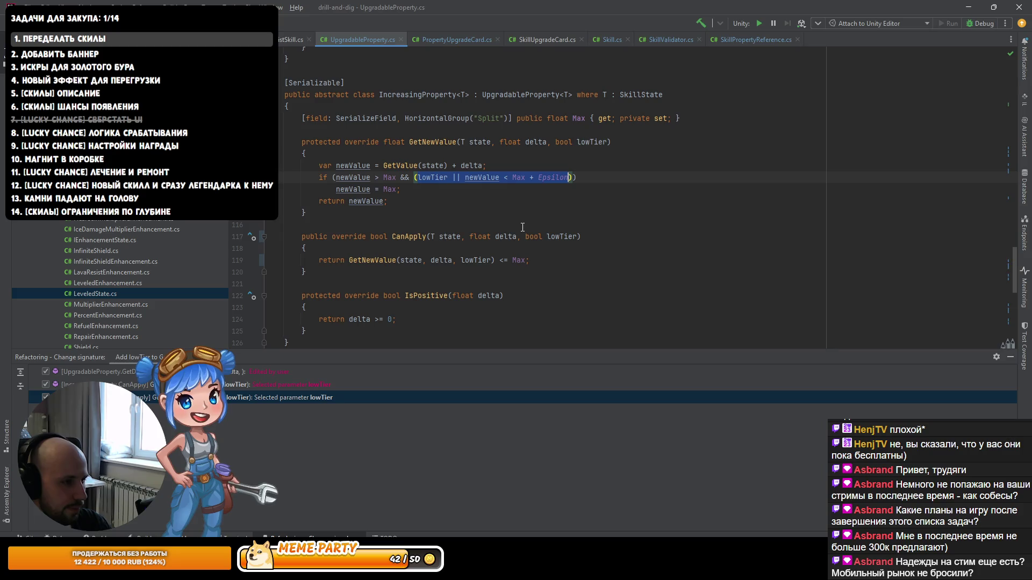
pyautogui.press('Down')
pyautogui.press('Down')
pyautogui.press('Down')
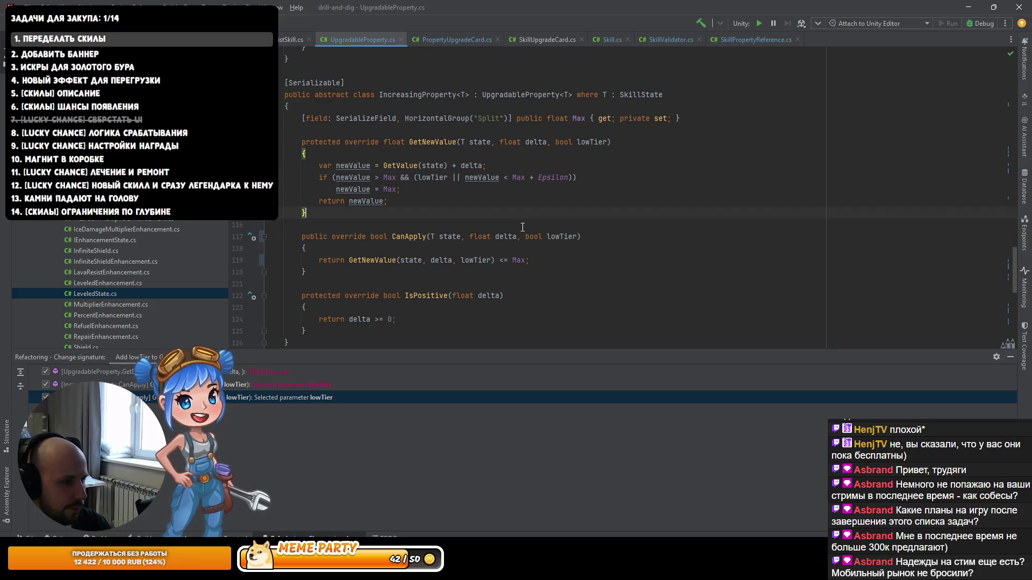
# Step: In DecreasingProperty.GetNewValue, replace lowTier with the pasted grouped epsilon condition
pyautogui.scroll(-2, 532, 233)
pyautogui.scroll(-6, 532, 233)
pyautogui.hotkey('ctrl', 'w')
pyautogui.hotkey('ctrl', 'w')
pyautogui.press('Escape')
pyautogui.hotkey('ctrl', 'w')
pyautogui.write('(lowTier || newValue < Max + Epsilon)')
# Step: Adapt the pasted condition to read (lowTier || newValue > Min - Epsilon)
pyautogui.click(500, 212)
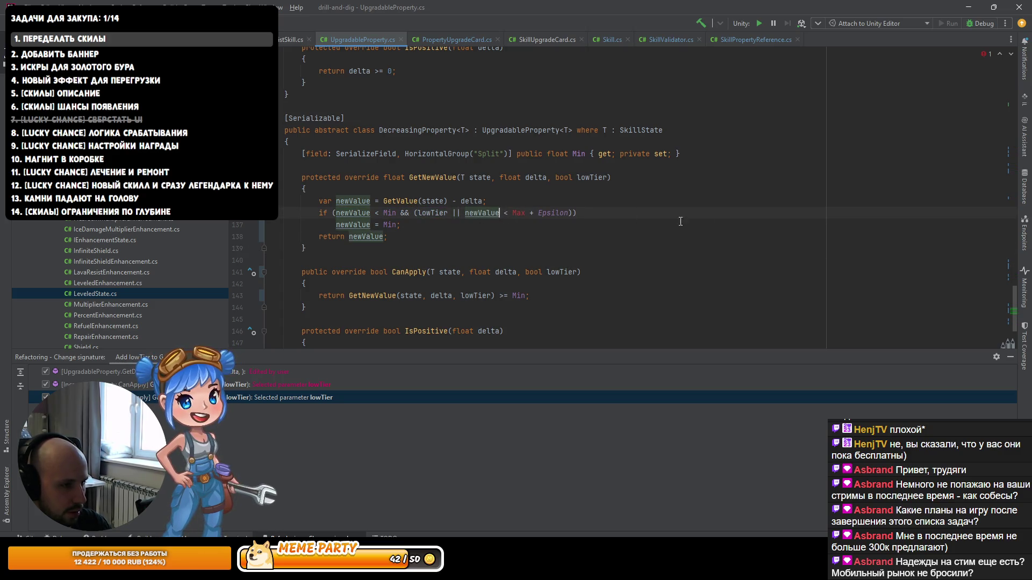
pyautogui.press('Delete')
pyautogui.write('>')
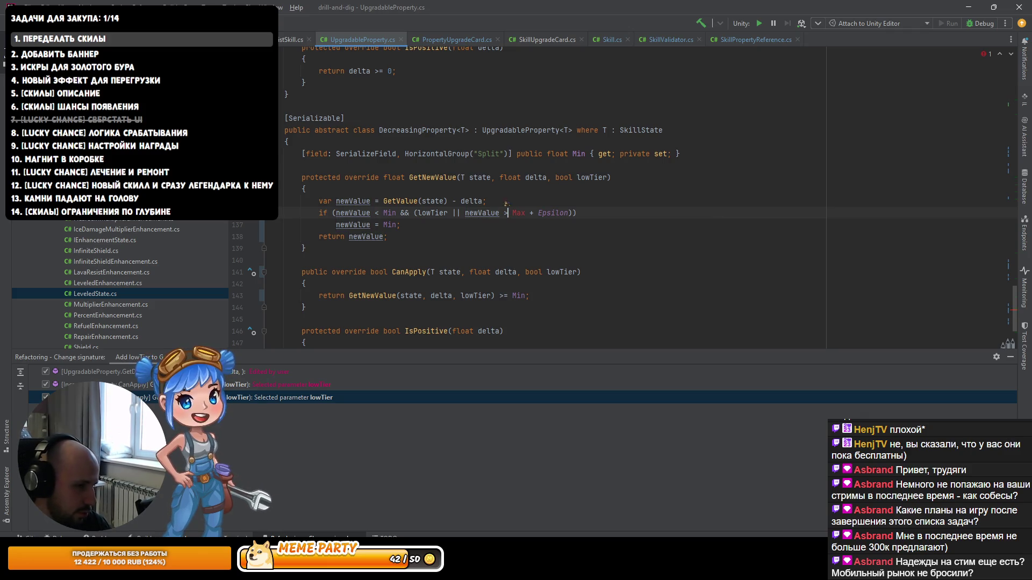
pyautogui.press('Right')
pyautogui.press('Right')
pyautogui.press('Delete')
pyautogui.press('Delete')
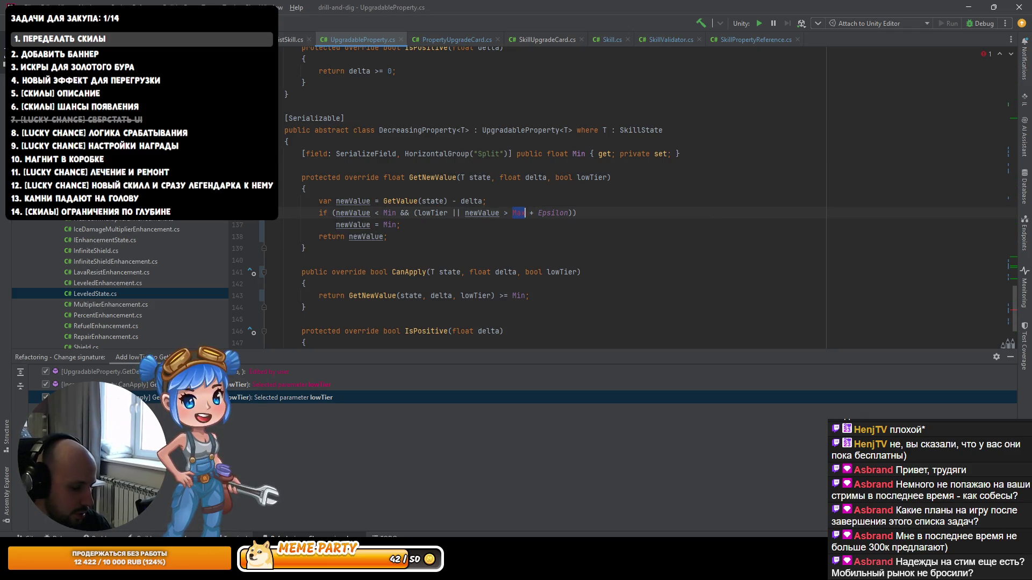
pyautogui.write('in')
pyautogui.press('Return')
pyautogui.press('Right')
pyautogui.press('Delete')
pyautogui.write('-')
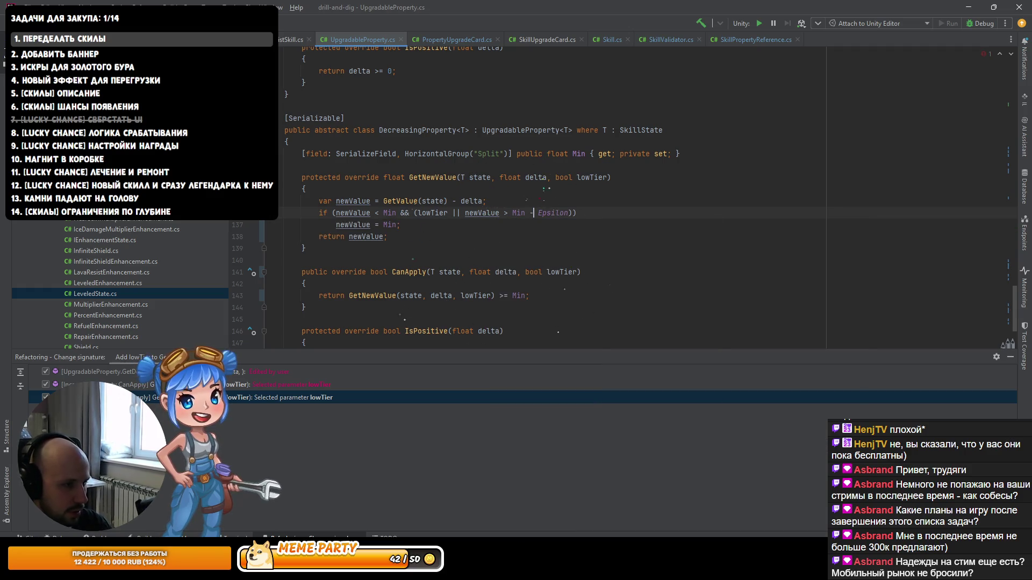
# Step: Select IncreasingProperty's GetNewValue and CanApply methods
pyautogui.scroll(8, 342, 248)
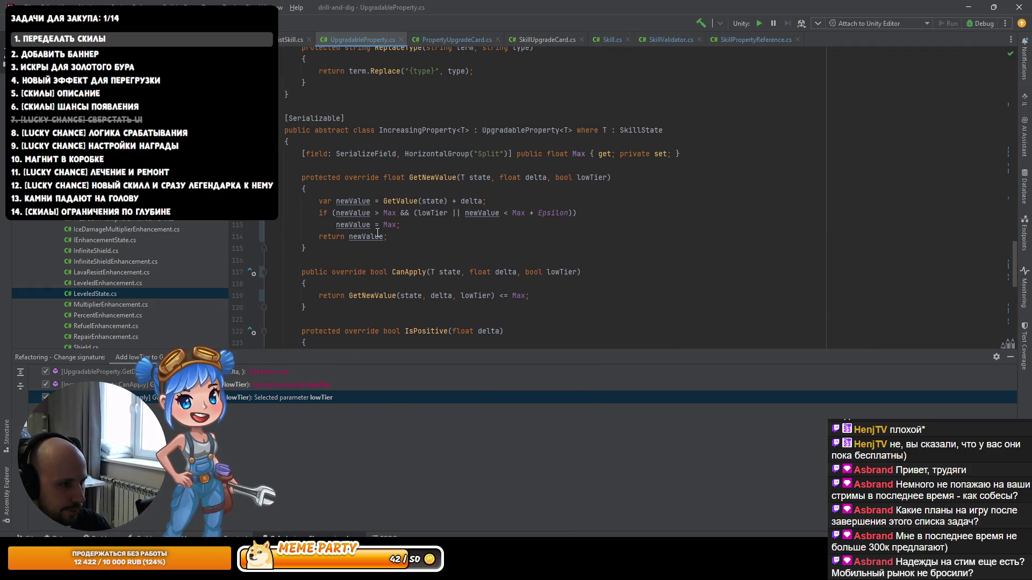
pyautogui.moveTo(343, 248); pyautogui.dragTo(292, 178)
pyautogui.click(318, 306)
pyautogui.moveTo(318, 306); pyautogui.dragTo(301, 164)
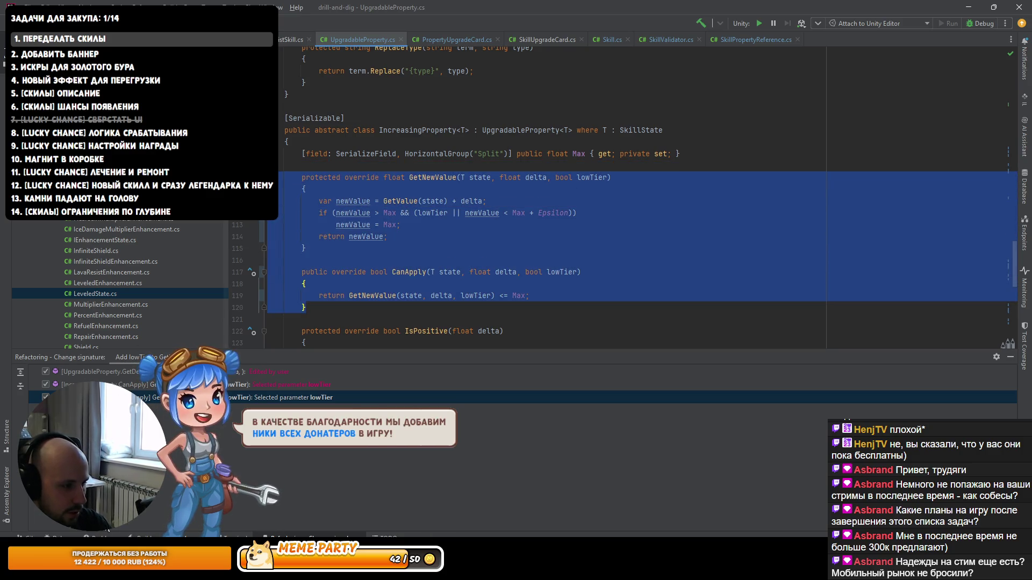
pyautogui.hotkey('alt', 'Tab')
# Step: Send ChatGPT 'проверь' followed by the pasted GetNewValue and CanApply code
pyautogui.hotkey('ctrl', 'Tab')
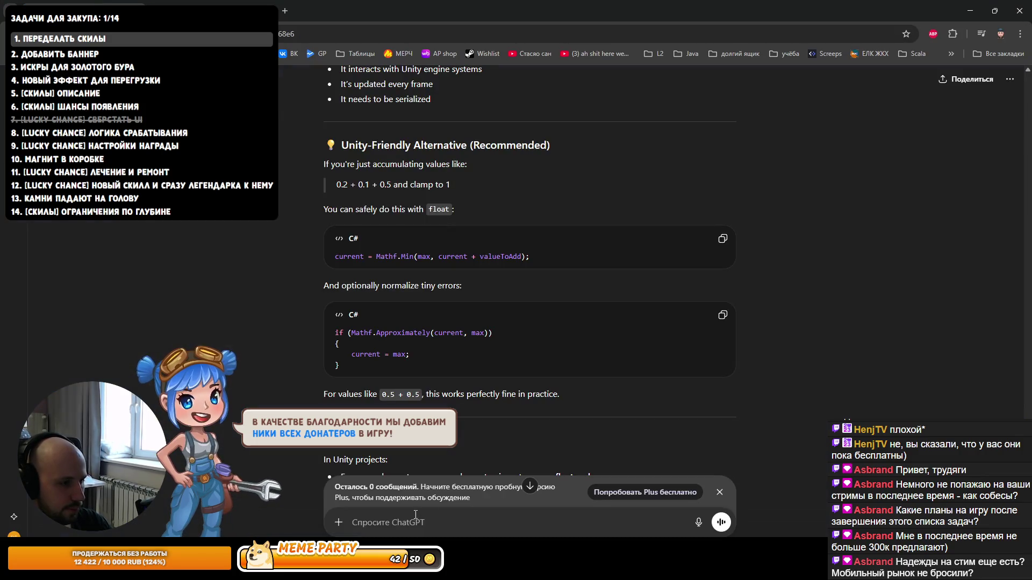
pyautogui.write('проверь')
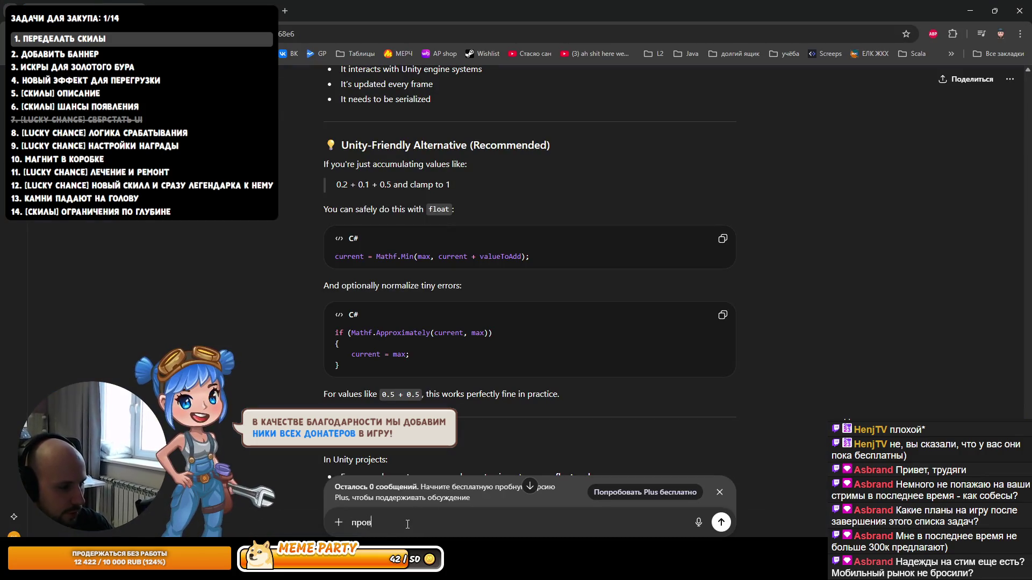
pyautogui.hotkey('ctrl', 'v')
pyautogui.press('Return')
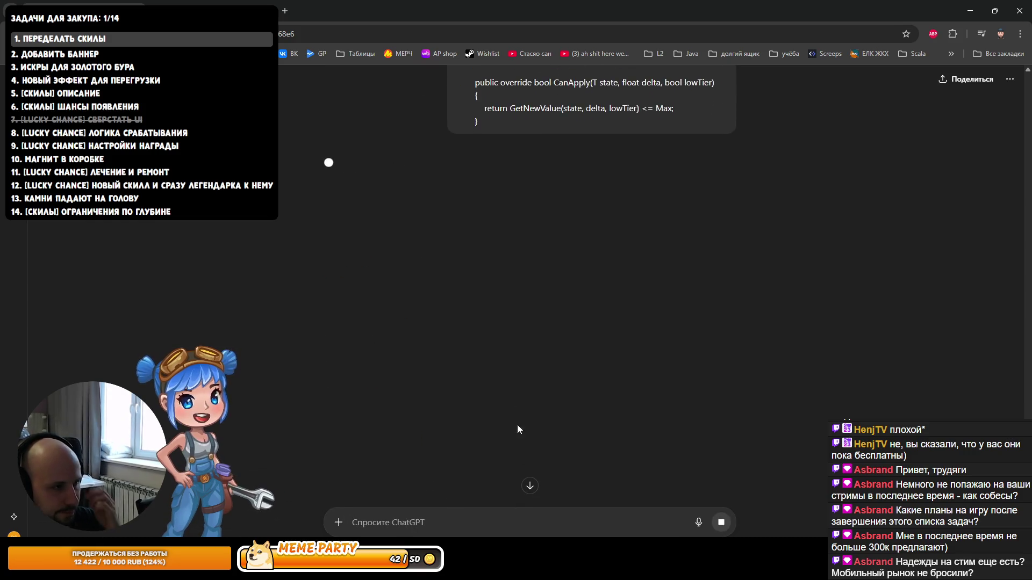
# Step: Read through ChatGPT's reply recommending Mathf.Approximately over the custom Epsilon
pyautogui.scroll(-3, 281, 362)
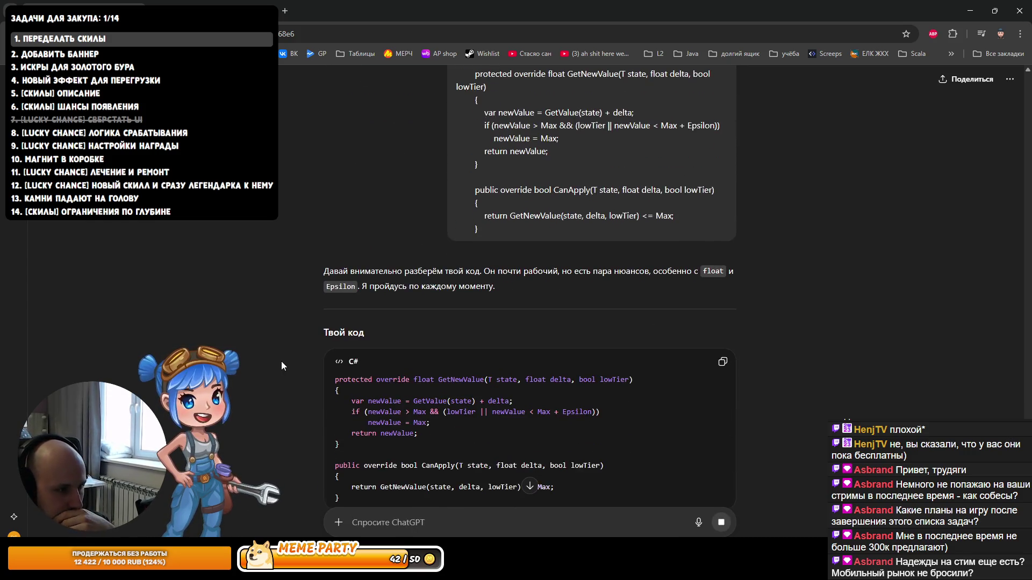
pyautogui.scroll(-4, 281, 361)
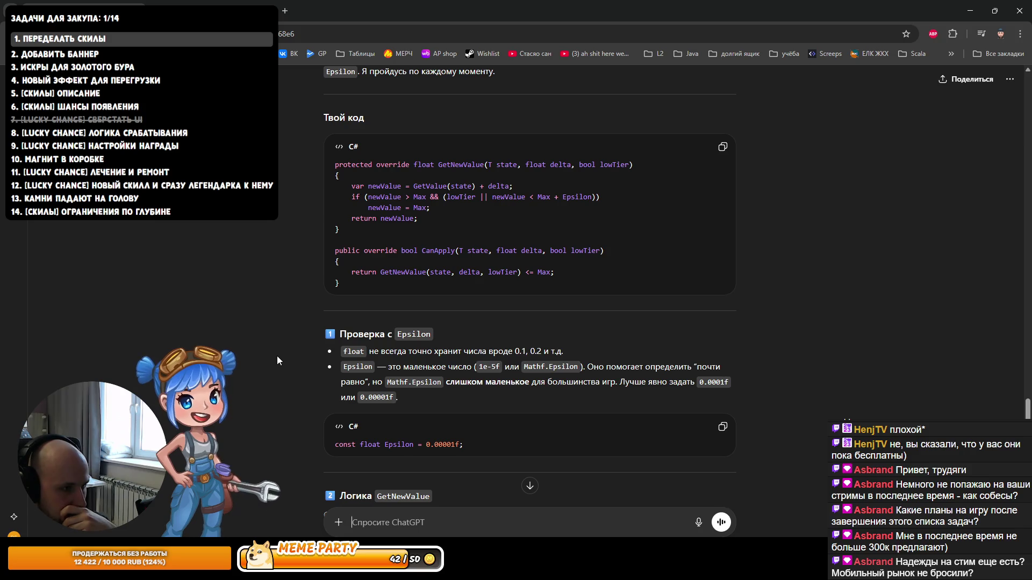
pyautogui.scroll(-3, 274, 356)
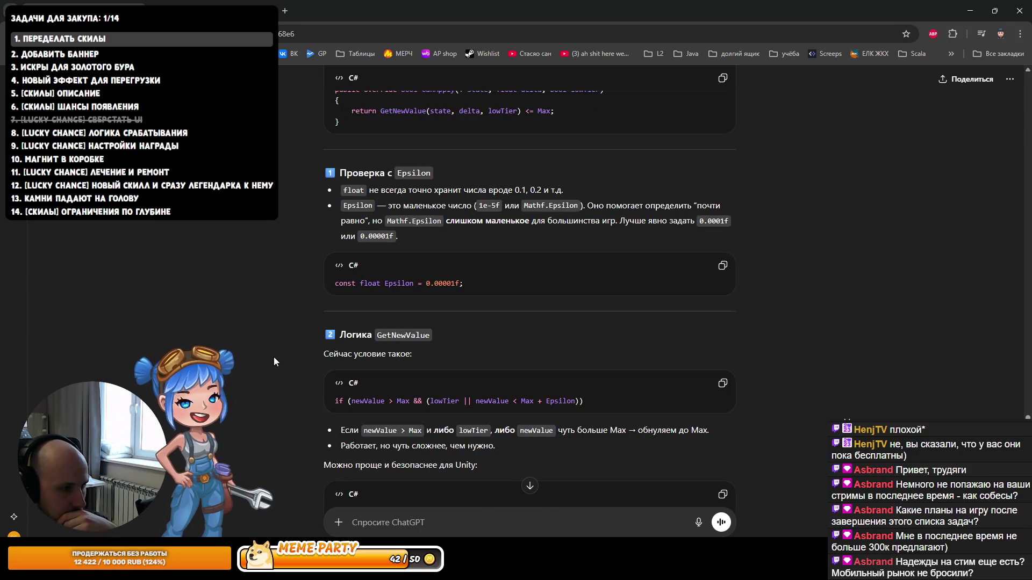
pyautogui.scroll(-1, 274, 358)
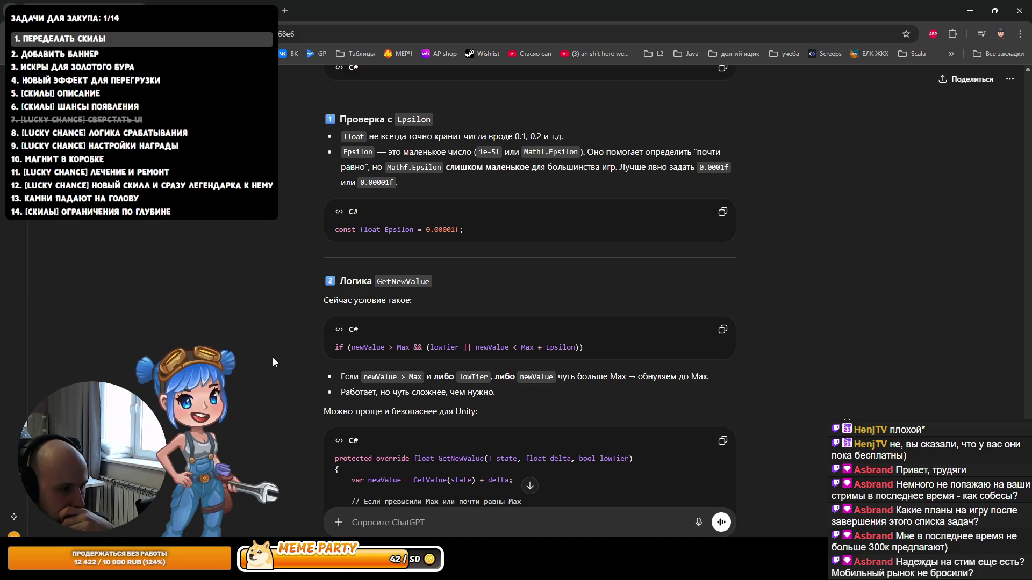
pyautogui.scroll(-1, 272, 357)
pyautogui.scroll(-1, 273, 358)
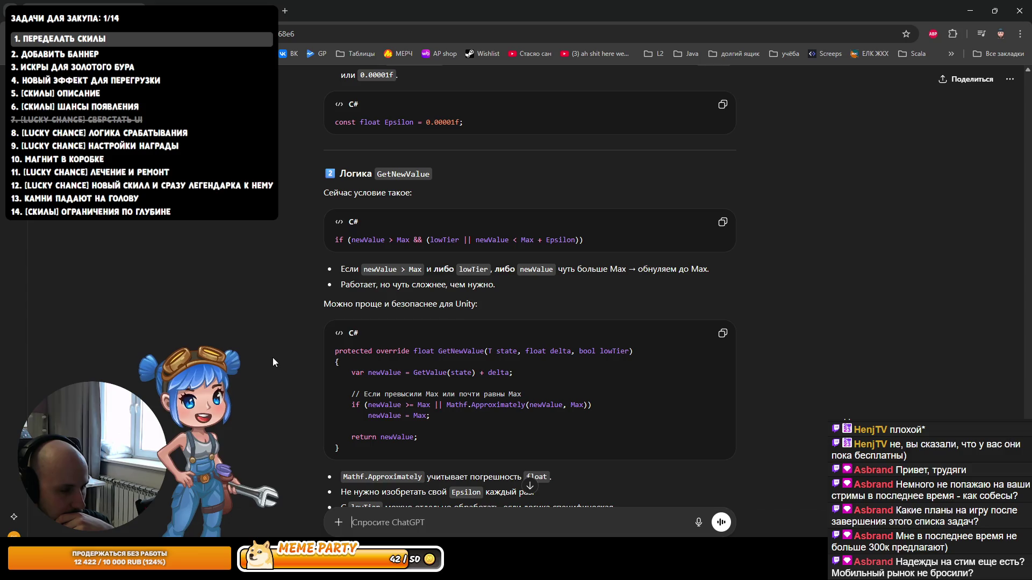
pyautogui.scroll(-5, 272, 357)
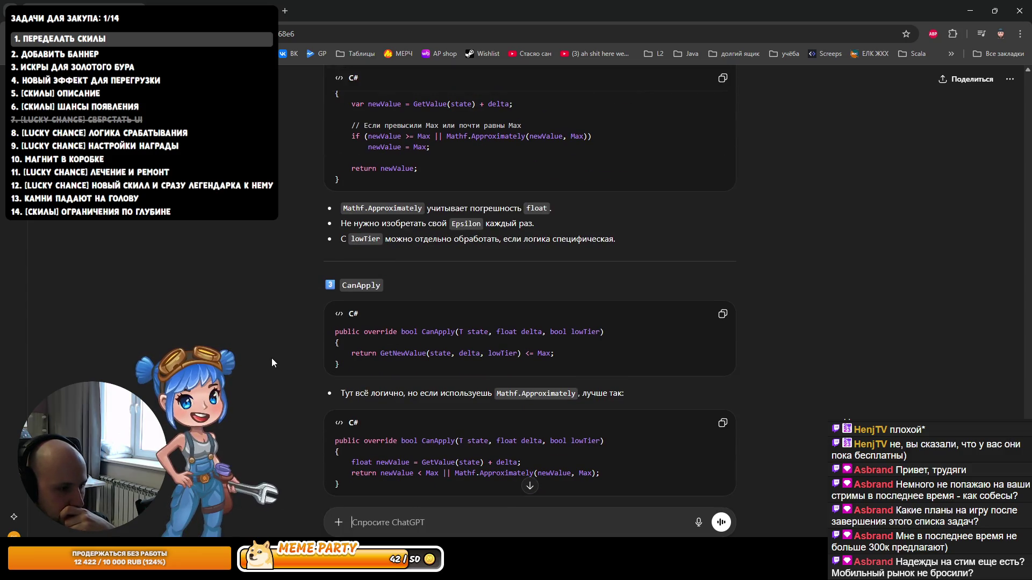
pyautogui.scroll(-3, 272, 358)
pyautogui.scroll(-3, 272, 358)
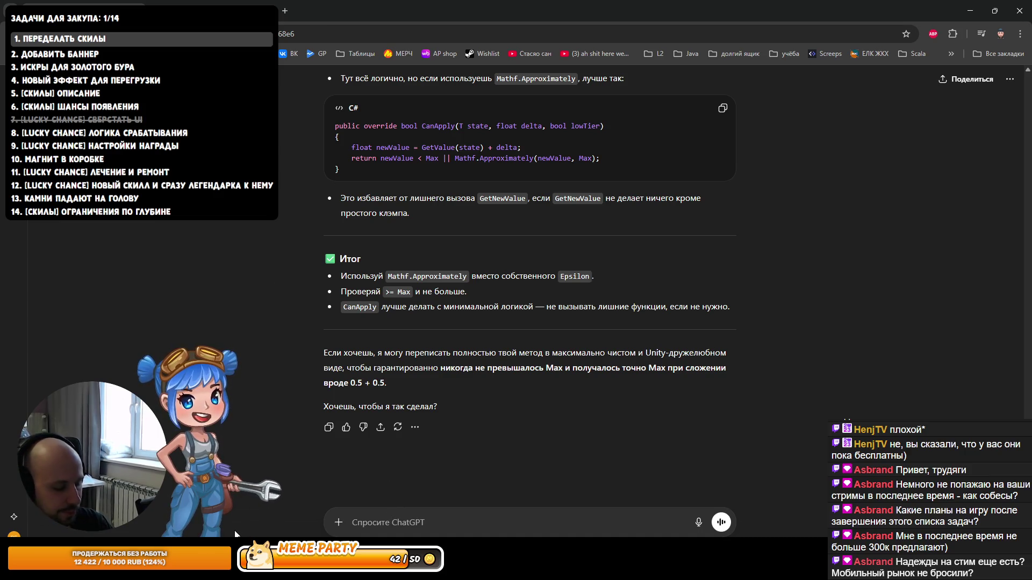
# Step: Copy the Epsilon declaration from UpgradableProperty.cs in Rider
pyautogui.write('y')
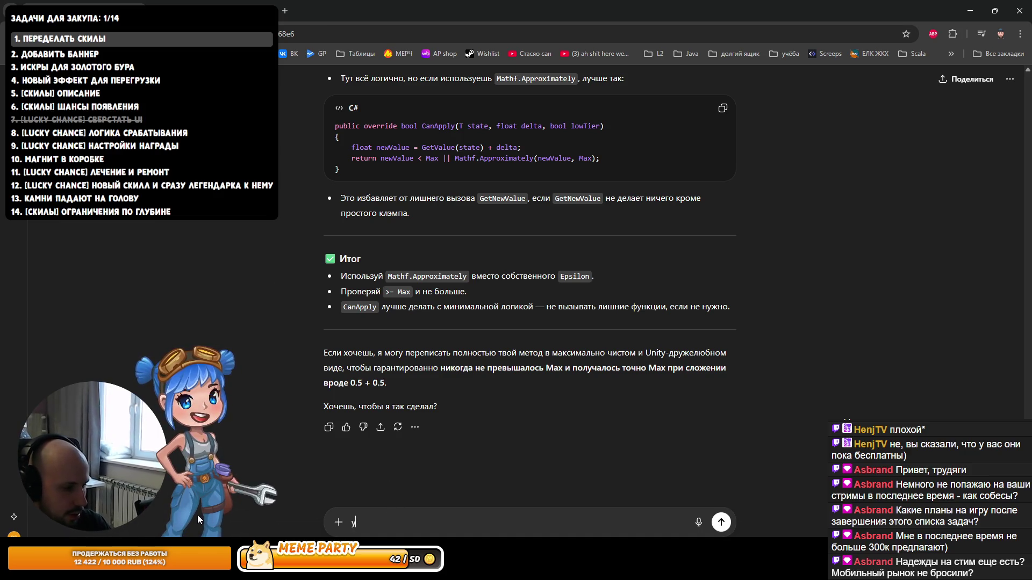
pyautogui.hotkey('alt', 'Tab')
pyautogui.click(484, 208)
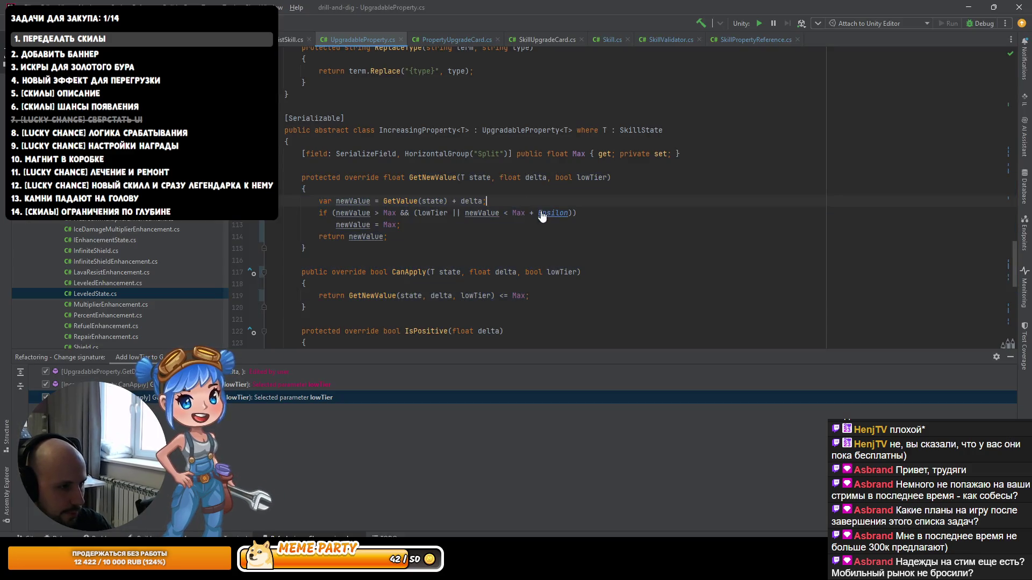
pyautogui.hotkey('alt', 'Tab')
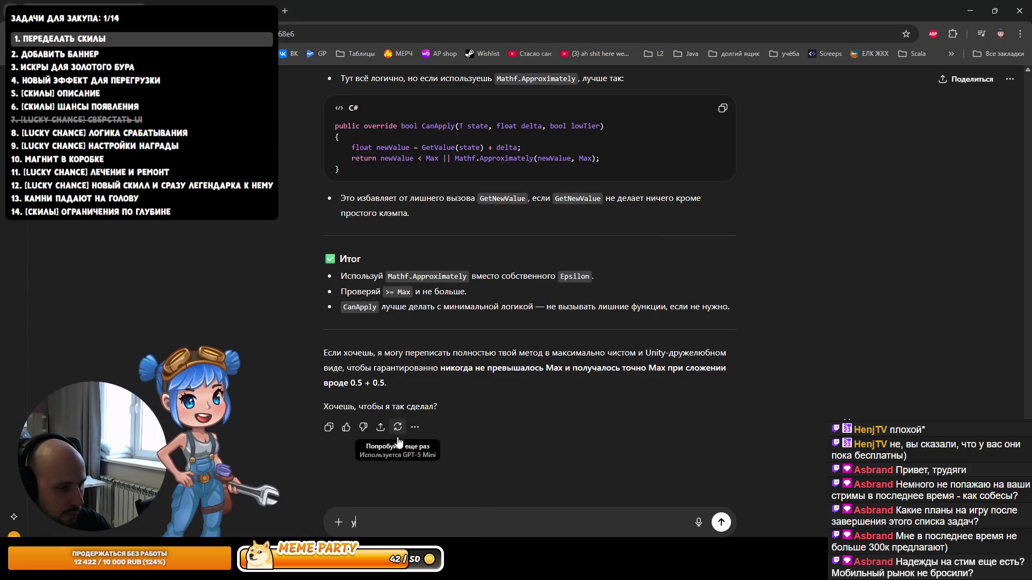
# Step: Send ChatGPT 'мой эпсилон объявлен' with the pasted 0.0001f Epsilon declaration
pyautogui.press('BackSpace')
pyautogui.write('мой эк')
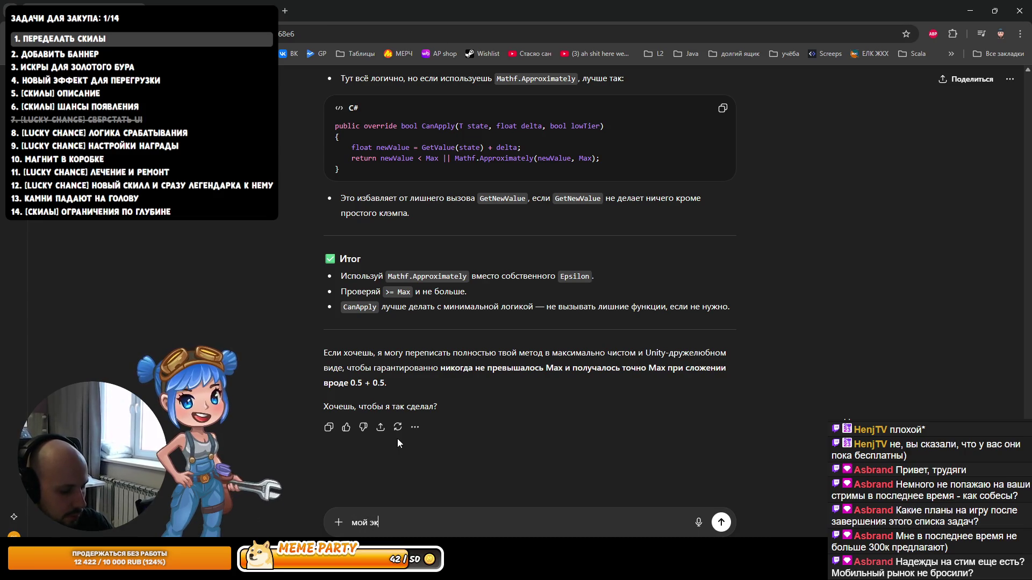
pyautogui.press('BackSpace')
pyautogui.write('псило')
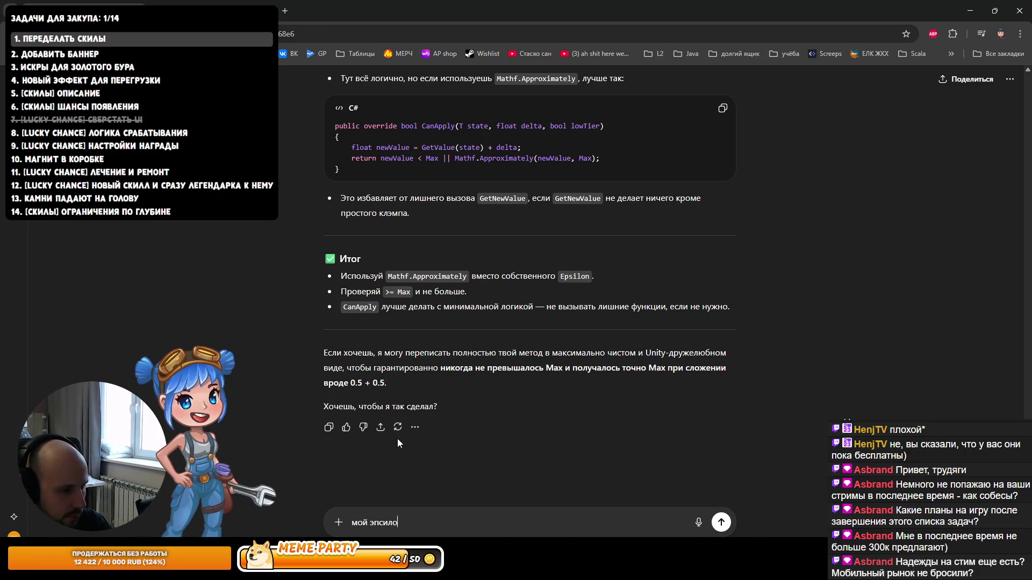
pyautogui.write('н объявлен')
pyautogui.hotkey('shift', 'Return')
pyautogui.hotkey('ctrl', 'v')
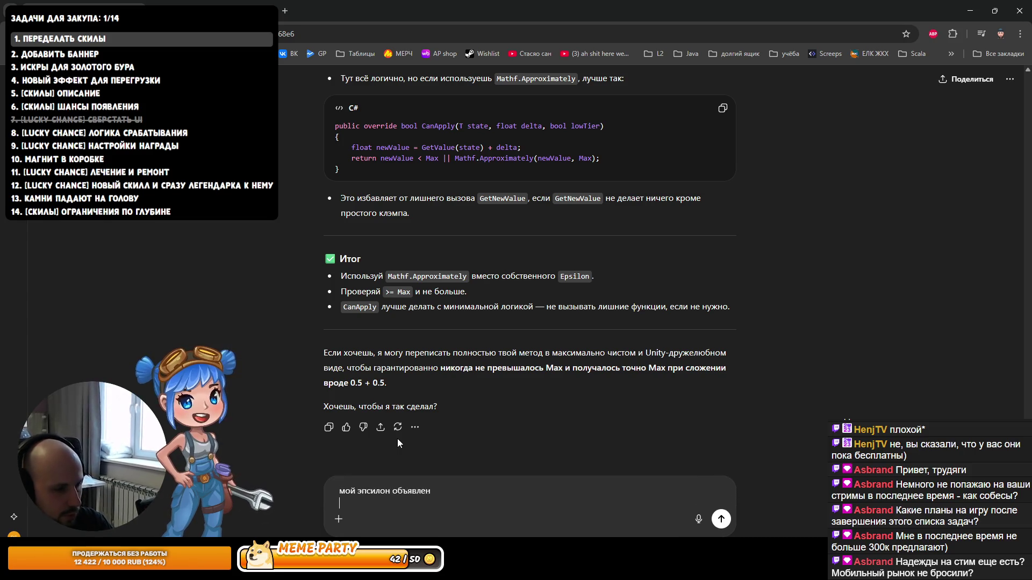
pyautogui.press('Return')
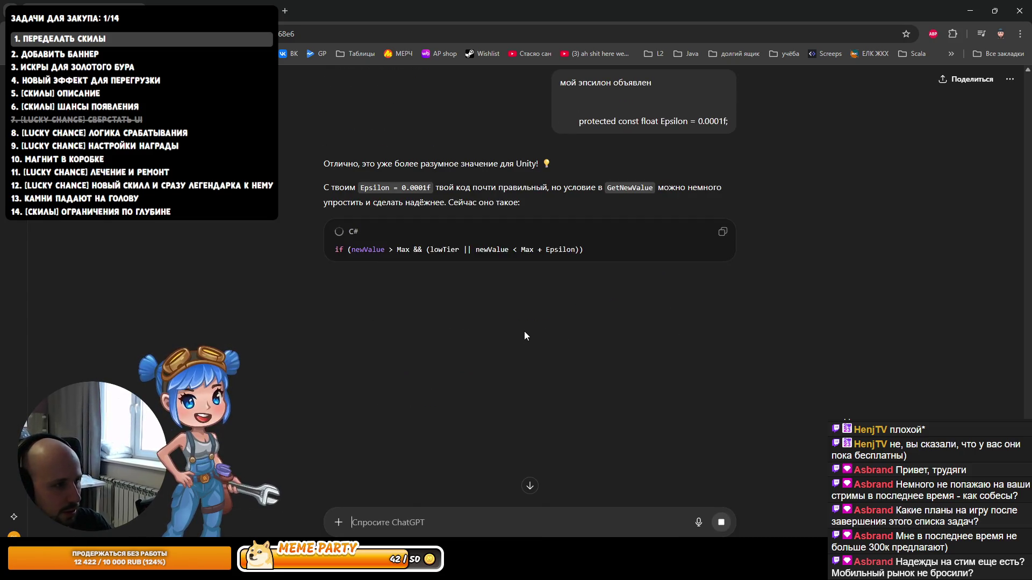